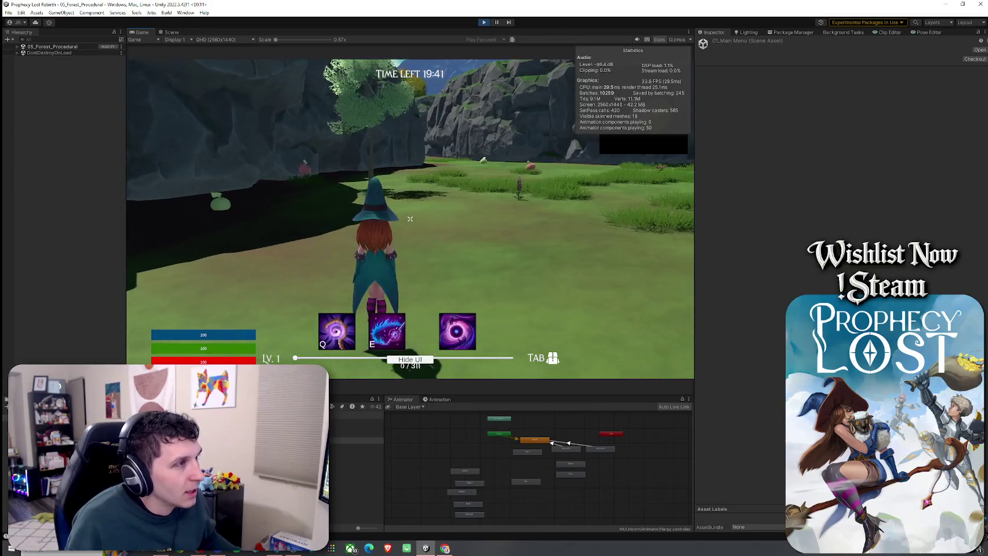
# Step: Walk the witch forward through the forest, over the stone path toward the chest and back onto grass
pyautogui.press('w')
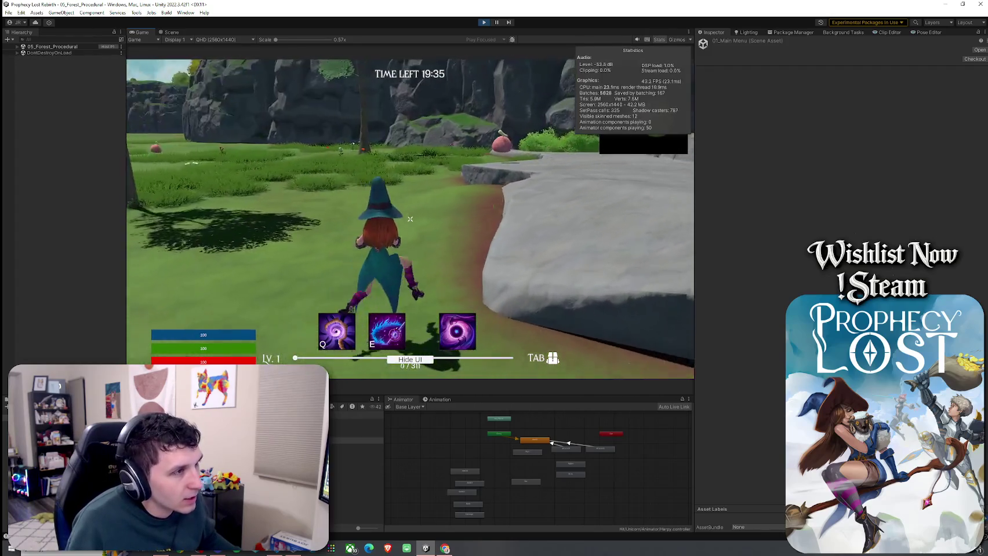
pyautogui.press('w')
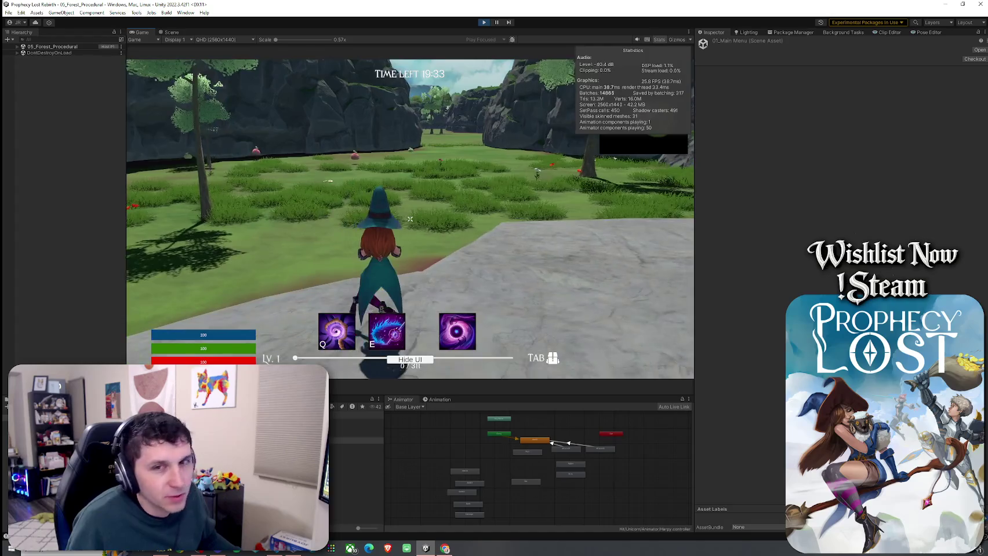
pyautogui.press('w')
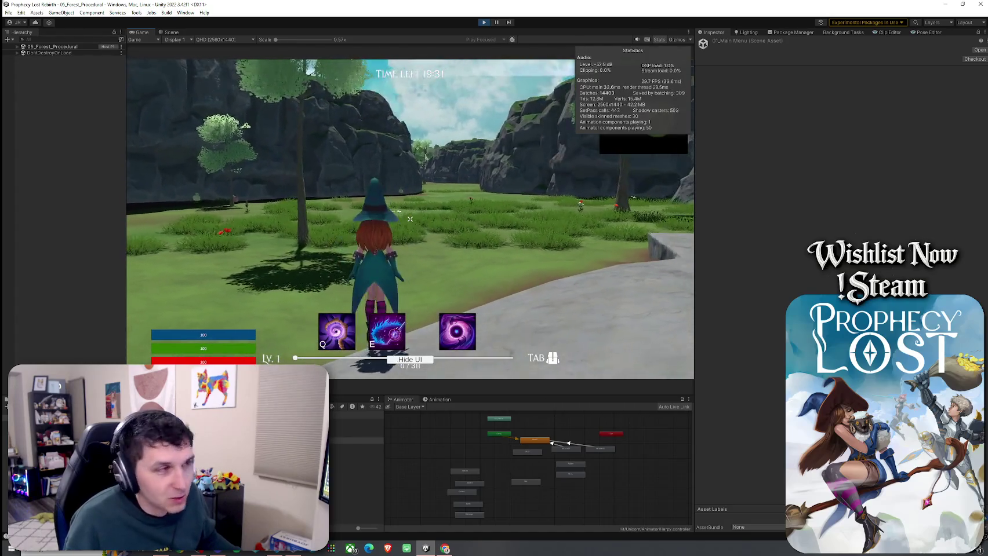
pyautogui.press('w')
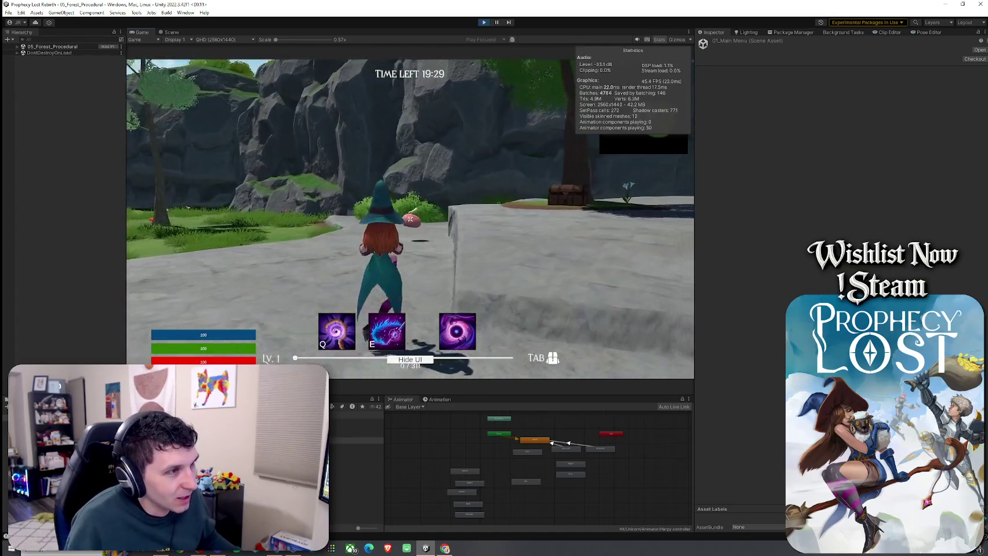
pyautogui.press('w')
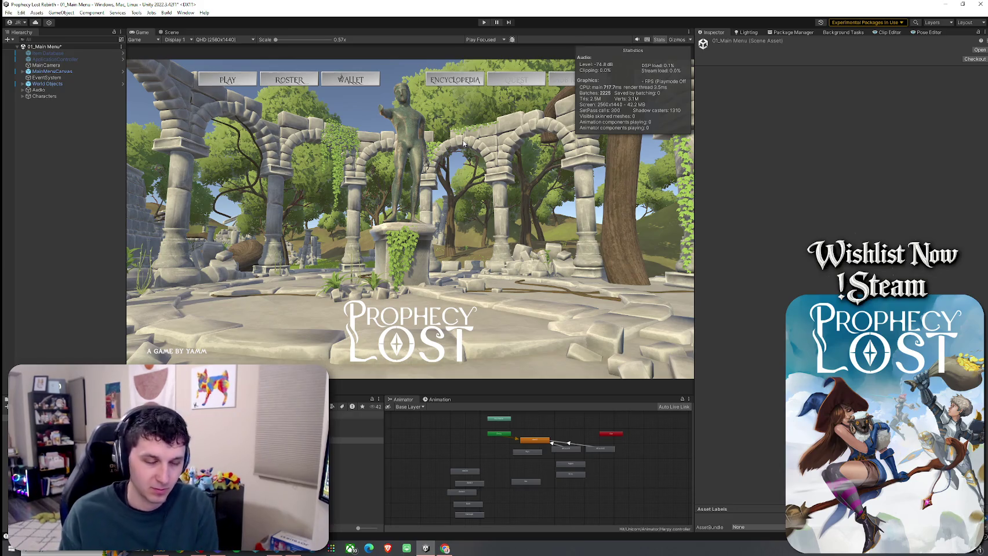
# Step: Save the 01_Main Menu scene with File > Save, then dismiss a Hierarchy context menu
pyautogui.click(9, 12)
pyautogui.click(17, 48)
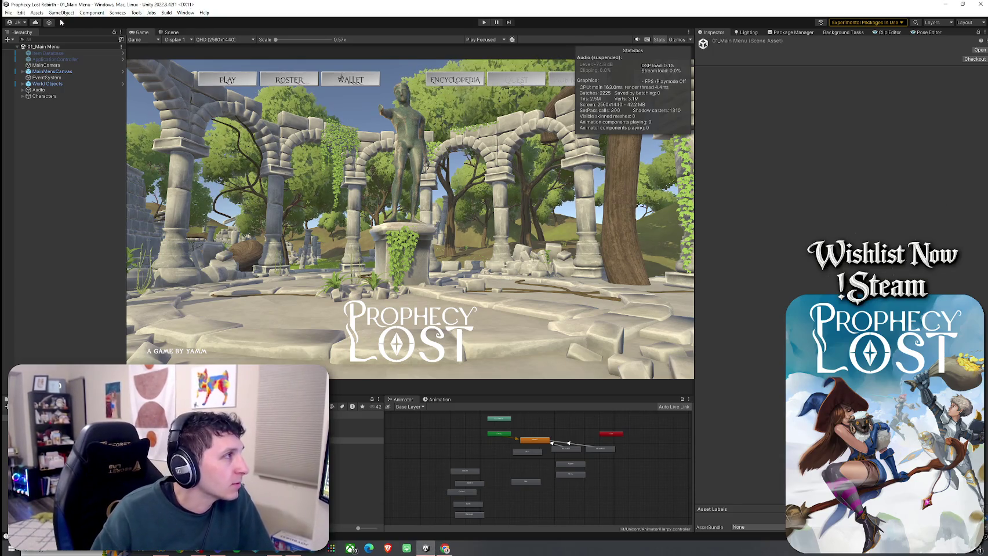
pyautogui.rightClick(12, 33)
pyautogui.click(35, 50)
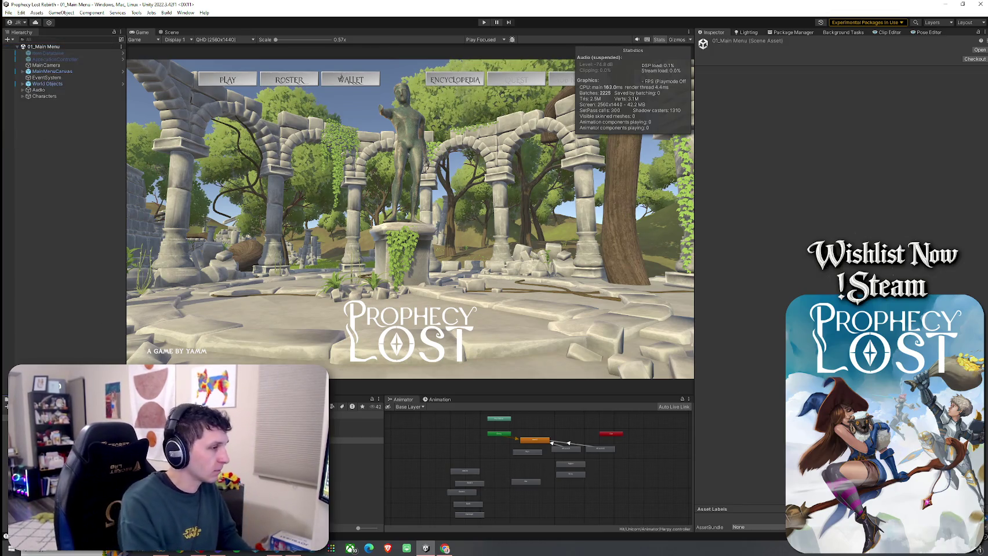
pyautogui.click(357, 447)
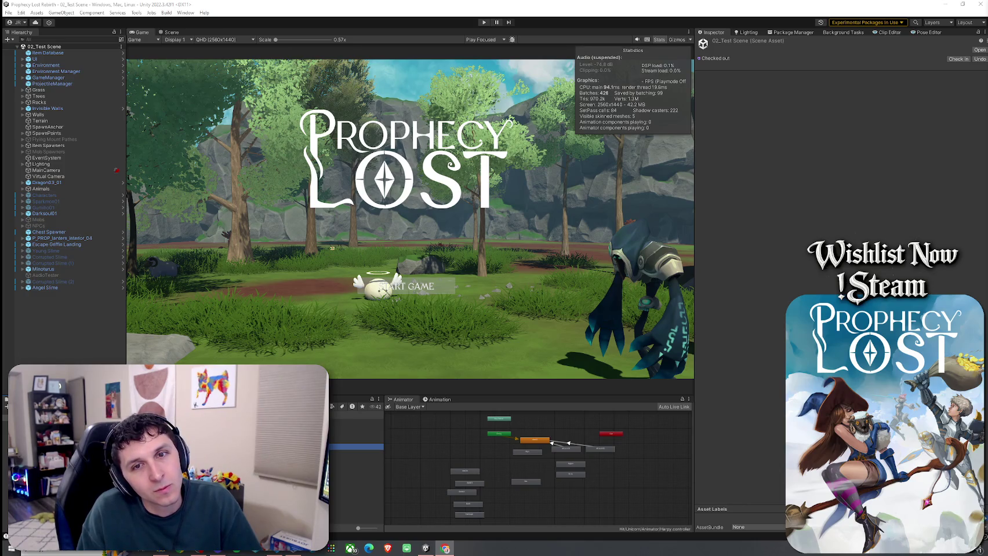
# Step: Drag the Chrome window showing the Black Cat White Fox artwork over the Unity Game view
pyautogui.moveTo(987, 49); pyautogui.dragTo(400, 49)
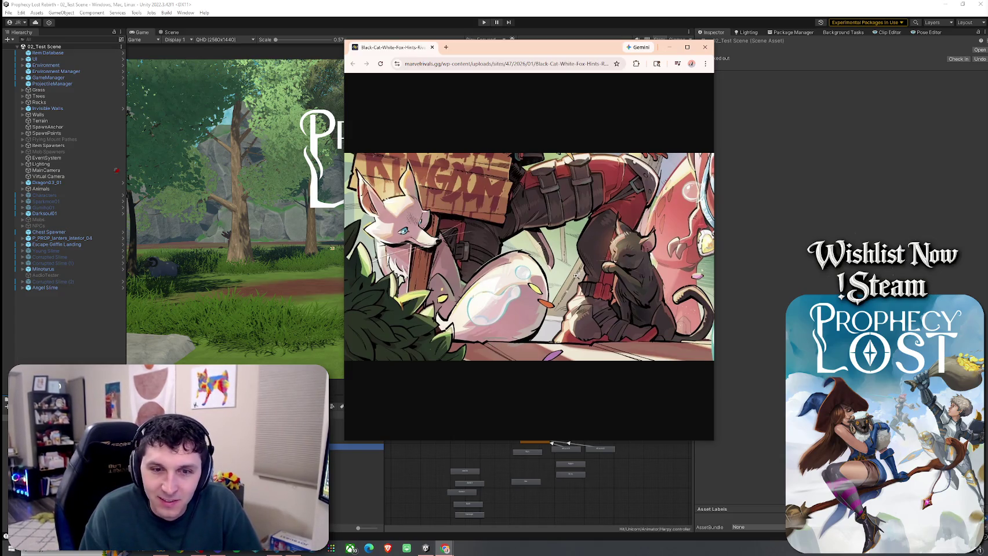
# Step: Close the Chrome artwork window and drag the Game view divider to enlarge the preview
pyautogui.click(704, 47)
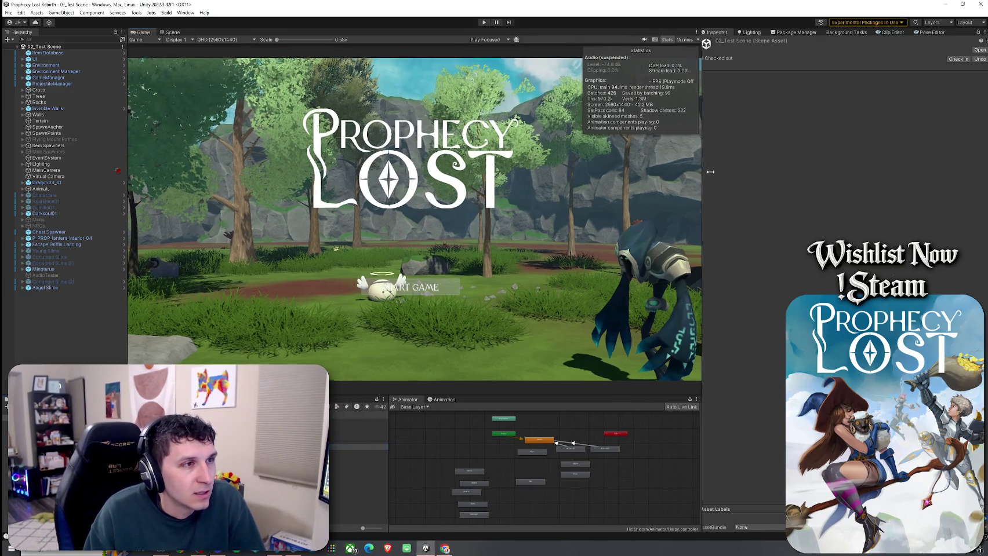
pyautogui.moveTo(695, 174); pyautogui.dragTo(761, 173)
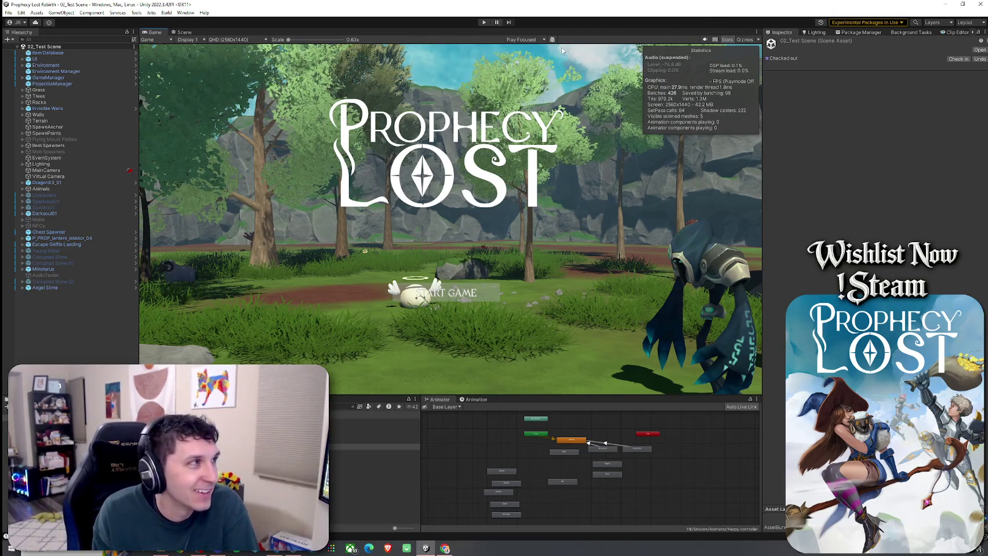
# Step: Select GameManager to show its Transform, Network Object and Game Manager components
pyautogui.click(8, 12)
pyautogui.click(9, 12)
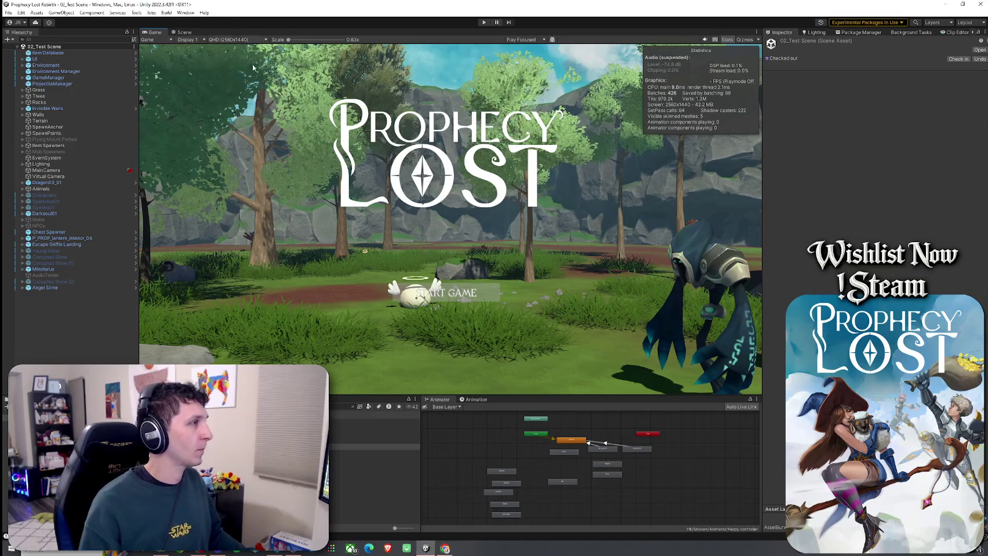
pyautogui.click(64, 78)
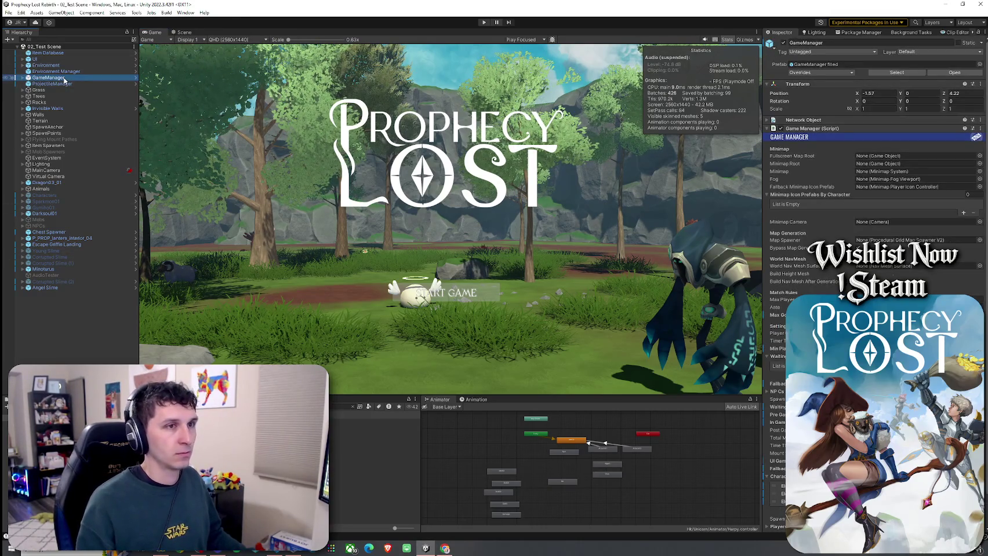
# Step: Look through the Tools menu, then check the scene list in Build Settings and close it
pyautogui.click(136, 12)
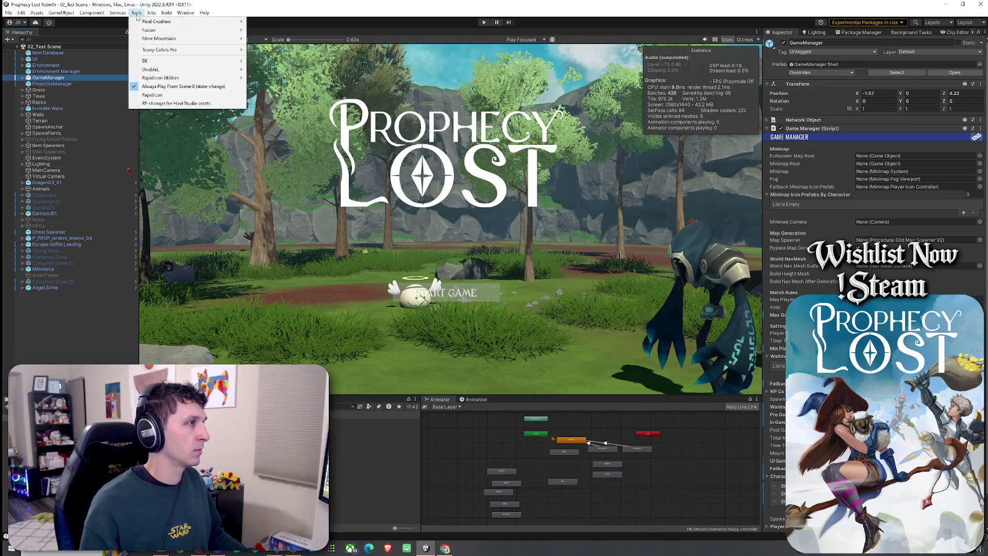
pyautogui.click(8, 12)
pyautogui.click(48, 114)
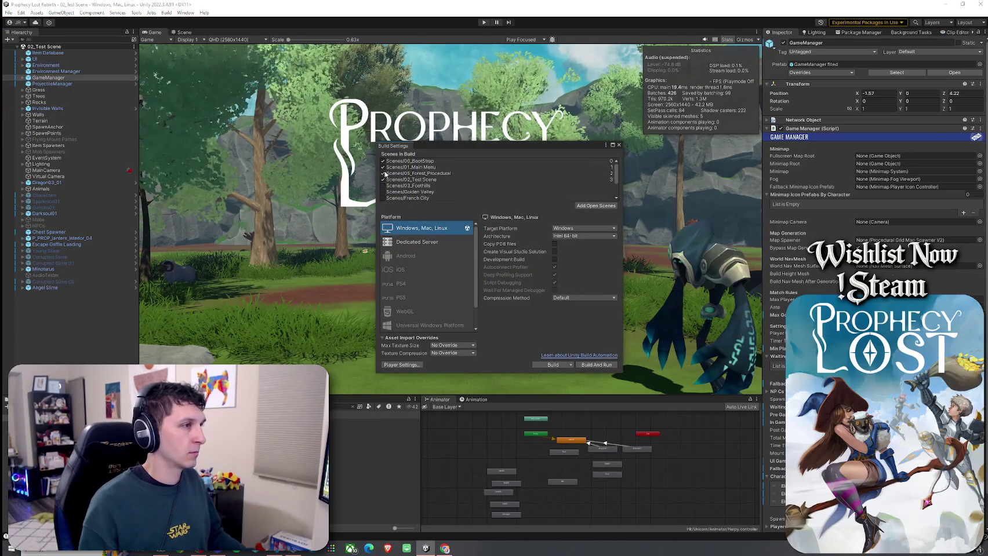
pyautogui.click(619, 145)
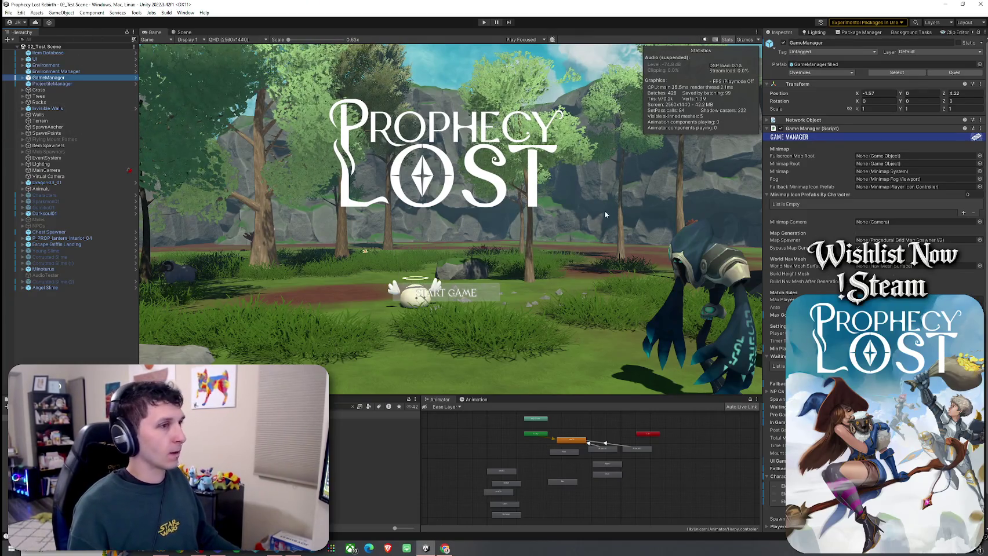
# Step: Expand GameManager to see its spawn point children and check the File menu's recent scenes
pyautogui.click(355, 409)
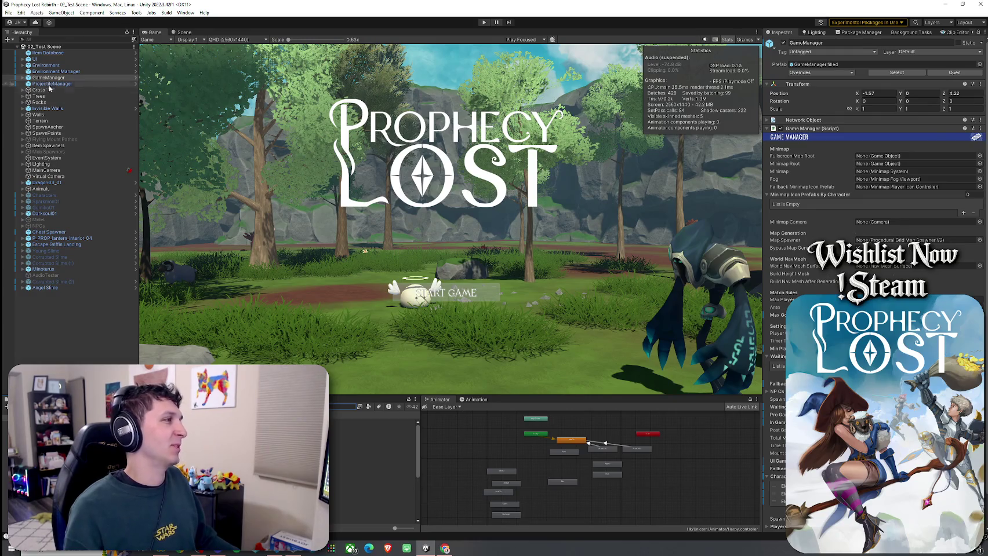
pyautogui.click(23, 78)
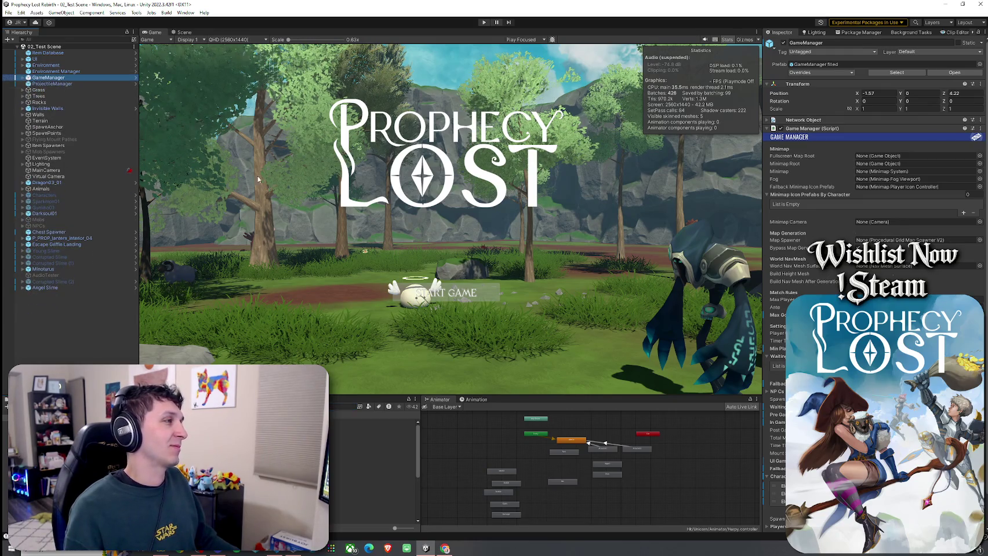
pyautogui.click(8, 12)
pyautogui.click(26, 49)
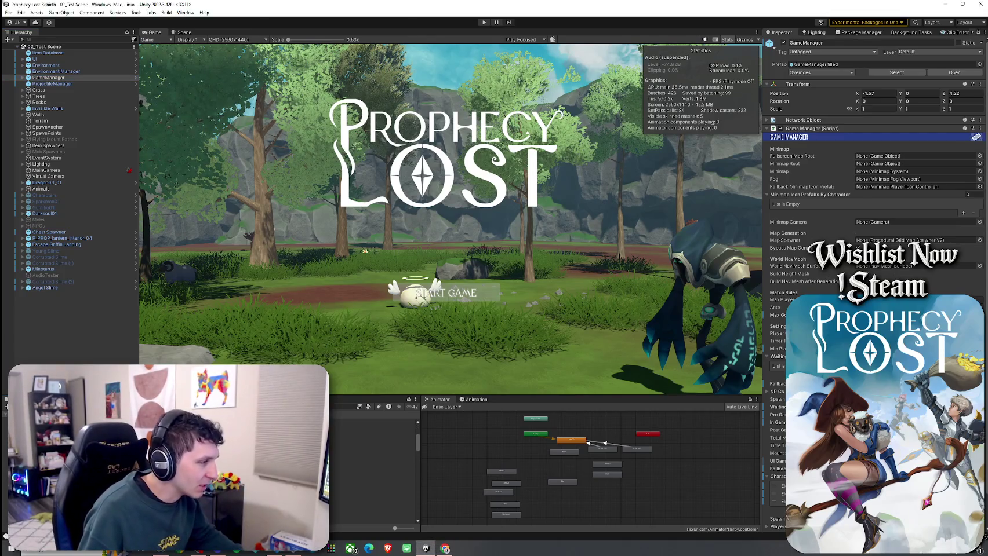
# Step: Open the Prefabs folder and select its Mob Prefabs folder
pyautogui.click(371, 497)
pyautogui.doubleClick(371, 497)
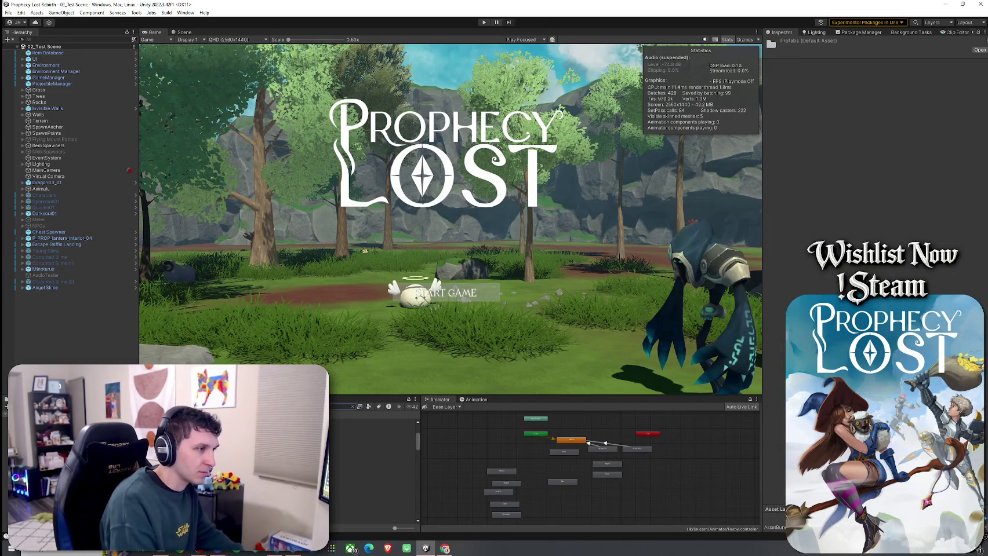
pyautogui.click(371, 422)
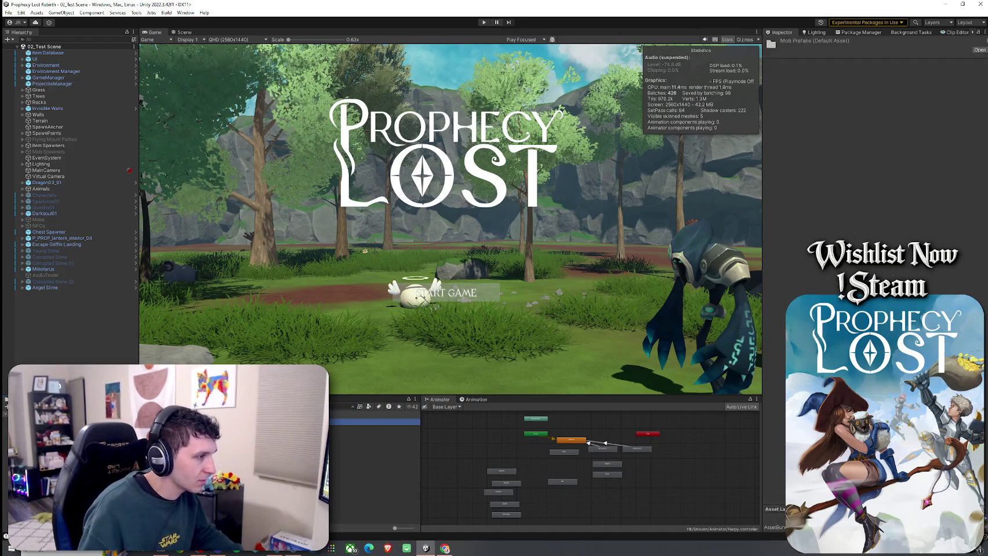
# Step: Create a Minotaurs folder among the mob prefabs and drag the asset below into it
pyautogui.rightClick(130, 440)
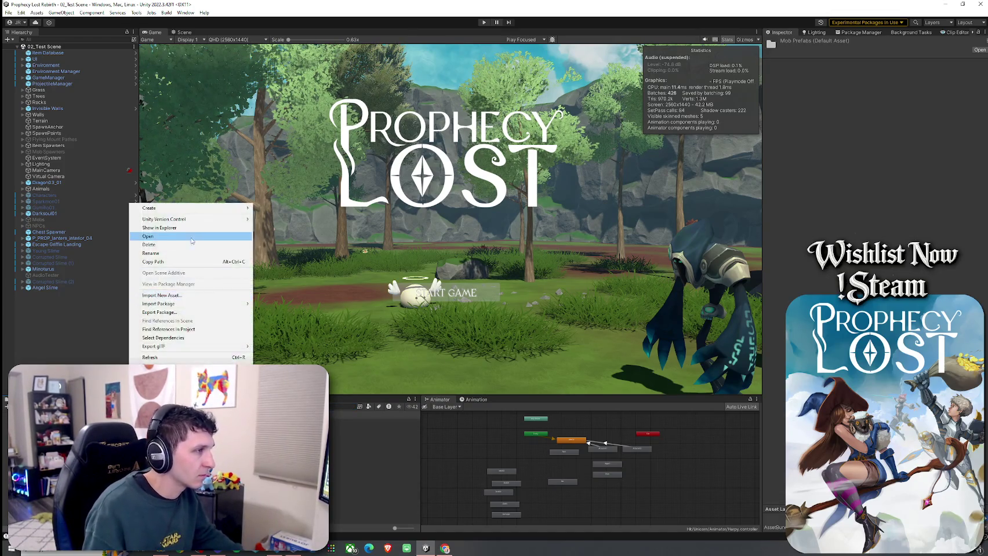
pyautogui.moveTo(194, 210)
pyautogui.click(301, 133)
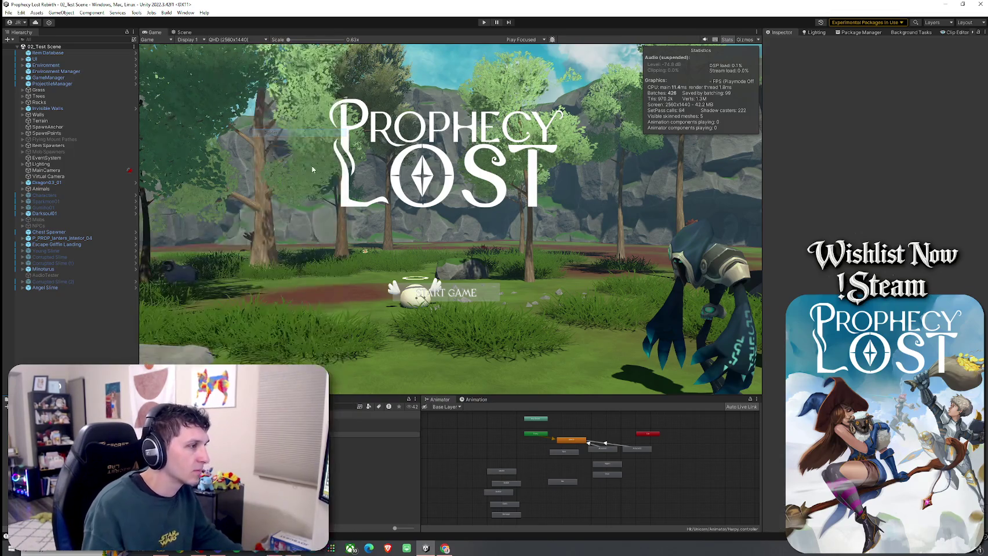
pyautogui.write('Minotaurs')
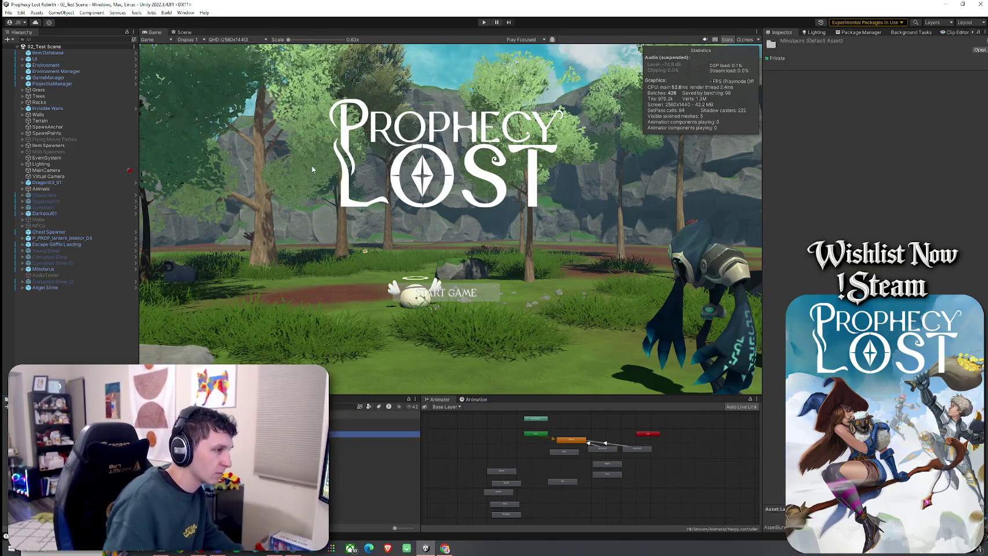
pyautogui.press('Return')
pyautogui.click(374, 446)
pyautogui.moveTo(374, 441); pyautogui.dragTo(374, 434)
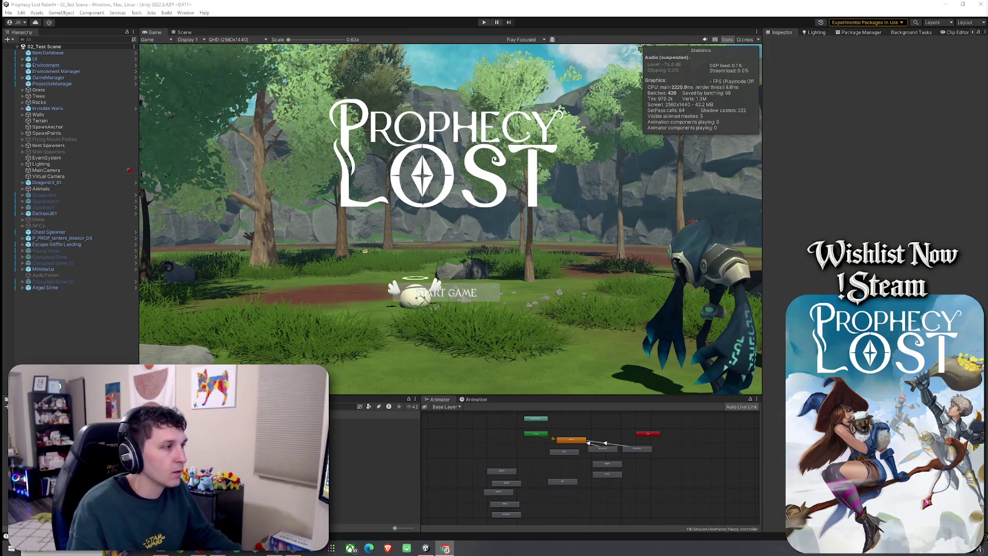
pyautogui.click(371, 422)
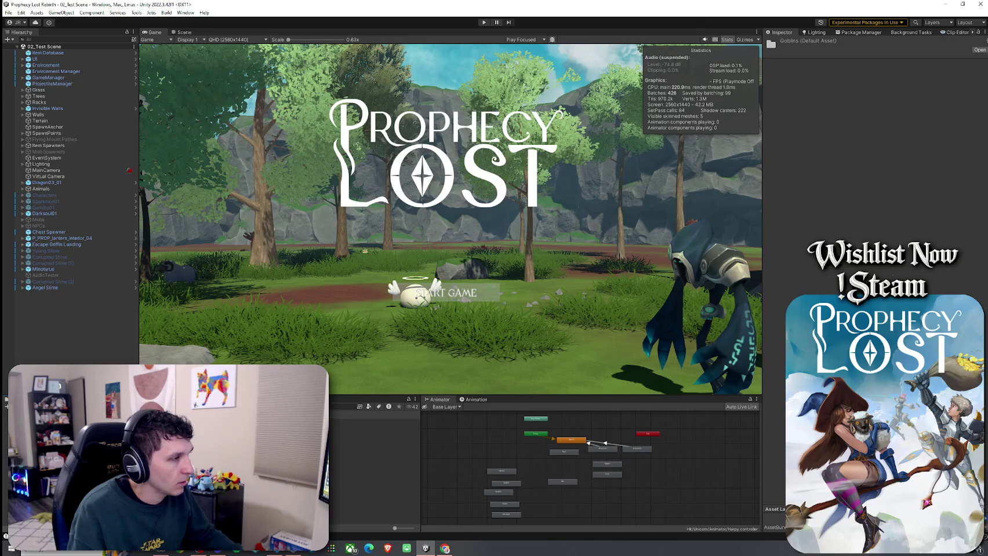
pyautogui.press('Down')
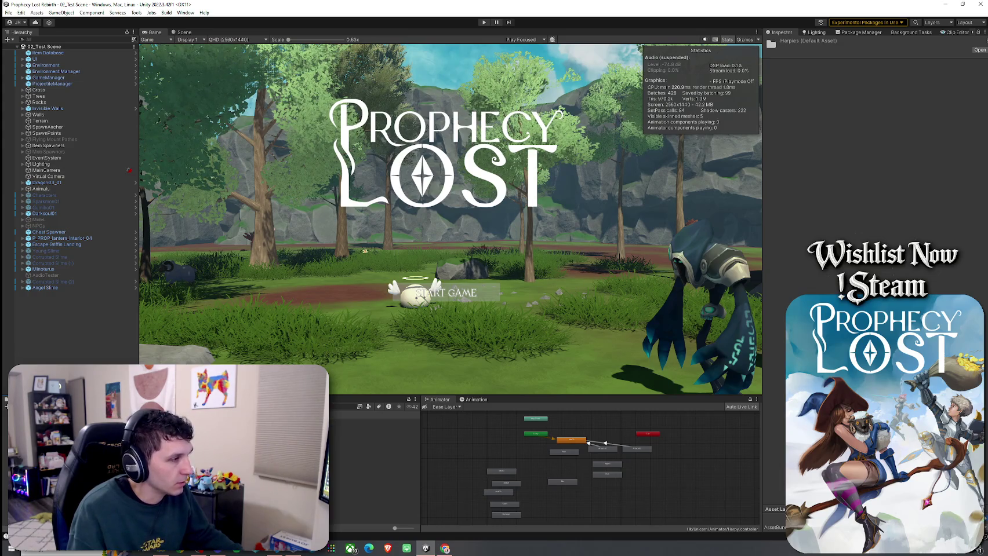
pyautogui.press('Down')
pyautogui.press('Down')
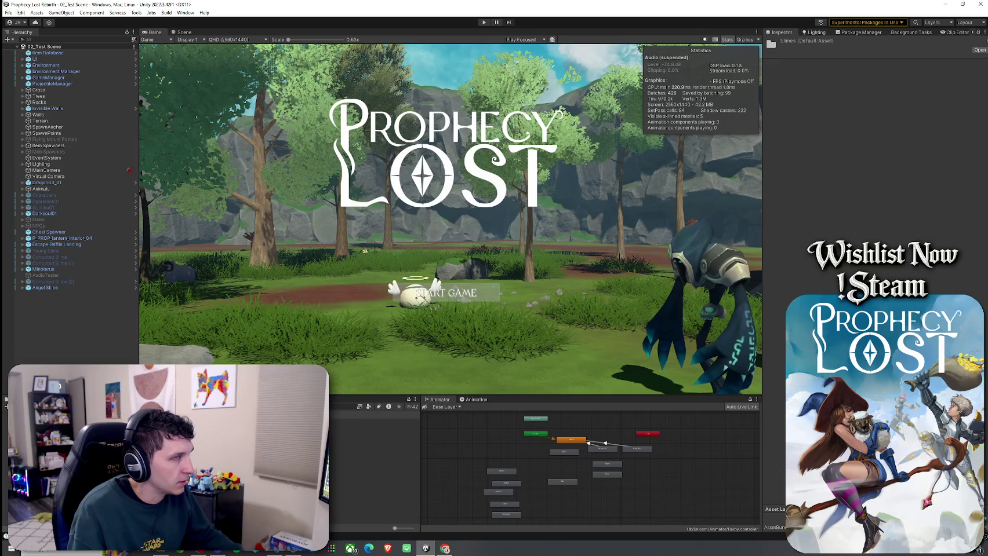
pyautogui.press('Down')
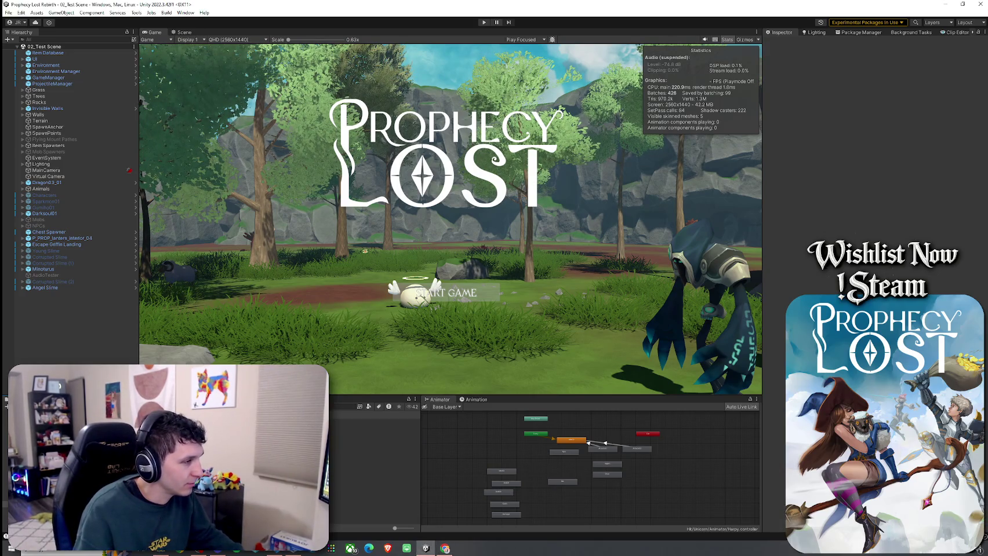
# Step: Select the Minotaurus prefab inside the Minotaurs folder and open it in Prefab Mode
pyautogui.click(374, 422)
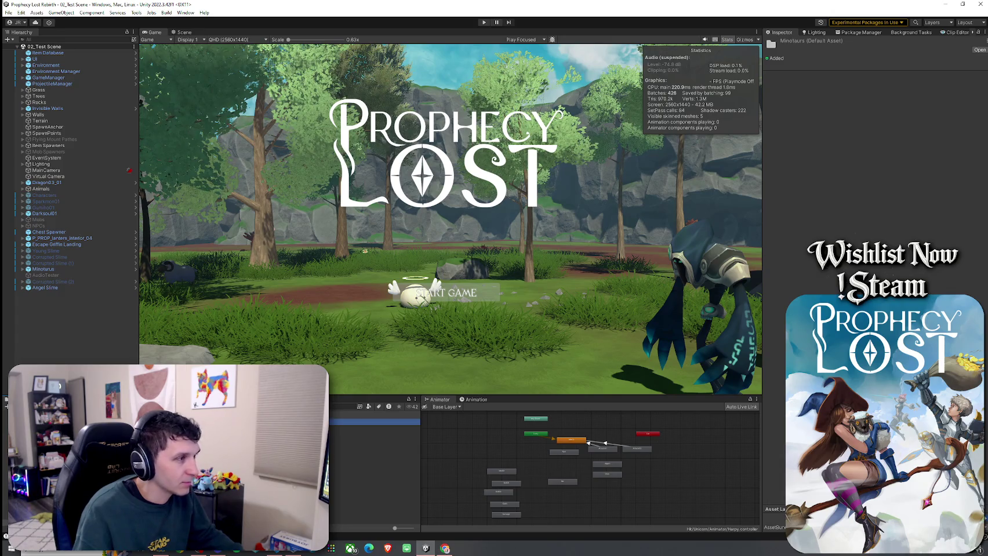
pyautogui.press('Down')
pyautogui.press('Return')
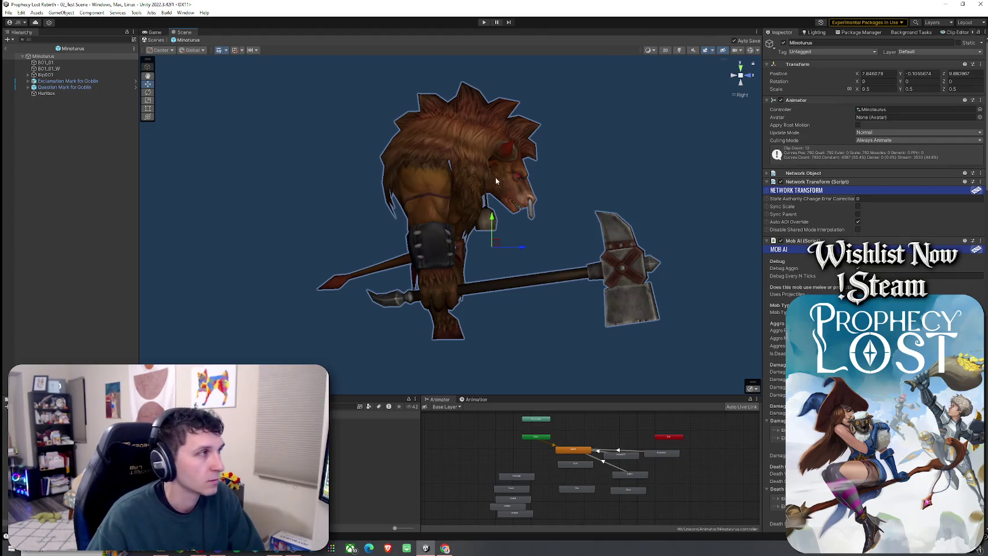
# Step: Frame the Minotaur model and orbit the Scene view around it
pyautogui.press('f')
pyautogui.moveTo(714, 91)
pyautogui.mouseDown()
pyautogui.moveTo(534, 176)
pyautogui.moveTo(426, 186)
pyautogui.moveTo(540, 181)
pyautogui.moveTo(571, 235)
pyautogui.moveTo(405, 168)
pyautogui.mouseUp()
pyautogui.doubleClick(47, 57)
pyautogui.moveTo(337, 99)
pyautogui.mouseDown()
pyautogui.moveTo(448, 126)
pyautogui.moveTo(388, 128)
pyautogui.moveTo(512, 135)
pyautogui.moveTo(366, 125)
pyautogui.moveTo(489, 157)
pyautogui.mouseUp()
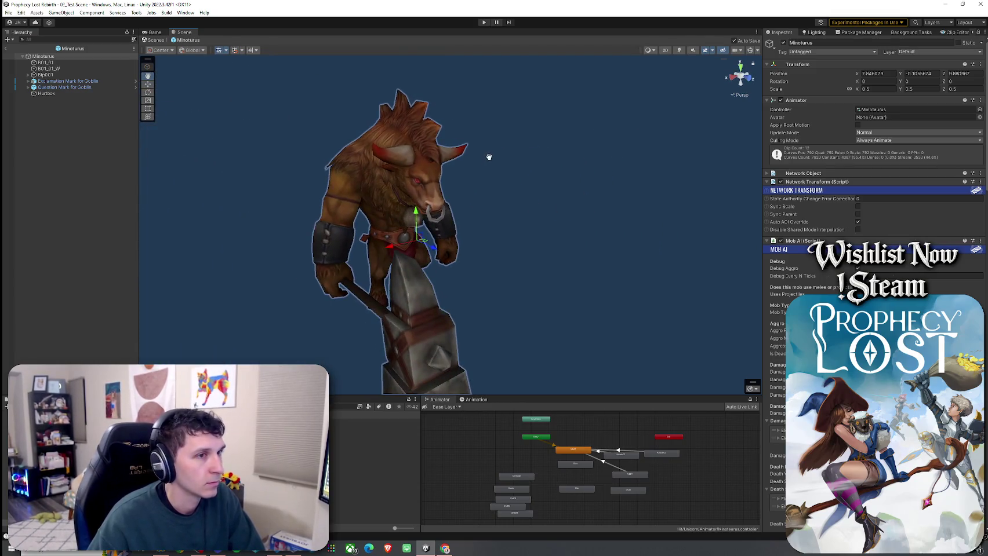
pyautogui.scroll(-5, 860, 236)
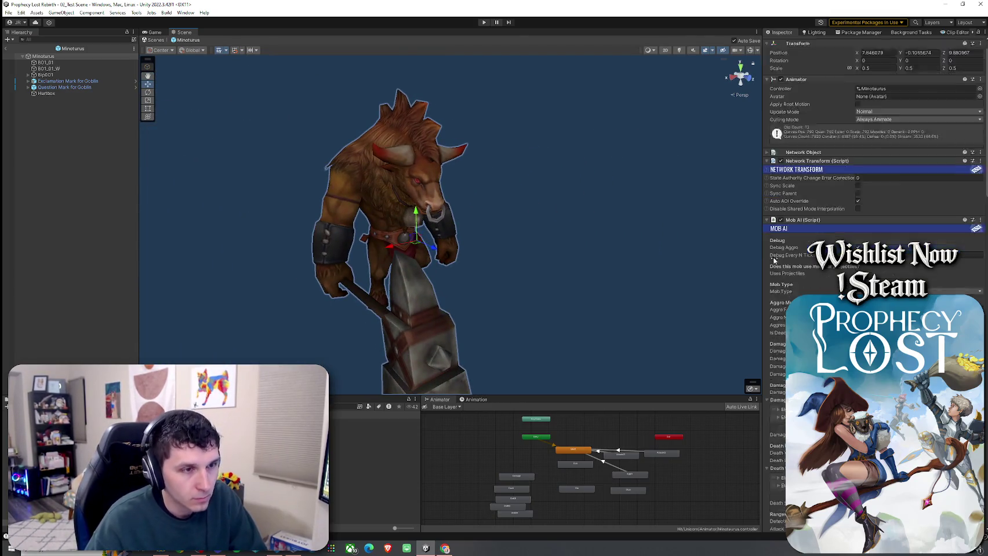
# Step: Change the Mob AI Aggressiveness dropdown to Suspicious and save the prefab with Ctrl+S
pyautogui.click(867, 220)
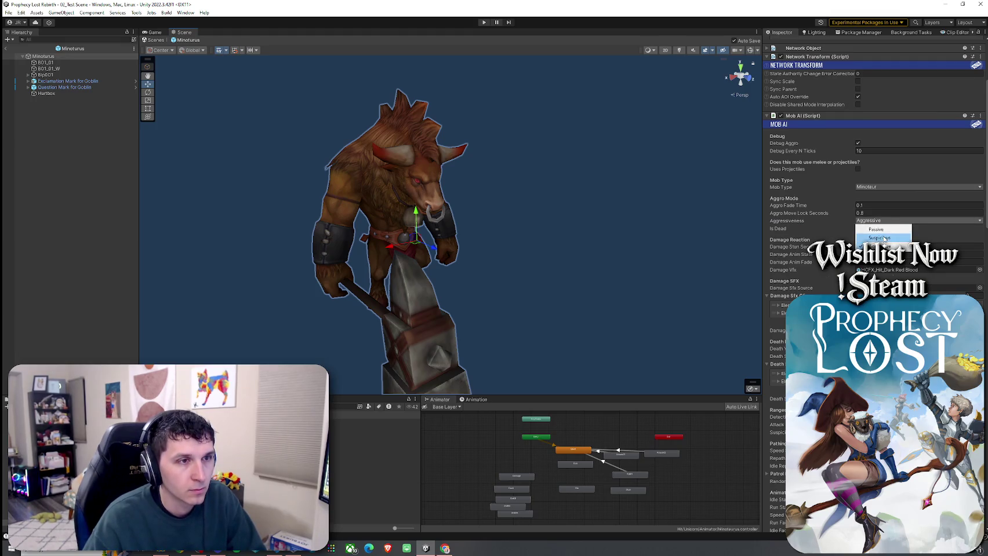
pyautogui.click(864, 239)
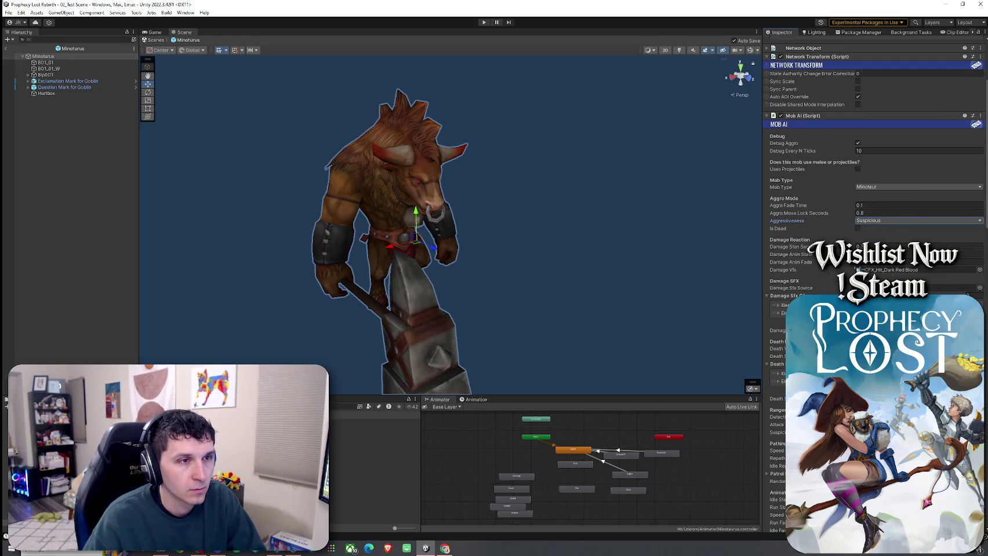
pyautogui.scroll(-3, 790, 260)
pyautogui.click(916, 328)
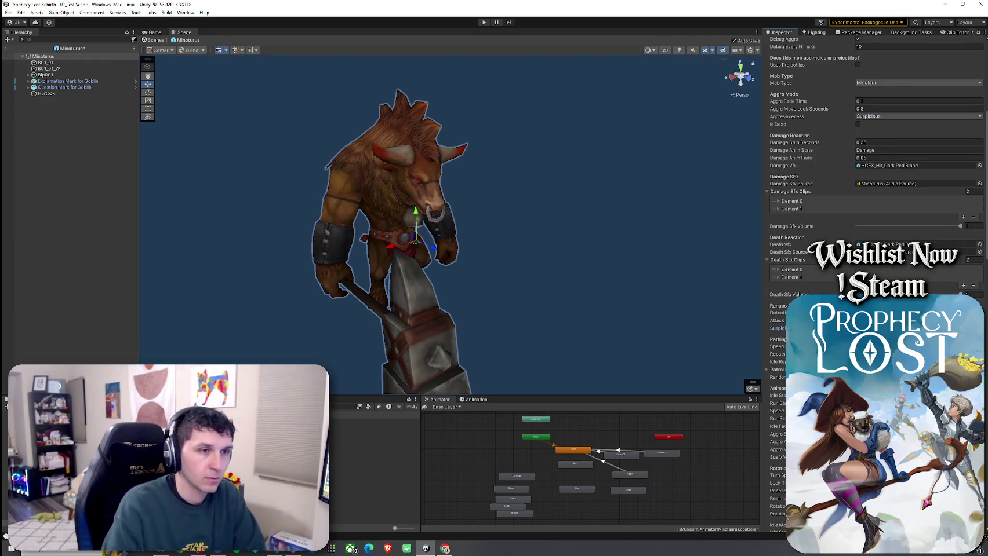
pyautogui.hotkey('ctrl', 's')
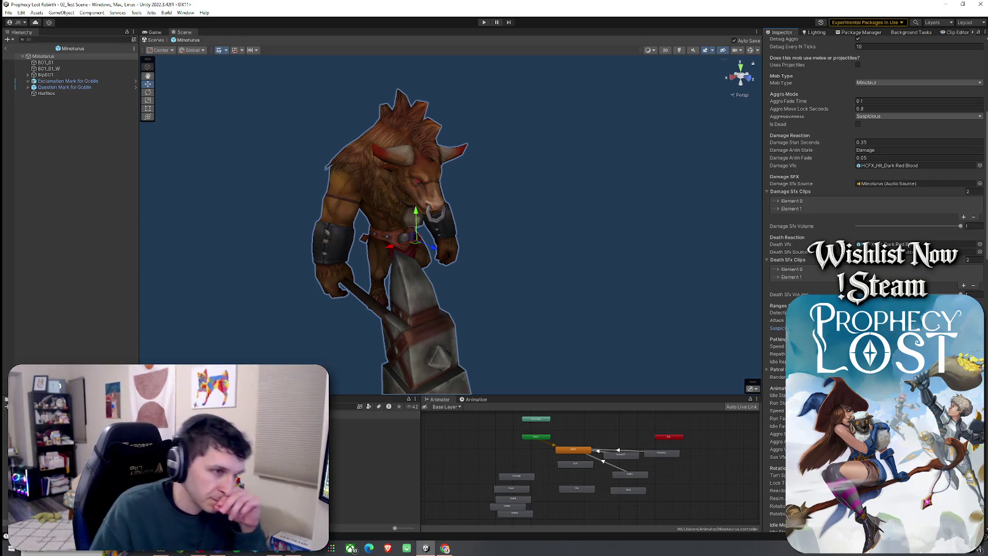
pyautogui.click(8, 12)
pyautogui.click(34, 50)
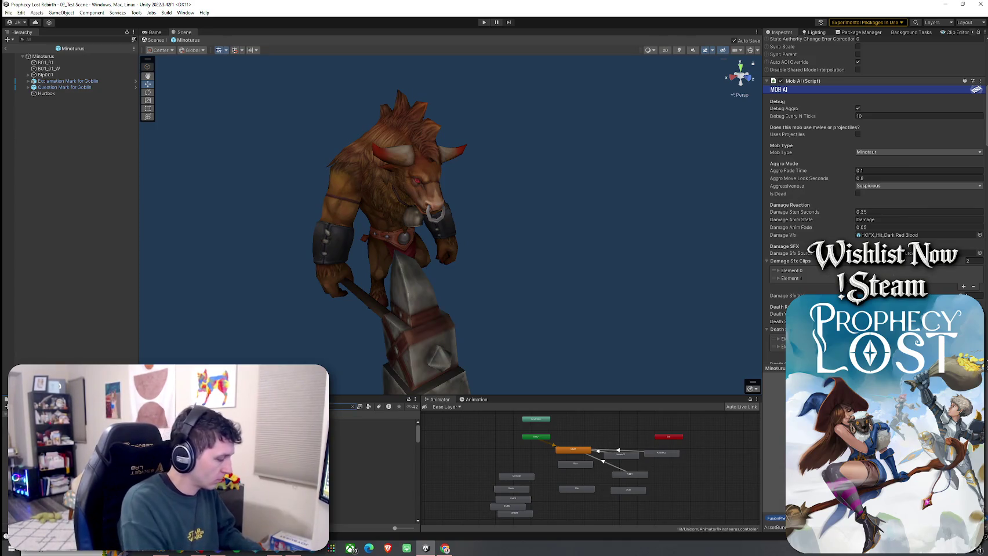
# Step: Clear the Project search and select Minoturus02 plus the next two Minotaur prefabs in Prefabs
pyautogui.click(352, 407)
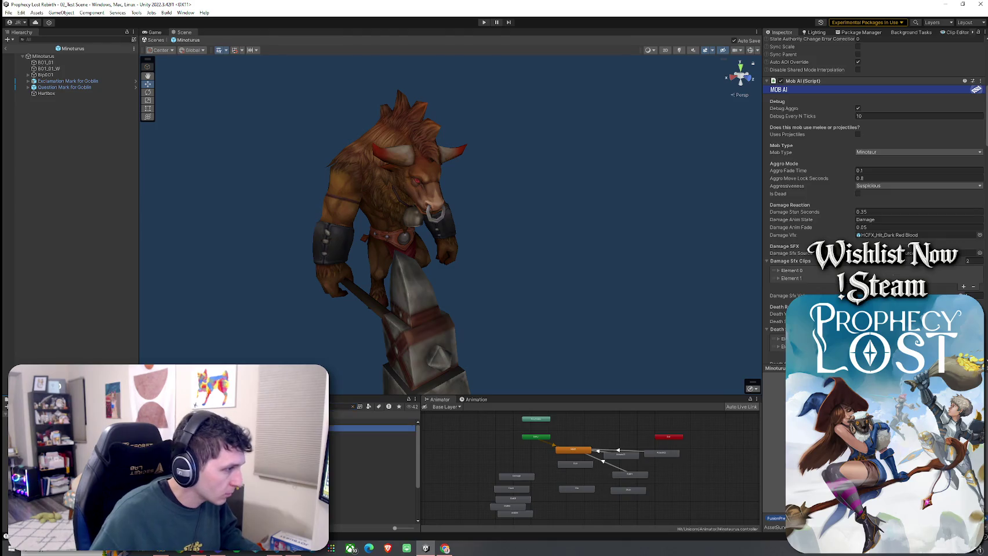
pyautogui.click(355, 407)
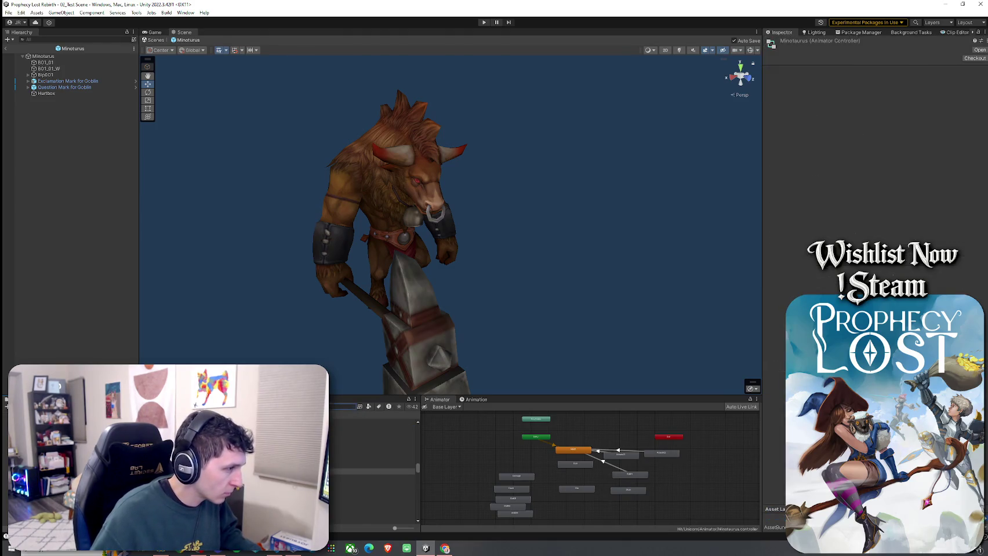
pyautogui.click(87, 441)
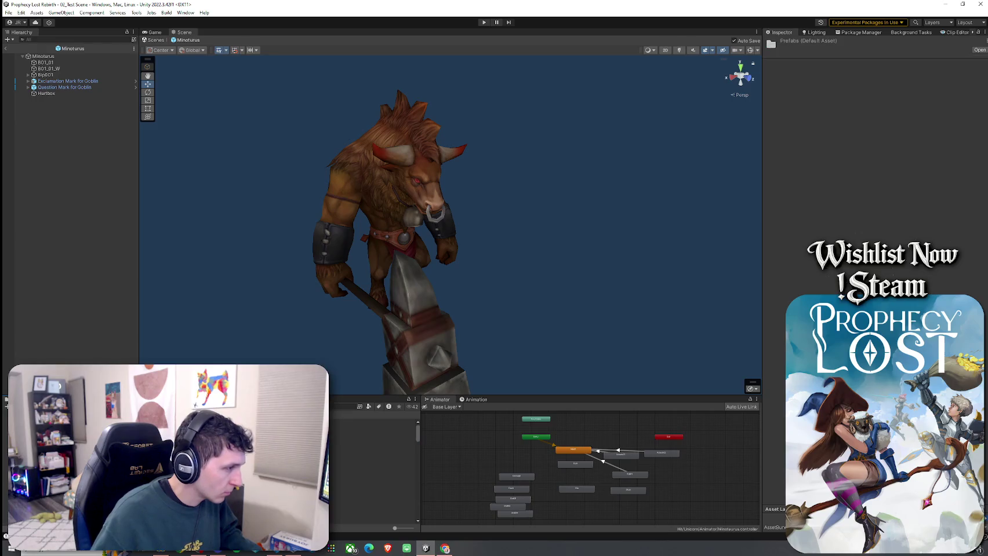
pyautogui.click(371, 484)
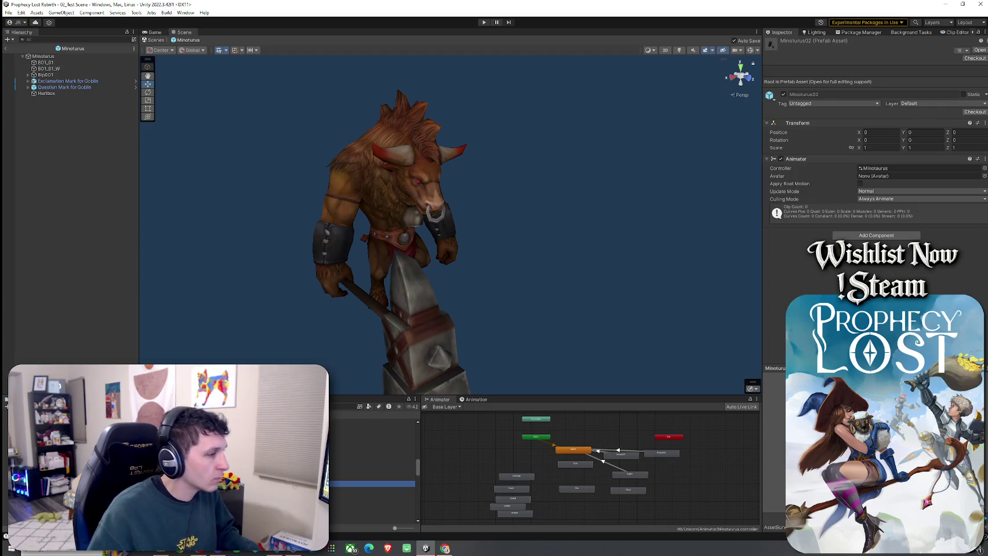
pyautogui.keyDown('shift'); pyautogui.click(371, 497); pyautogui.keyUp('shift')
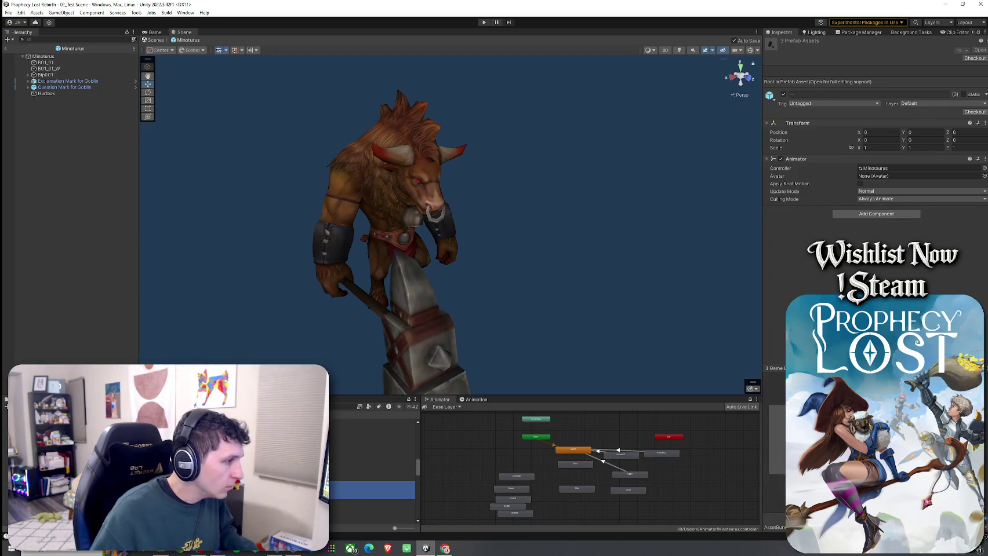
pyautogui.scroll(-2, 371, 469)
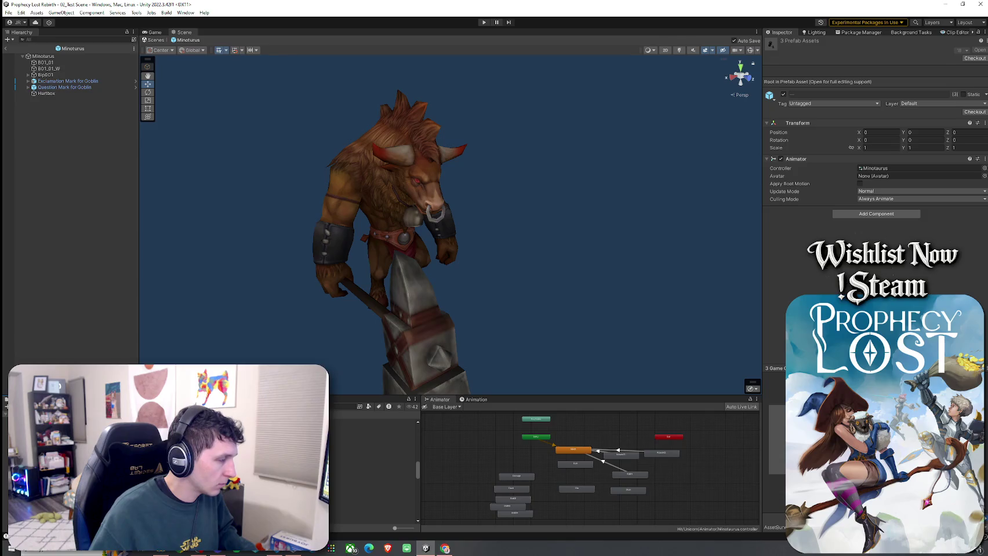
# Step: Rename the Minoturus02 prefab copy to Dark Minoturus in Mob Prefabs
pyautogui.write('a')
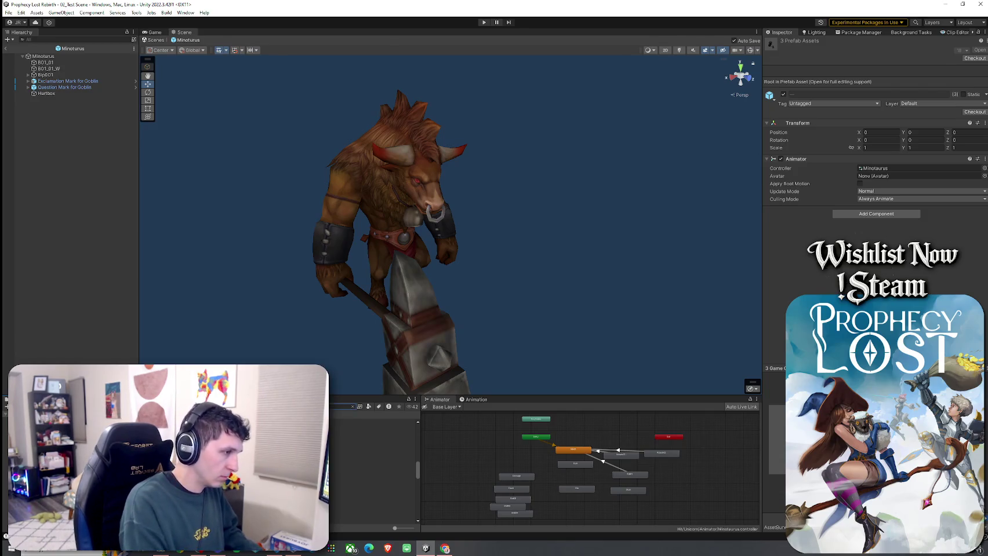
pyautogui.click(348, 436)
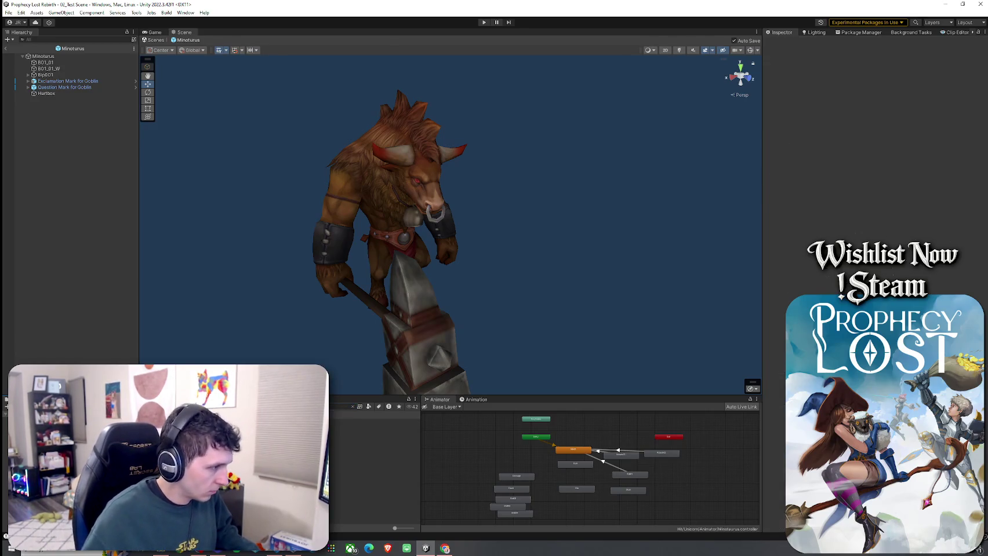
pyautogui.rightClick(145, 187)
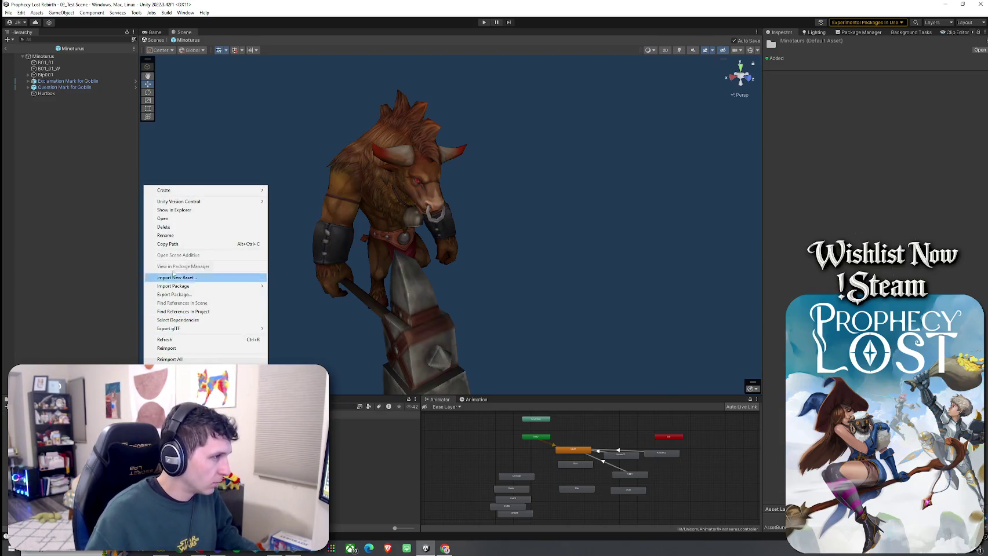
pyautogui.click(290, 243)
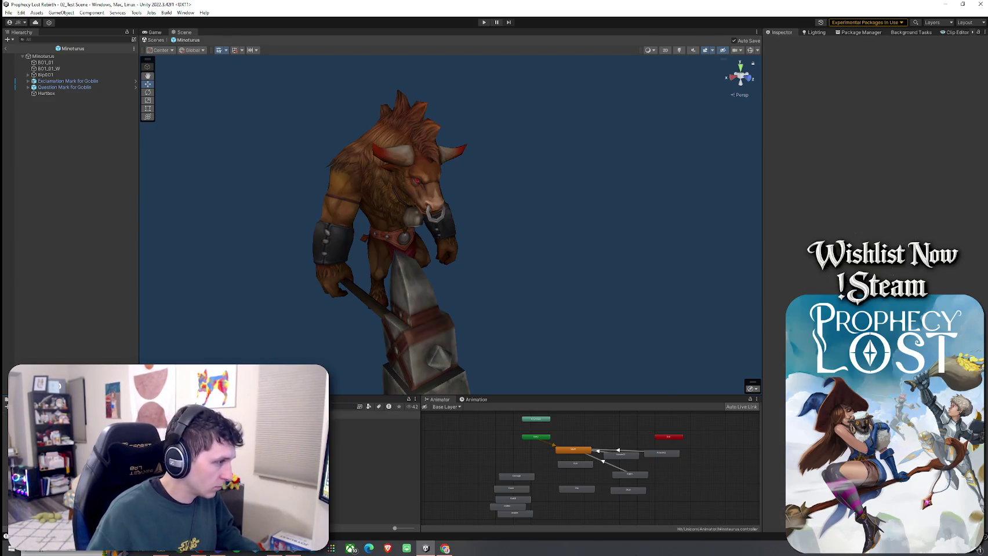
pyautogui.keyDown('shift'); pyautogui.click(374, 440); pyautogui.keyUp('shift')
pyautogui.hotkey('ctrl', 'd')
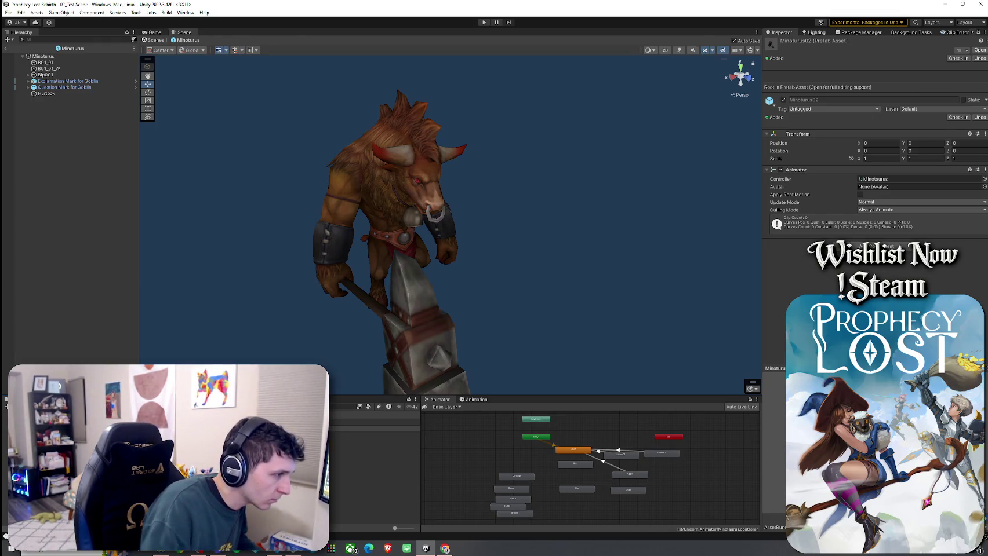
pyautogui.press('Return')
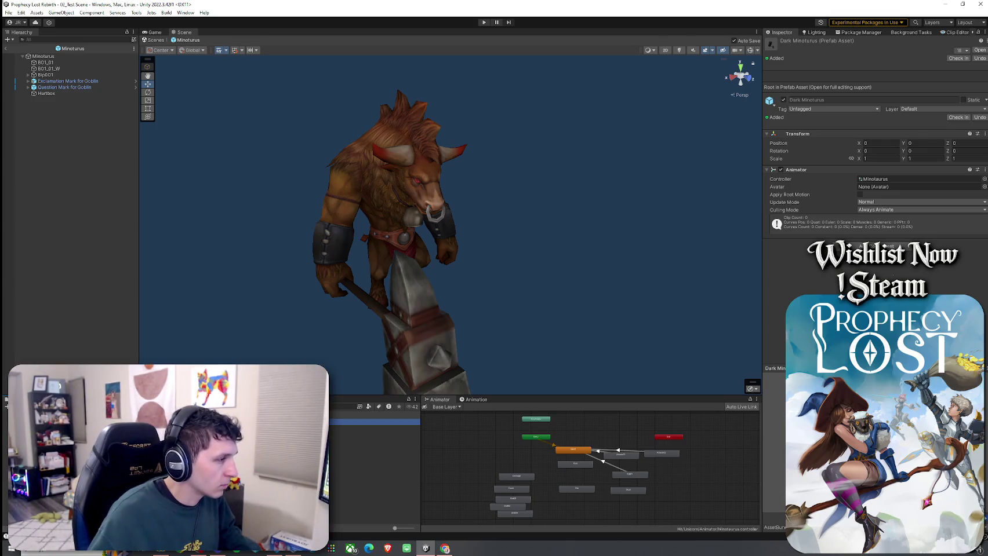
# Step: Rename Minoturus03 to Elite Minoturus and open Minoturus04 for editing
pyautogui.click(374, 435)
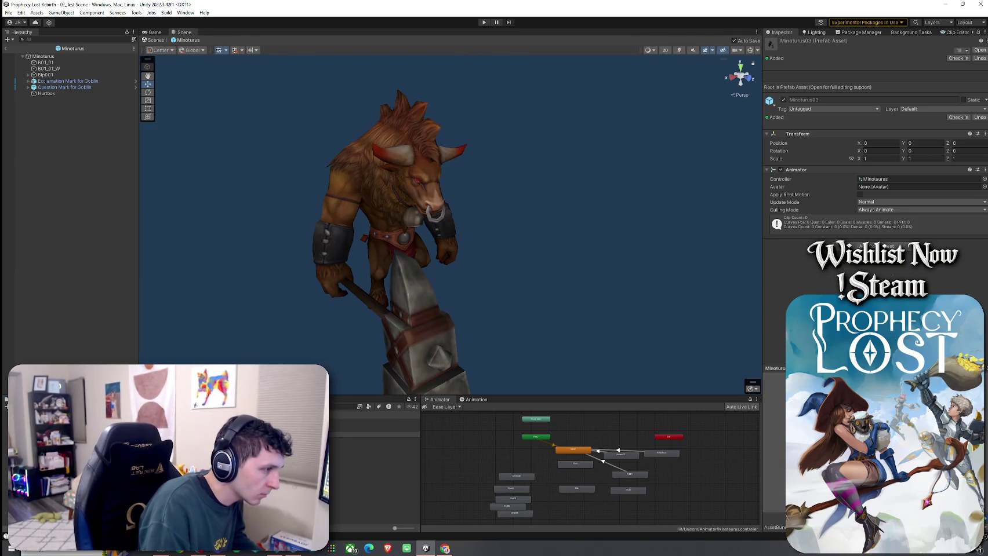
pyautogui.doubleClick(374, 431)
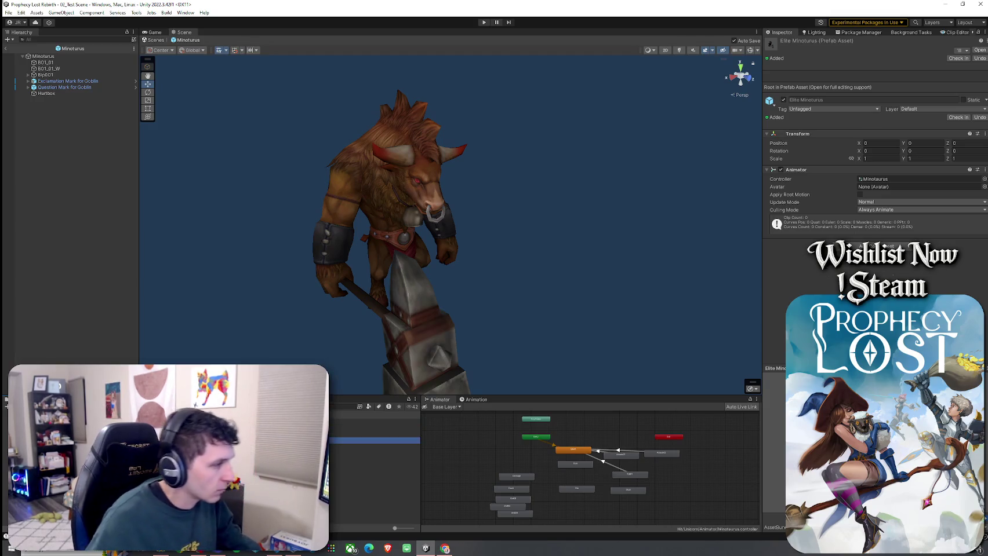
pyautogui.moveTo(319, 359); pyautogui.dragTo(441, 316)
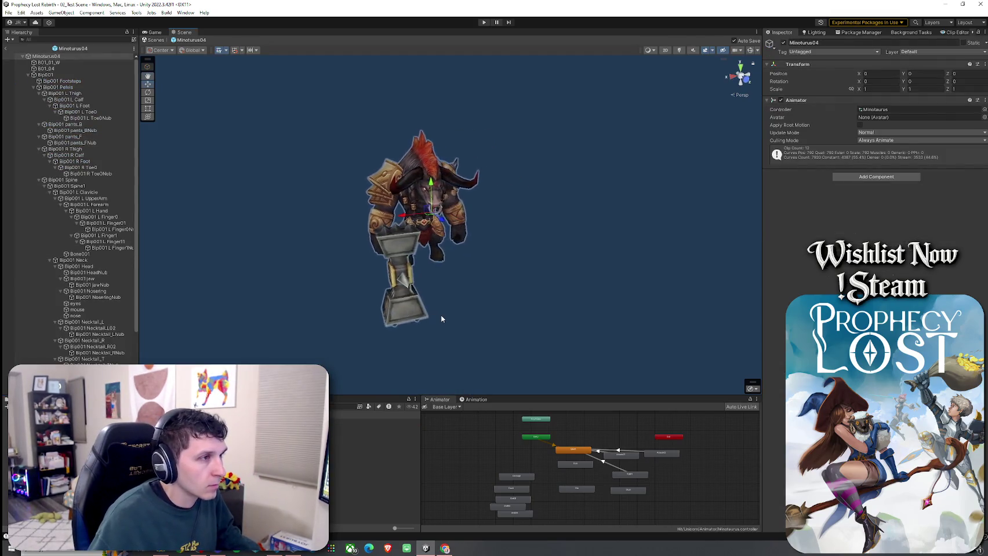
# Step: Rename Minoturus04 to Champion Minoturus, save the project, and reopen the Minotaurus prefab
pyautogui.click(15, 50)
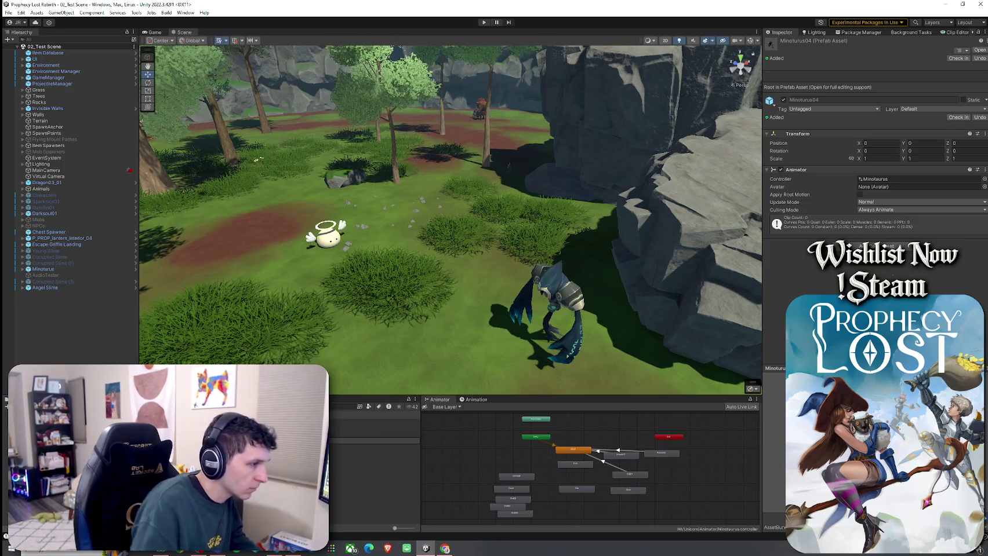
pyautogui.click(374, 422)
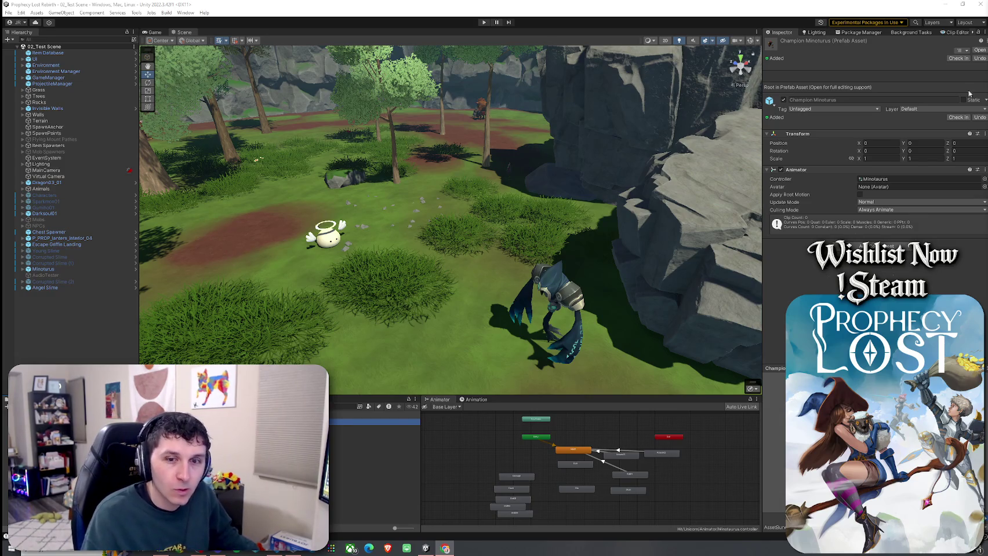
pyautogui.click(15, 12)
pyautogui.click(20, 50)
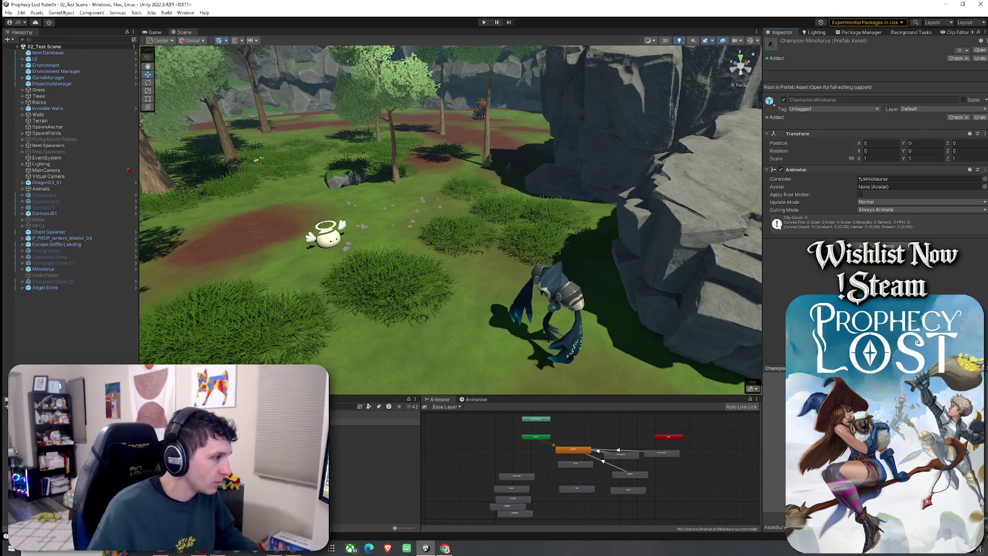
pyautogui.doubleClick(371, 441)
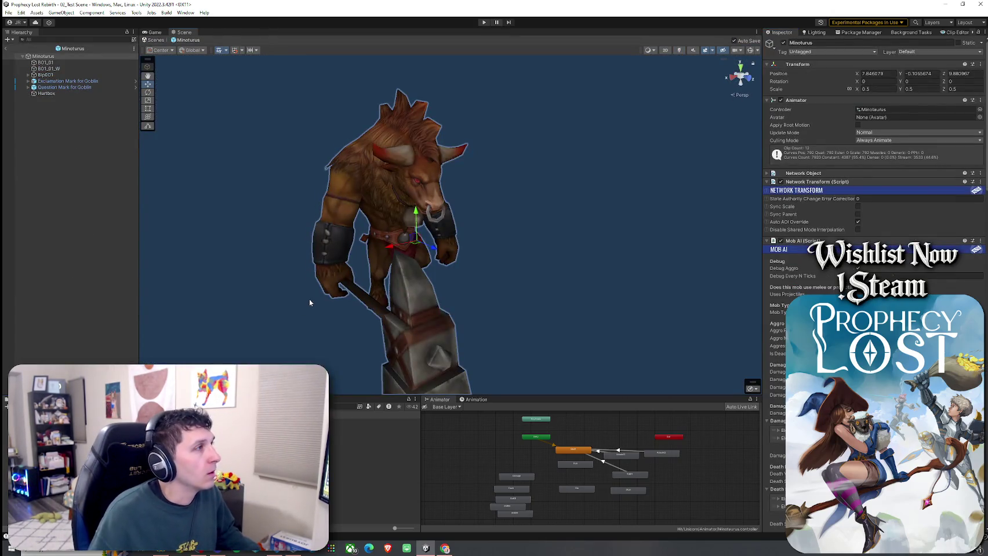
# Step: Add a Network Object component to the Elite Minotaurus prefab, then return to 02_Test Scene
pyautogui.doubleClick(371, 441)
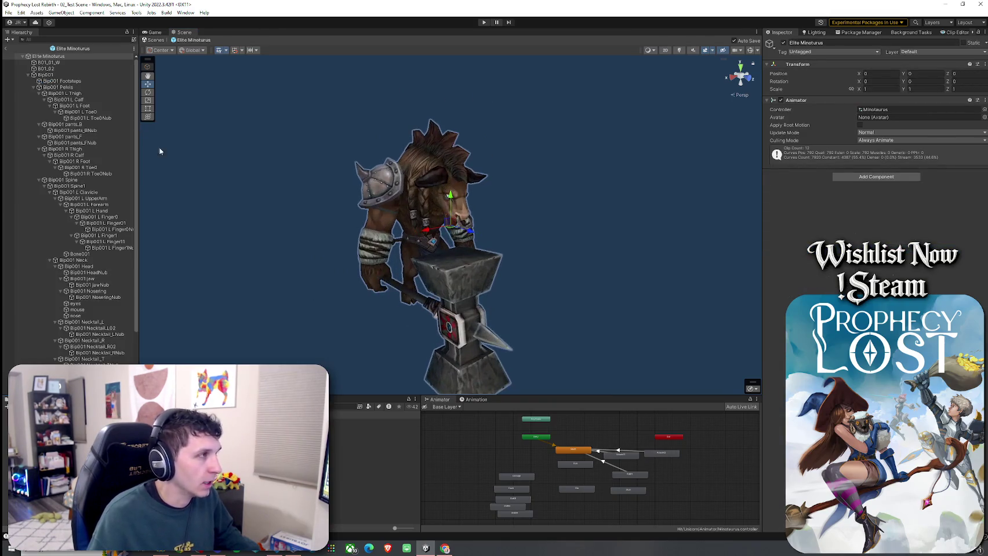
pyautogui.click(27, 75)
pyautogui.scroll(2, 297, 160)
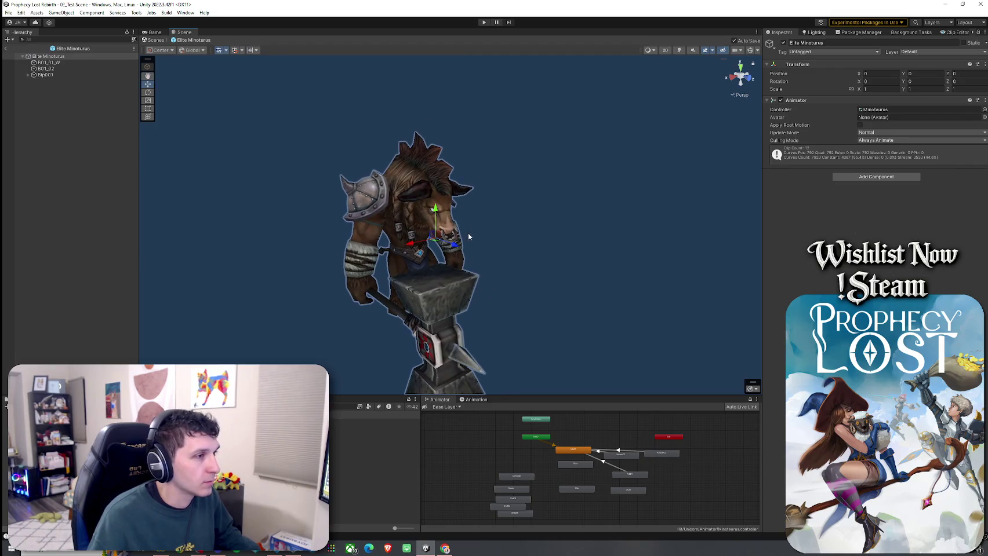
pyautogui.click(876, 177)
pyautogui.write('netow')
pyautogui.press('BackSpace')
pyautogui.press('BackSpace')
pyautogui.write('work')
pyautogui.click(873, 220)
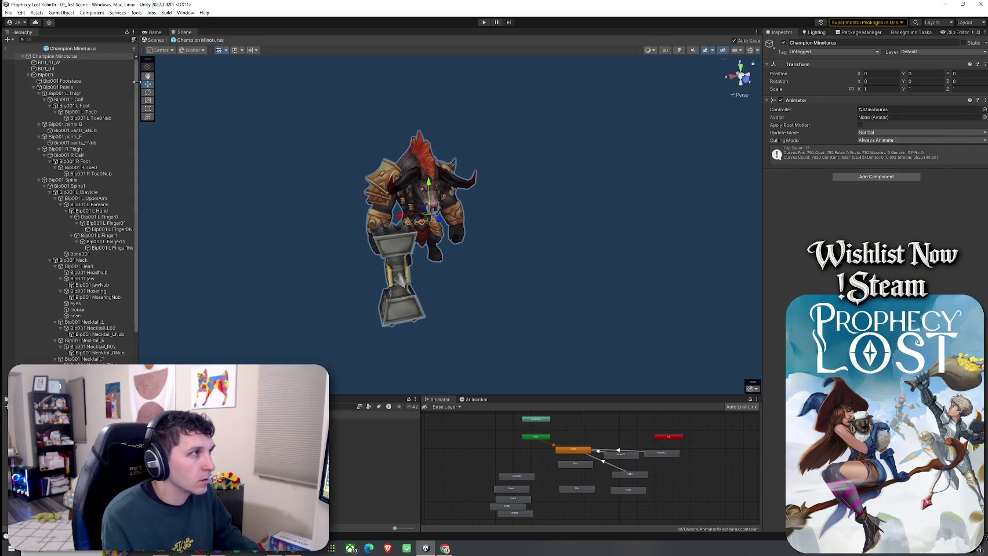
pyautogui.click(5, 48)
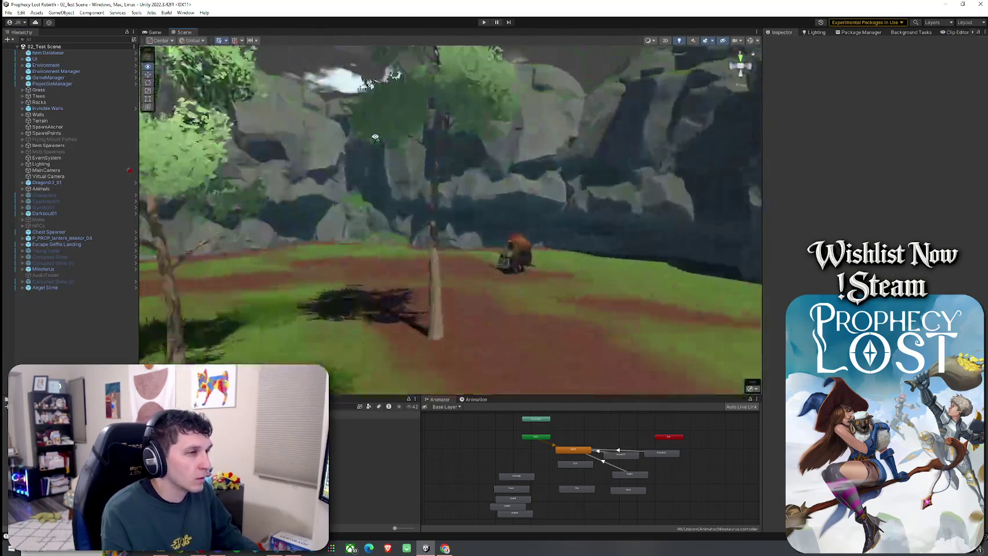
# Step: Frame the minotaur in the Scene view and select the Dark Minotaurus prefab asset
pyautogui.press('w')
pyautogui.scroll(3, 441, 264)
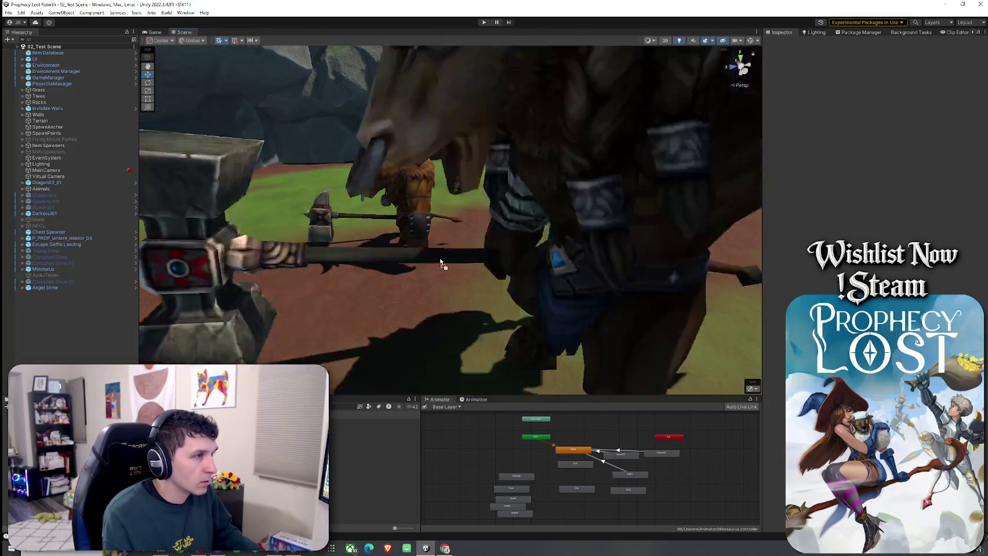
pyautogui.scroll(-5, 442, 263)
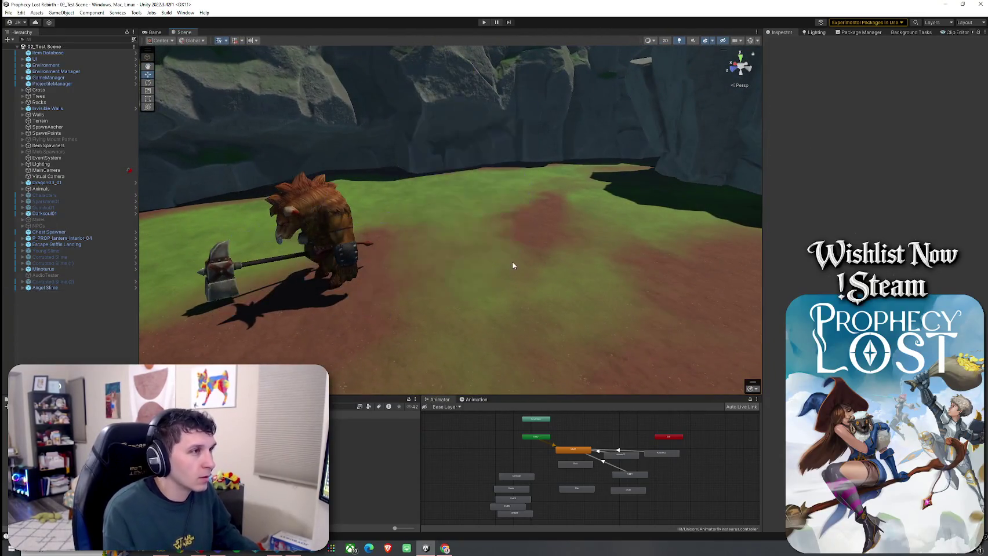
pyautogui.click(302, 428)
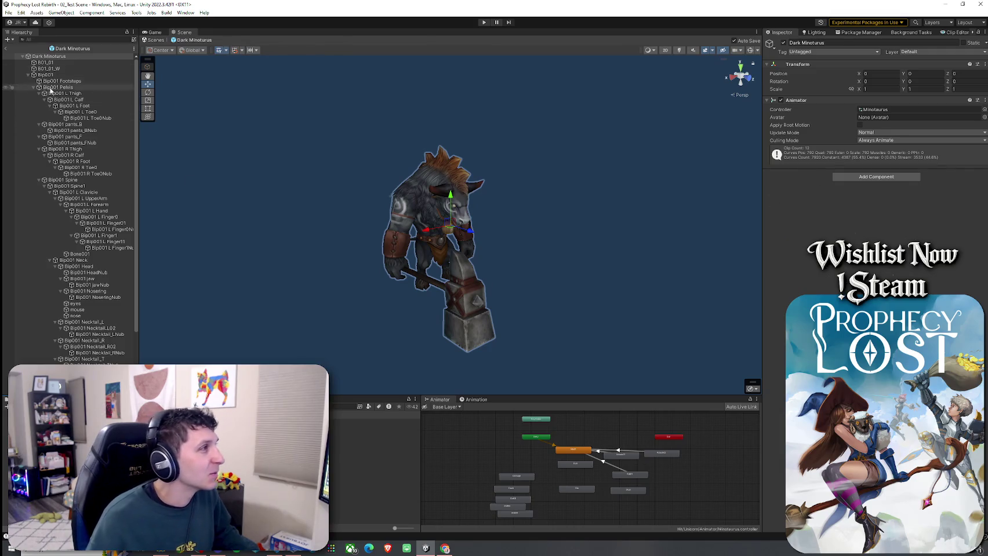
# Step: Set Transform Scale to 0.6 on Dark, 0.65 on Elite and 0.72 on Champion Minotaurus
pyautogui.click(49, 55)
pyautogui.press('Left')
pyautogui.click(880, 88)
pyautogui.write('0.6')
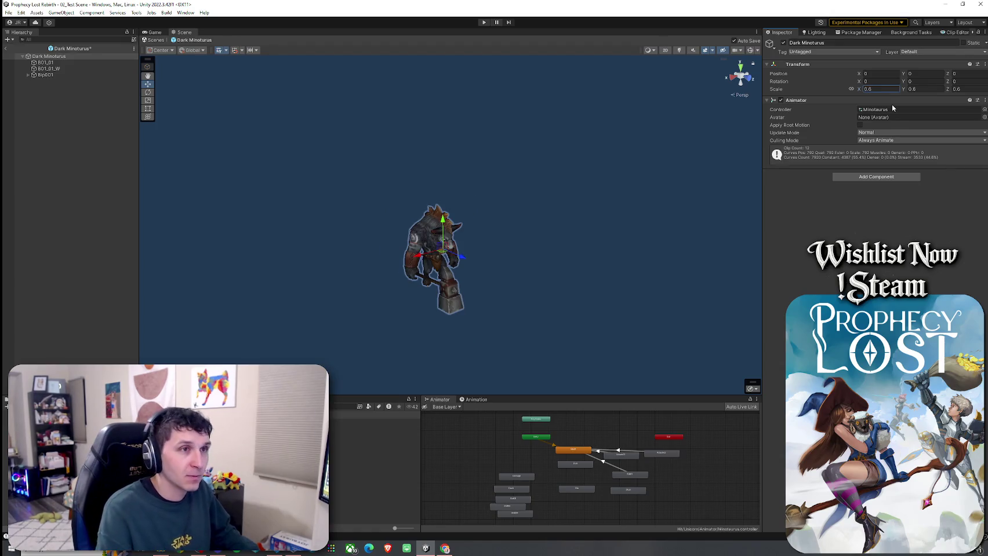
pyautogui.doubleClick(371, 434)
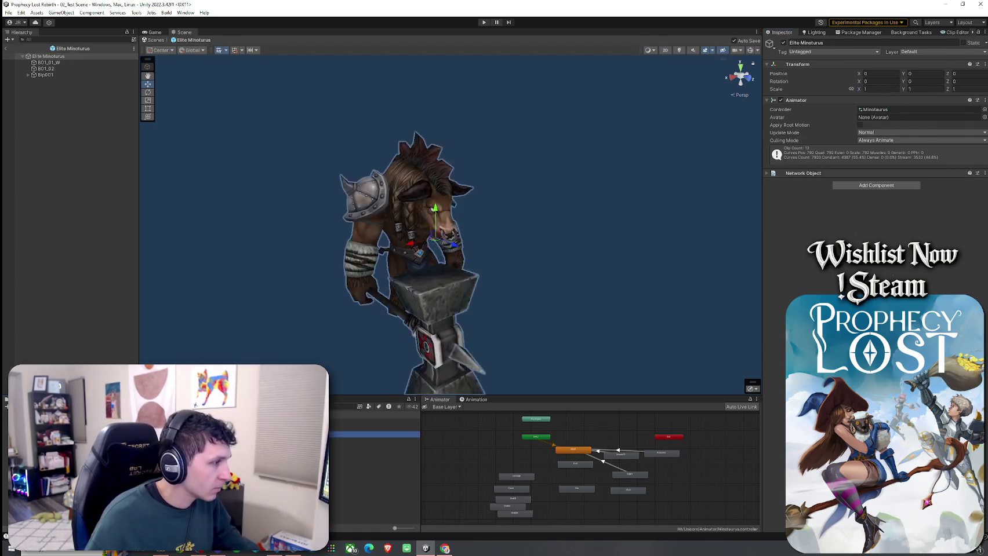
pyautogui.click(873, 160)
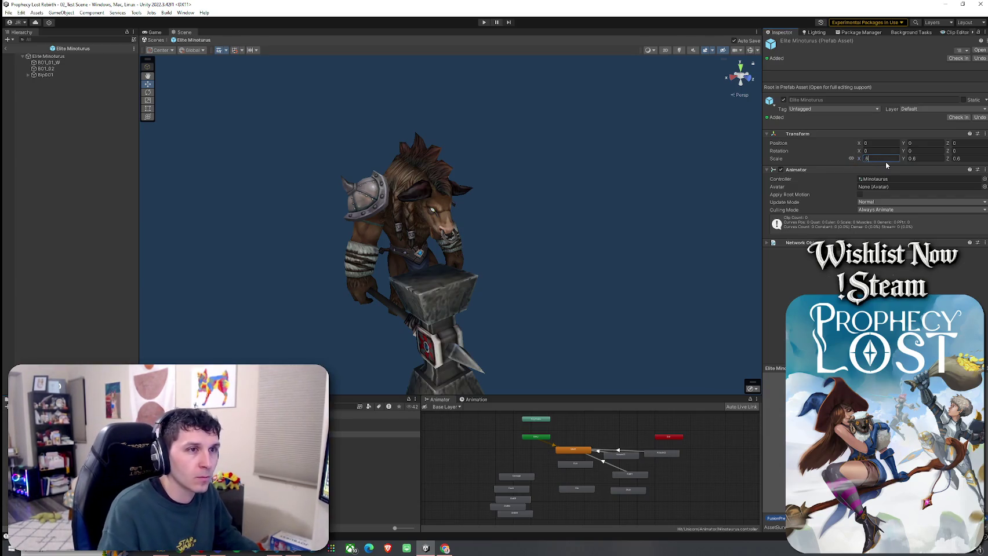
pyautogui.press('BackSpace')
pyautogui.write('5')
pyautogui.press('Return')
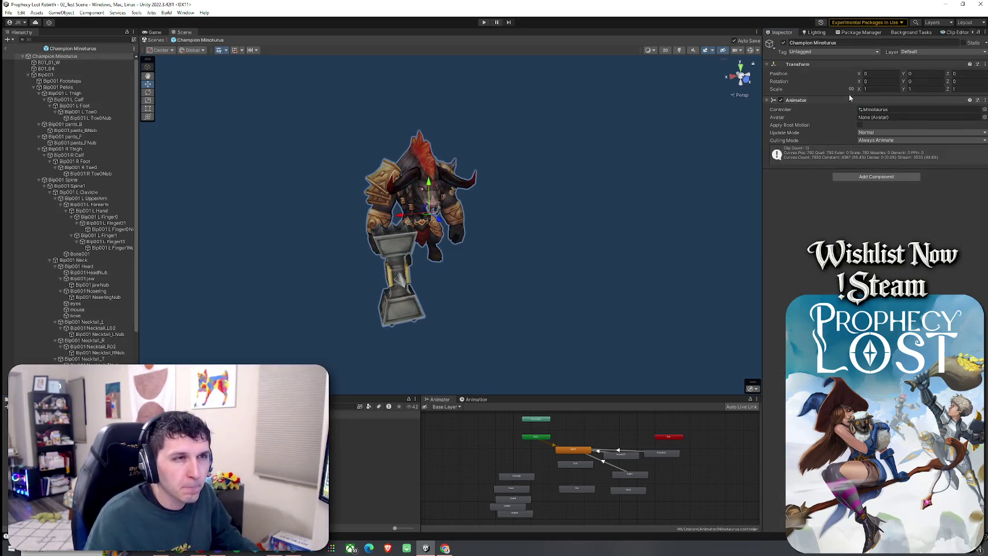
pyautogui.click(880, 91)
pyautogui.write('0.72')
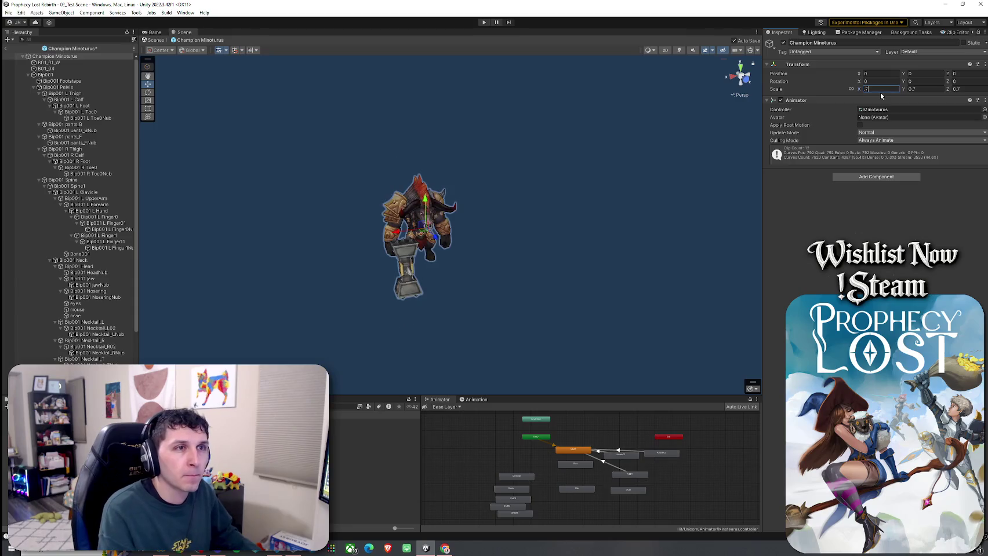
pyautogui.click(5, 48)
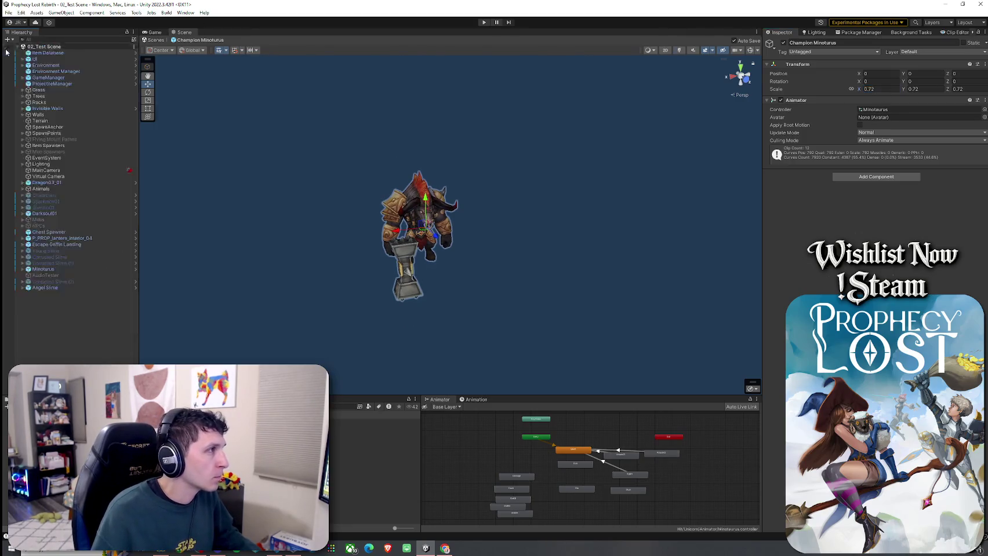
# Step: Drop Dark, Elite and Champion Minotaurus prefabs into the scene, lined up beside the original
pyautogui.moveTo(290, 452)
pyautogui.mouseDown()
pyautogui.moveTo(324, 335)
pyautogui.moveTo(429, 278)
pyautogui.moveTo(360, 324)
pyautogui.moveTo(329, 317)
pyautogui.moveTo(522, 301)
pyautogui.mouseUp()
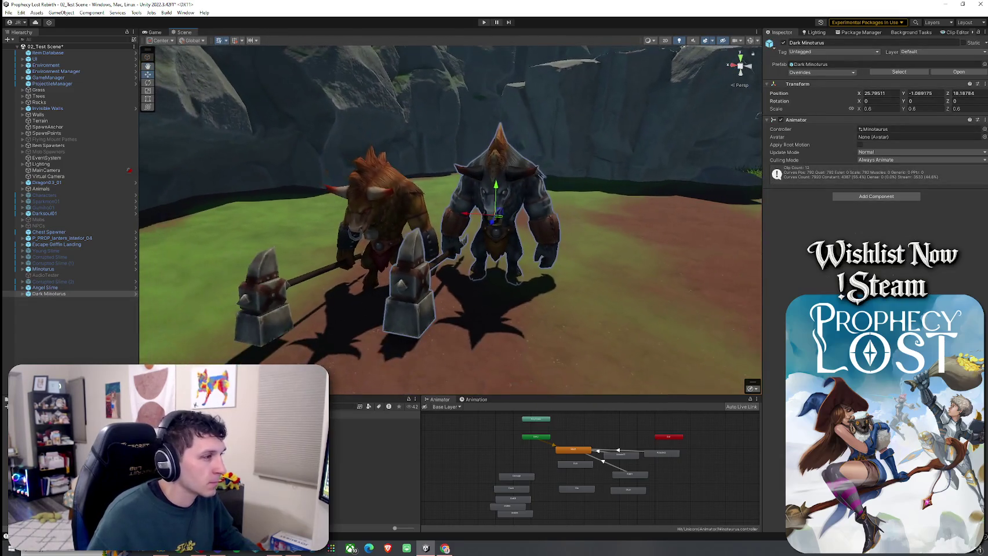
pyautogui.scroll(3, 599, 296)
pyautogui.moveTo(599, 296); pyautogui.dragTo(621, 281)
pyautogui.moveTo(620, 281)
pyautogui.keyDown('alt'); pyautogui.mouseDown()
pyautogui.moveTo(606, 264)
pyautogui.moveTo(701, 255)
pyautogui.mouseUp(); pyautogui.keyUp('alt')
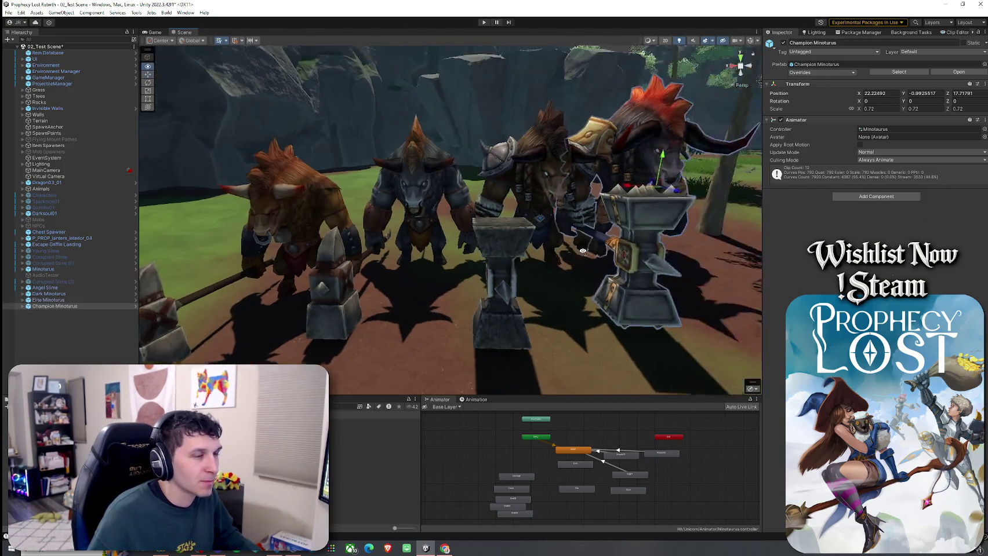
pyautogui.scroll(-3, 518, 221)
pyautogui.moveTo(517, 220)
pyautogui.mouseDown()
pyautogui.moveTo(408, 263)
pyautogui.moveTo(458, 232)
pyautogui.moveTo(286, 227)
pyautogui.moveTo(458, 231)
pyautogui.mouseUp()
# Step: Orbit around the lined-up minotaurs and select the Dark Minotaurus in the Hierarchy
pyautogui.scroll(2, 463, 227)
pyautogui.scroll(2, 403, 231)
pyautogui.scroll(-5, 458, 230)
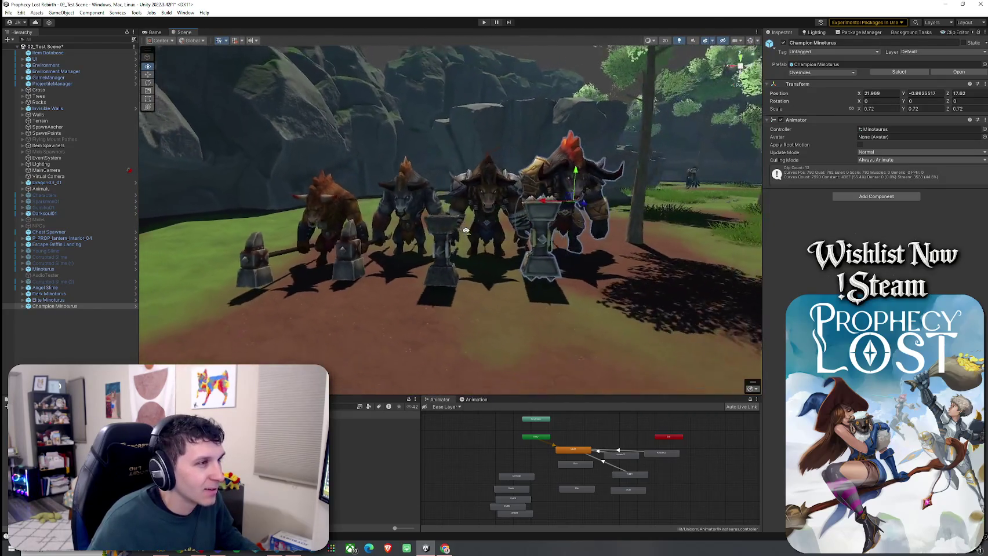
pyautogui.scroll(5, 474, 230)
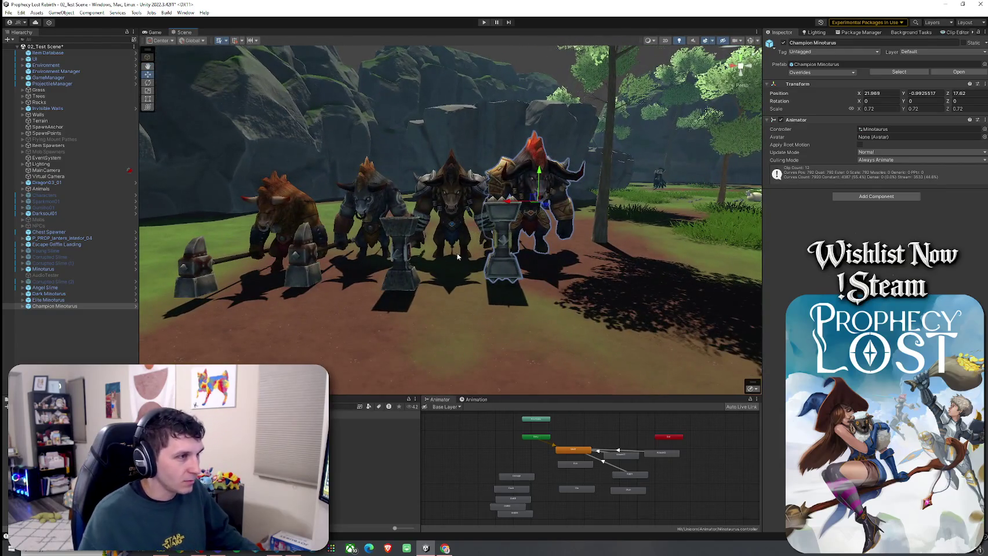
pyautogui.scroll(2, 457, 257)
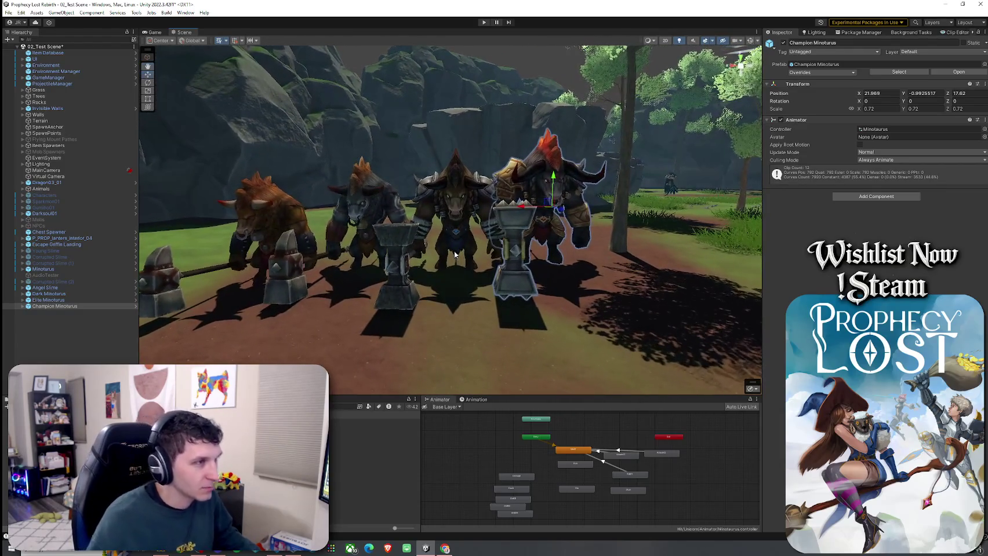
pyautogui.moveTo(434, 260)
pyautogui.mouseDown()
pyautogui.moveTo(520, 246)
pyautogui.moveTo(392, 162)
pyautogui.moveTo(407, 173)
pyautogui.moveTo(191, 266)
pyautogui.mouseUp()
pyautogui.click(374, 149)
pyautogui.click(68, 294)
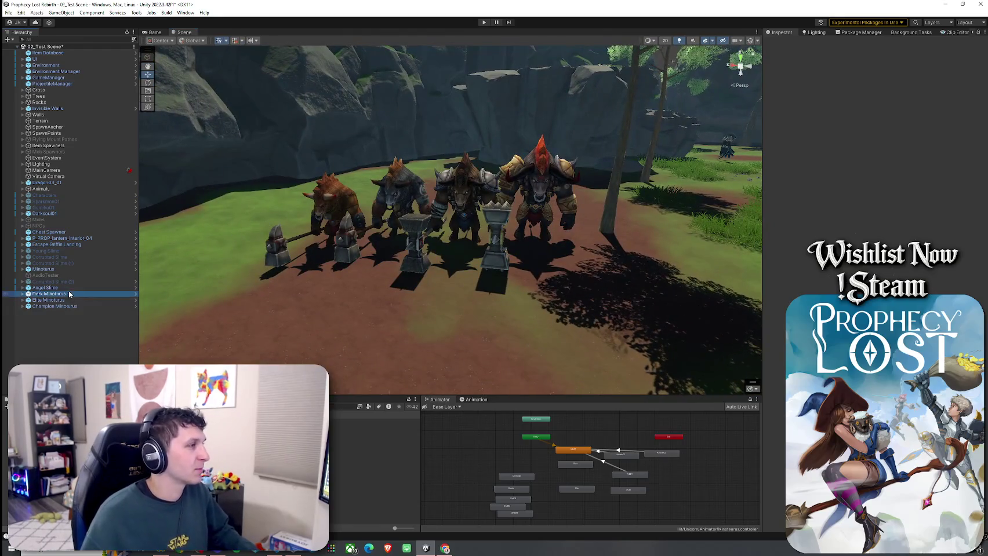
# Step: Delete the Dark, Elite and Champion test minotaurs from the scene
pyautogui.keyDown('shift'); pyautogui.click(68, 307); pyautogui.keyUp('shift')
pyautogui.press('Delete')
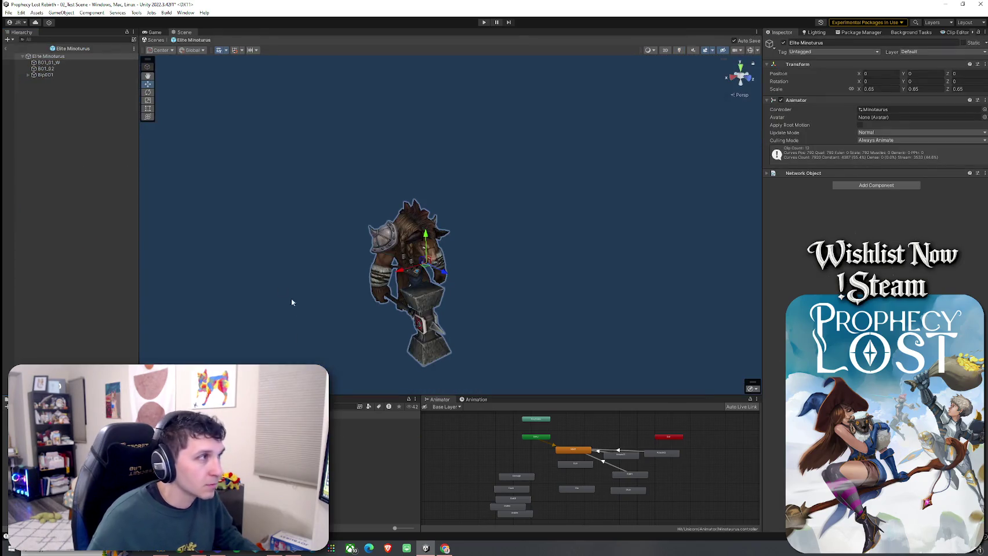
pyautogui.click(768, 173)
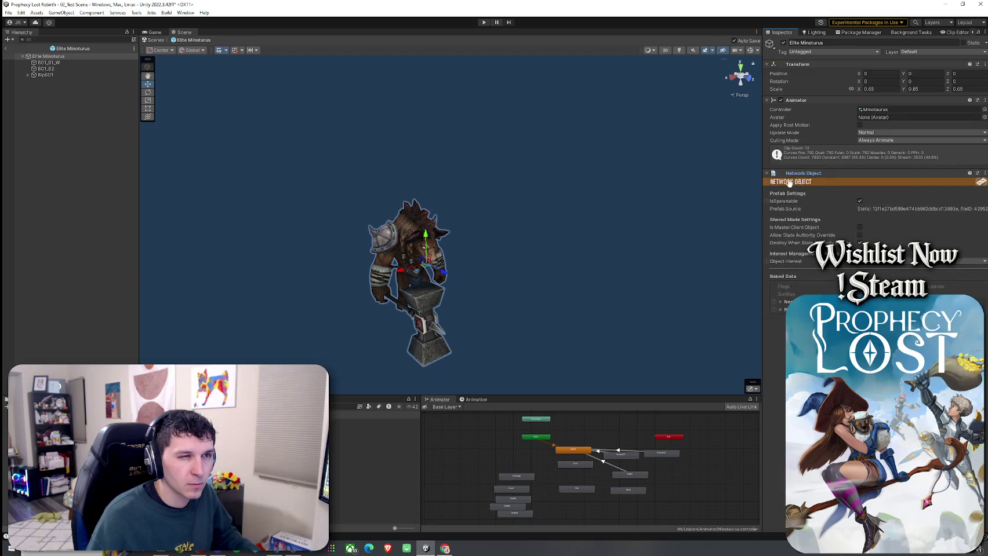
pyautogui.click(800, 174)
# Step: Add a Network Transform component to the Elite Minotaurus prefab
pyautogui.click(875, 185)
pyautogui.write('tra')
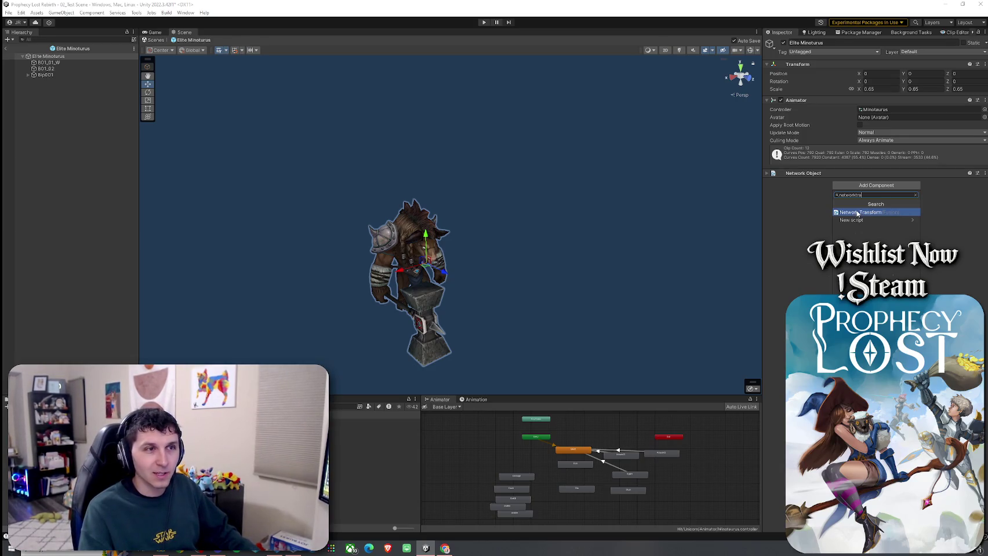
pyautogui.click(861, 215)
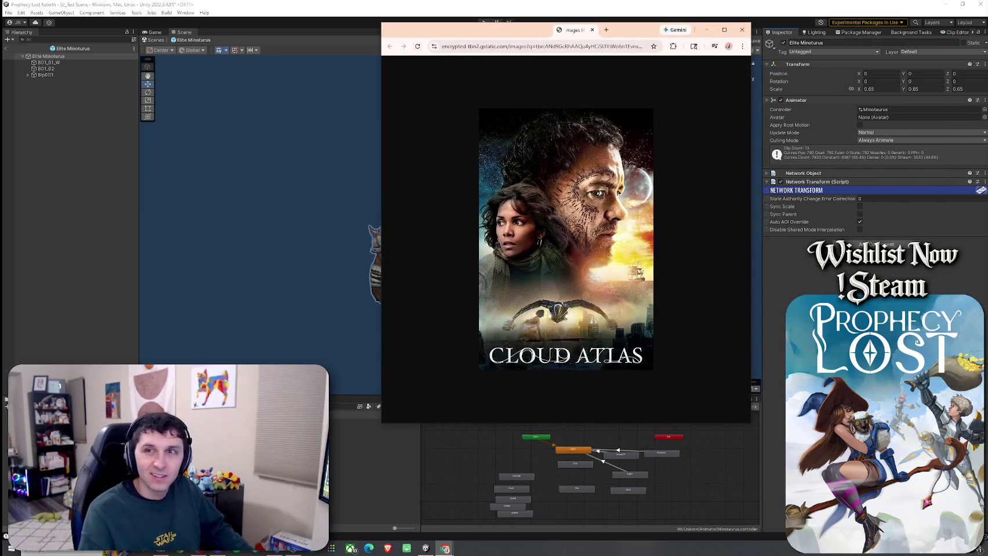
pyautogui.hotkey('ctrl', 'w')
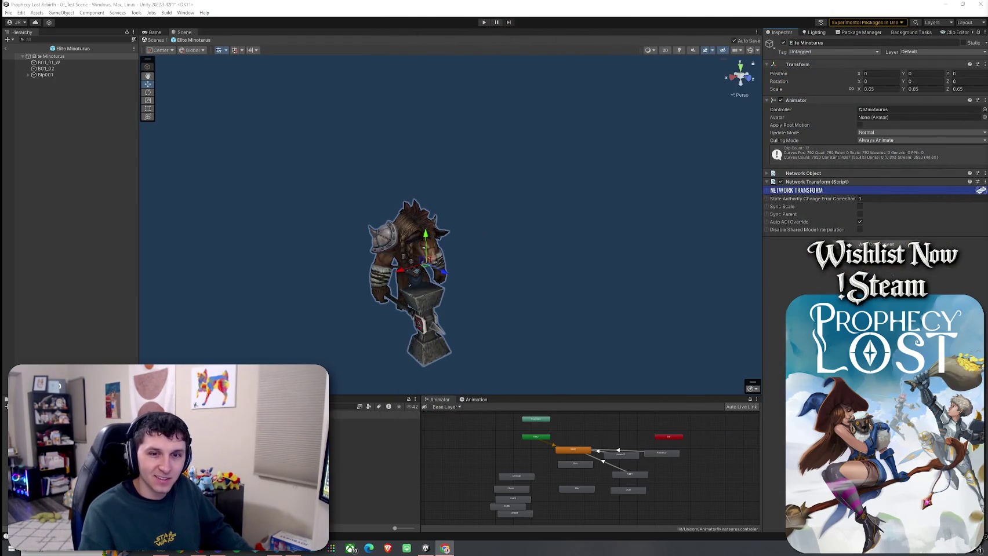
# Step: Paste the Exclamation and Question Mark for Goblin objects into the Elite Minotaurus prefab
pyautogui.press('f')
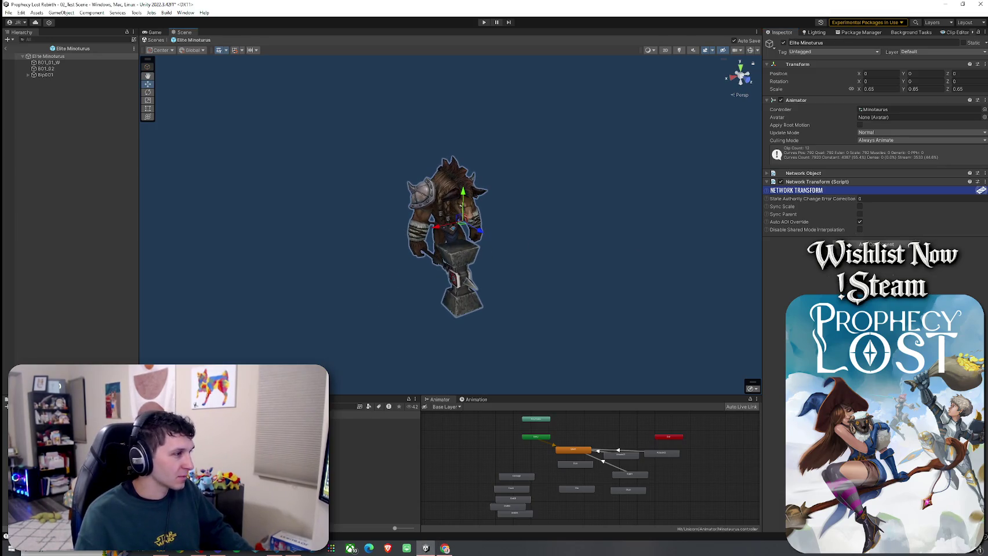
pyautogui.click(371, 435)
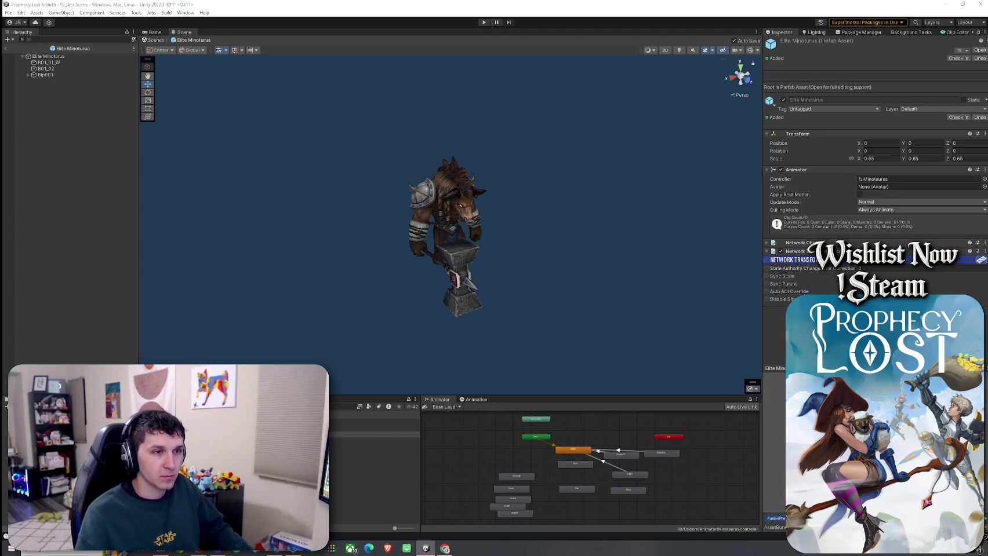
pyautogui.click(371, 440)
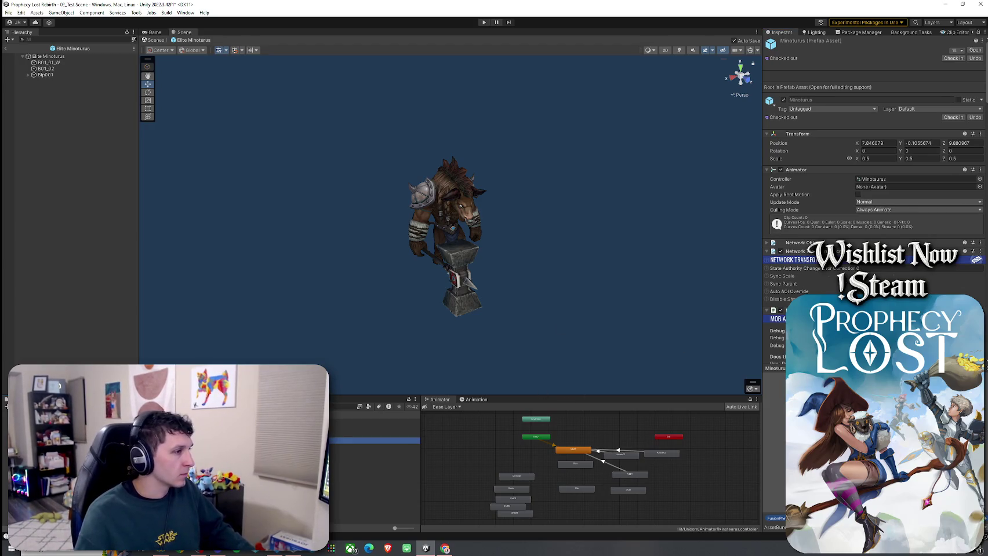
pyautogui.click(974, 50)
pyautogui.click(64, 81)
pyautogui.keyDown('shift'); pyautogui.click(63, 87); pyautogui.keyUp('shift')
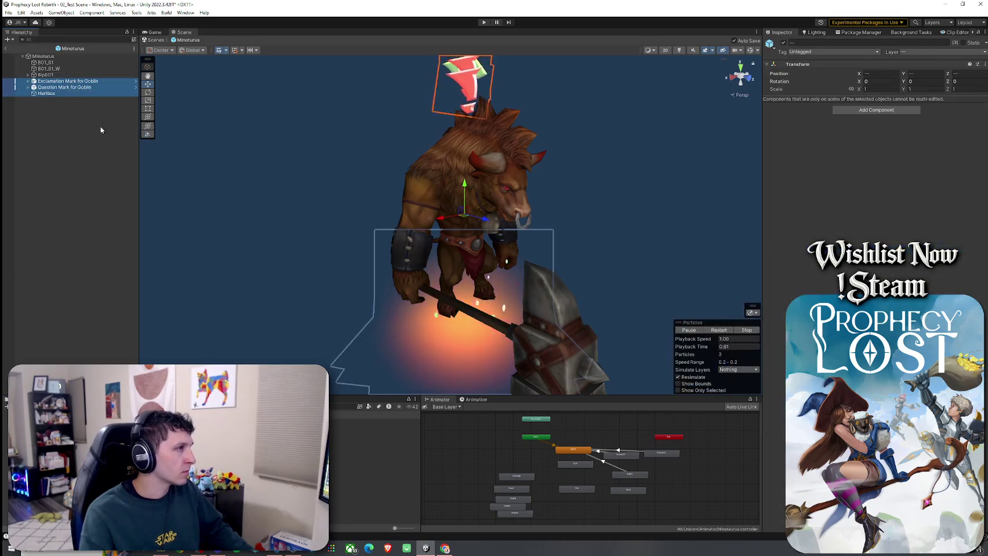
pyautogui.hotkey('ctrl', 'z')
pyautogui.hotkey('ctrl', 'z')
pyautogui.rightClick(50, 55)
pyautogui.click(79, 85)
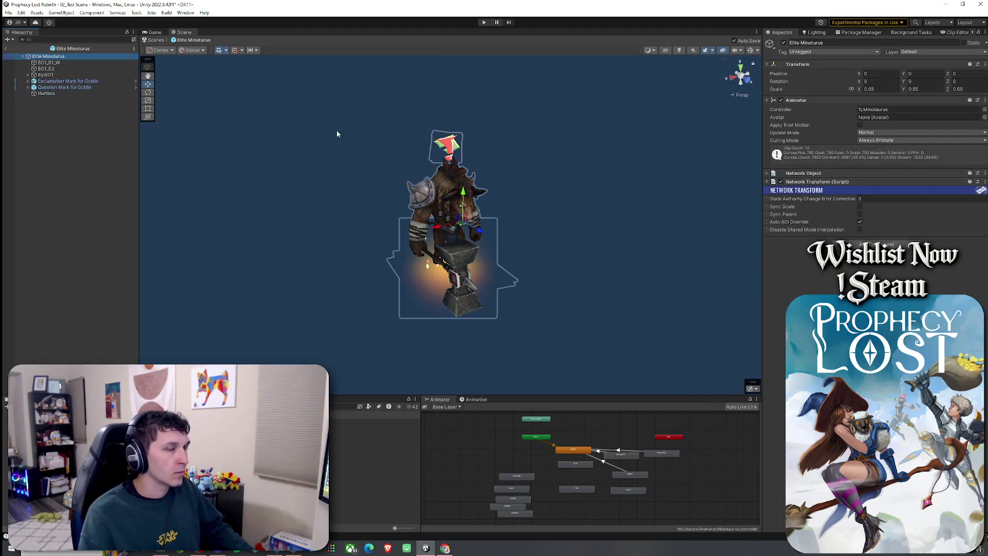
# Step: Copy the Minotaurus Mob AI component and paste it as new onto Elite Minotaurus
pyautogui.doubleClick(869, 348)
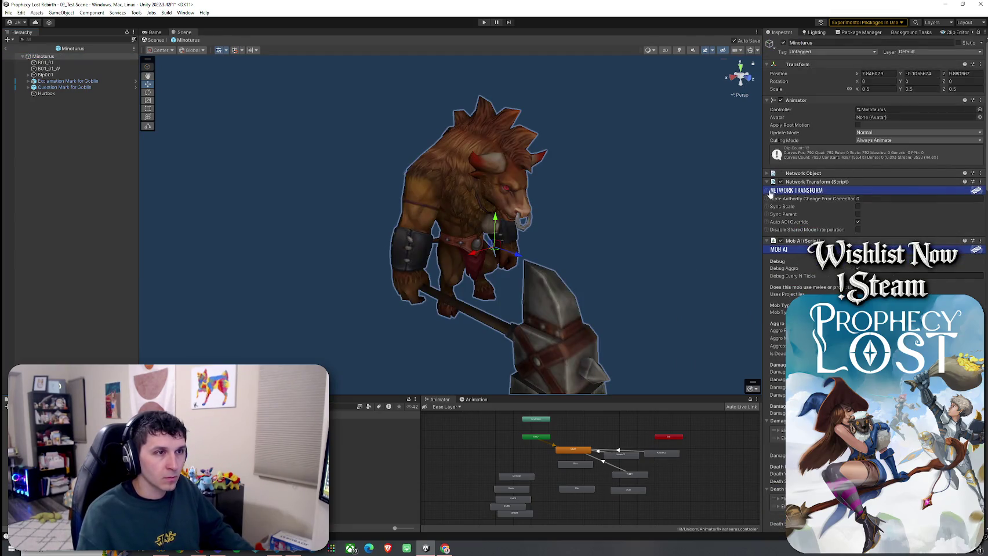
pyautogui.click(767, 182)
pyautogui.click(968, 201)
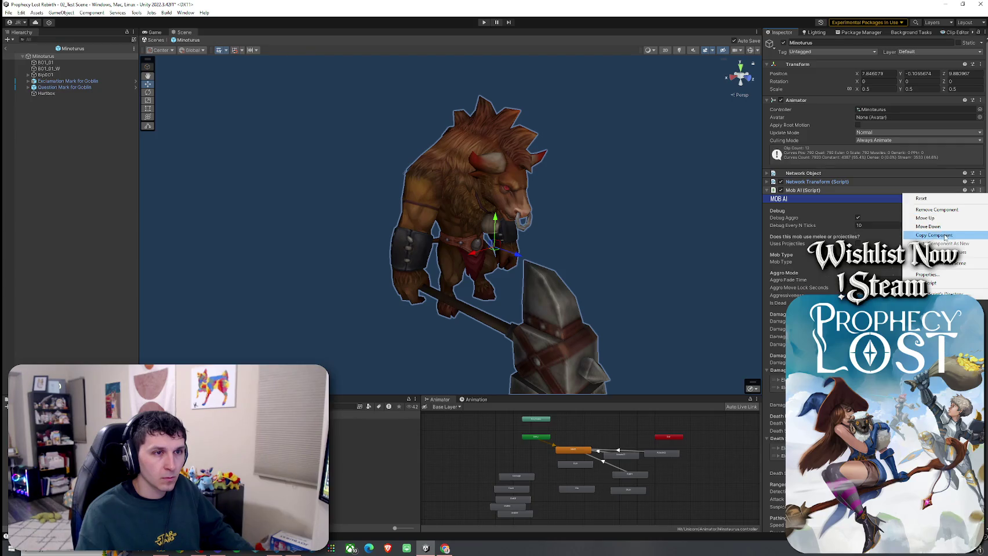
pyautogui.doubleClick(370, 429)
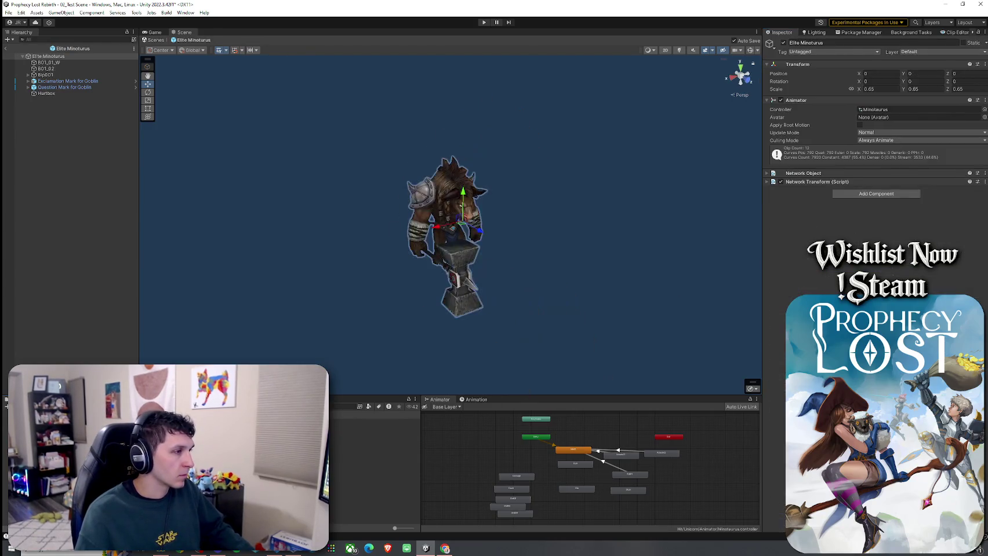
pyautogui.click(984, 159)
pyautogui.click(933, 212)
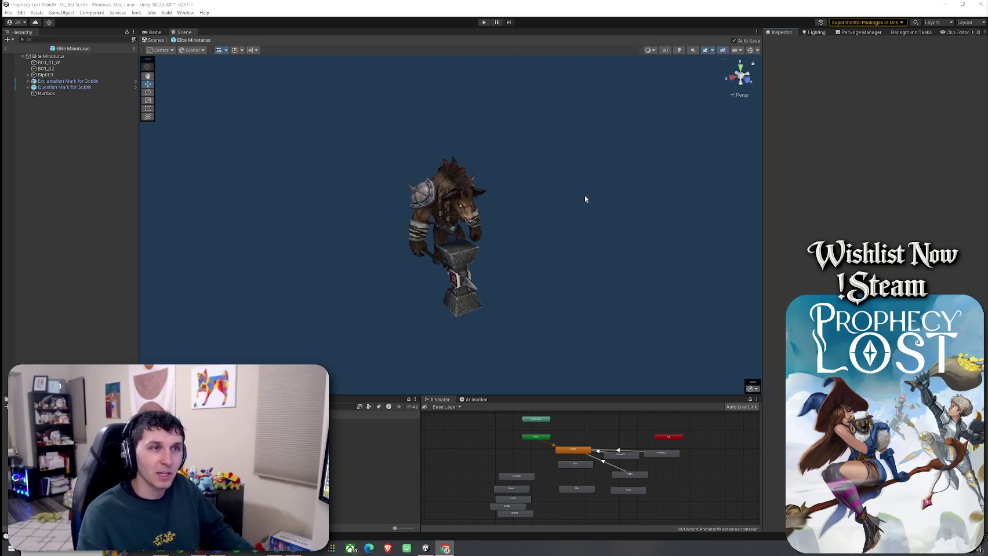
pyautogui.click(49, 57)
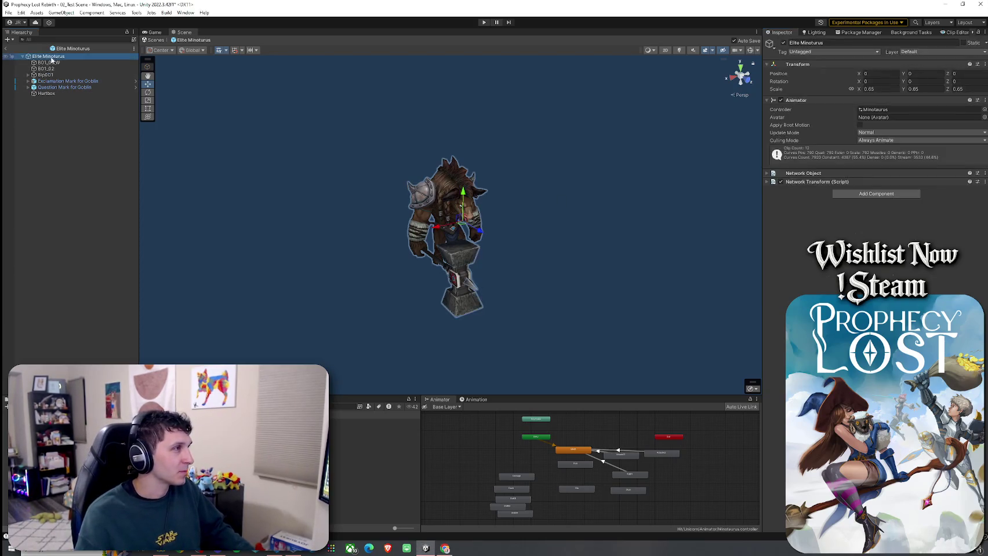
# Step: Check Champion, Dark and Elite Minotaurus for a Mob AI script, ending on Elite
pyautogui.click(767, 182)
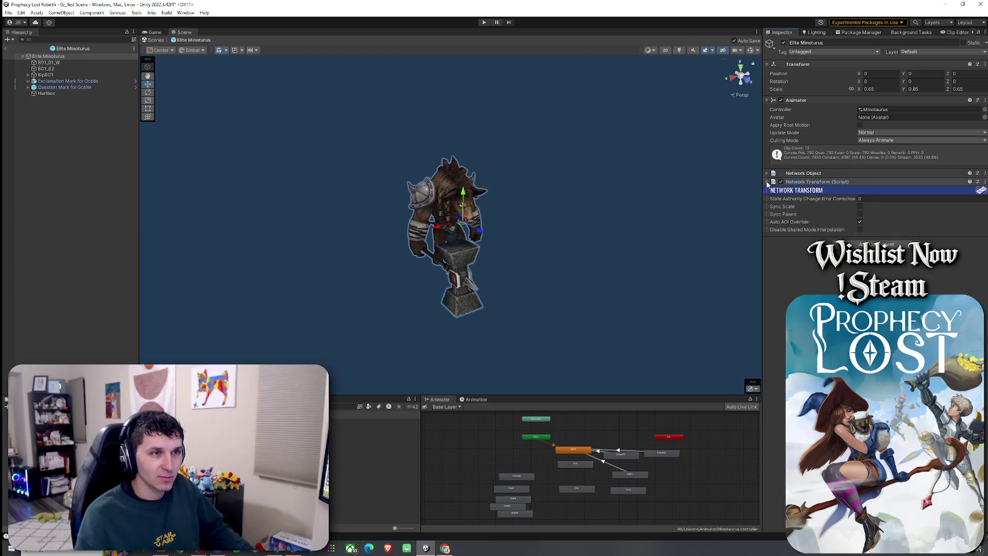
pyautogui.click(766, 182)
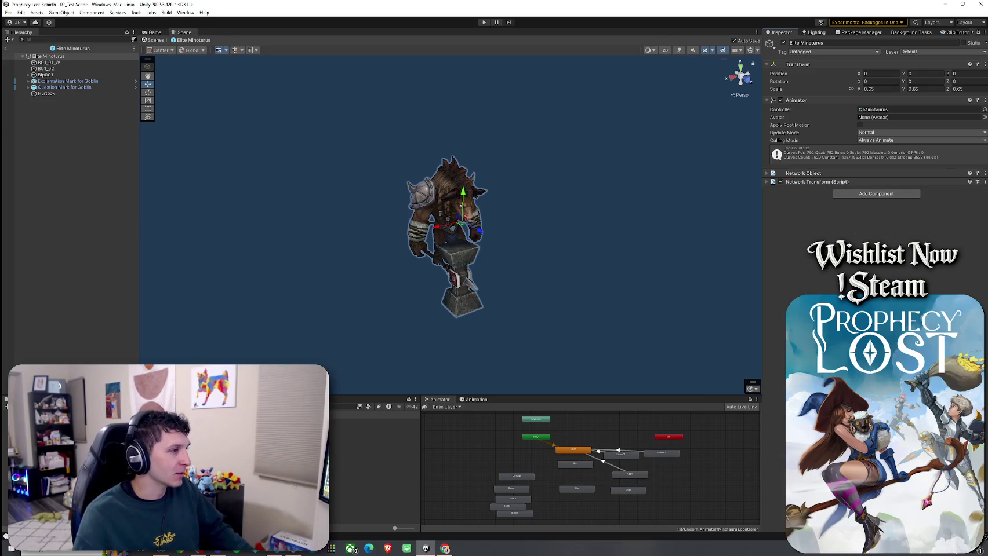
pyautogui.doubleClick(348, 423)
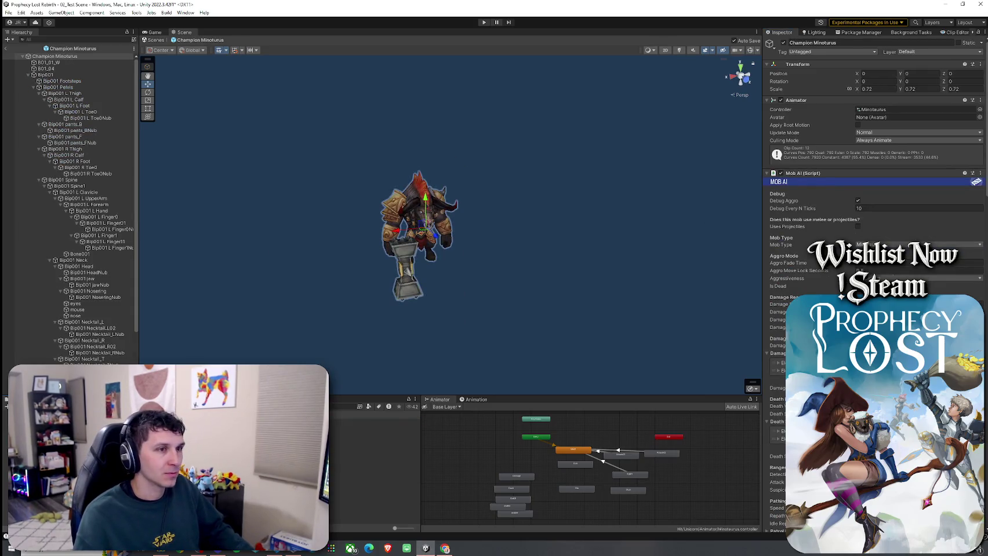
pyautogui.click(28, 75)
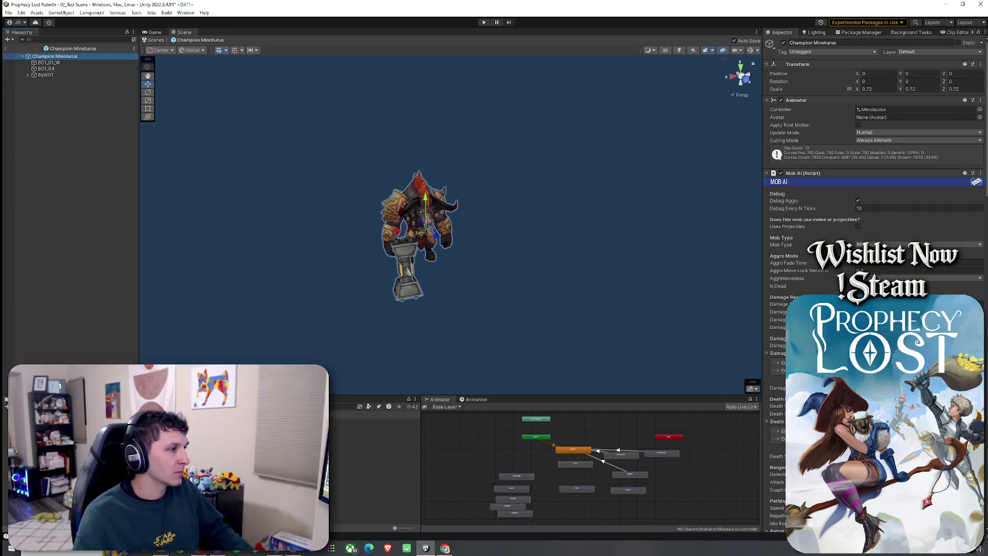
pyautogui.doubleClick(348, 428)
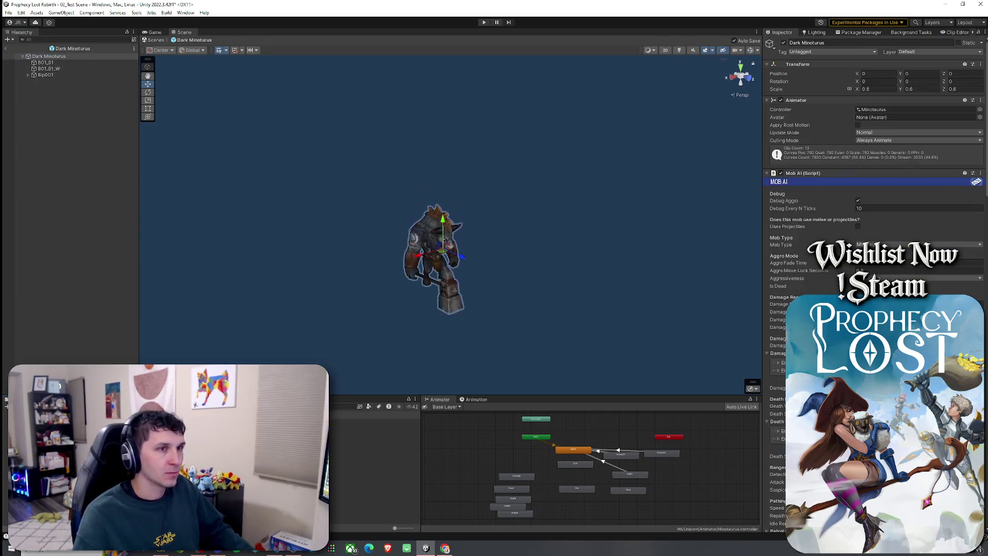
pyautogui.click(768, 174)
pyautogui.doubleClick(347, 435)
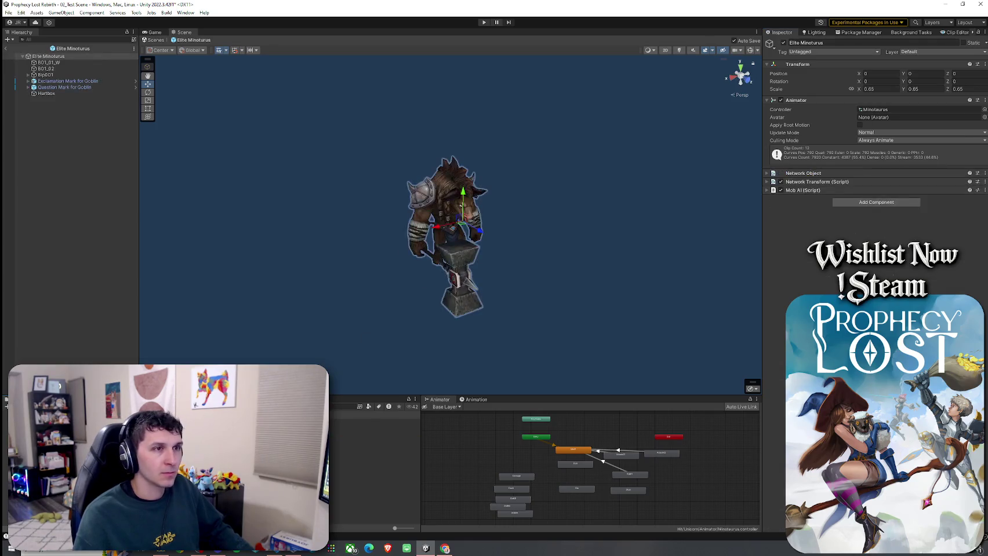
pyautogui.click(803, 190)
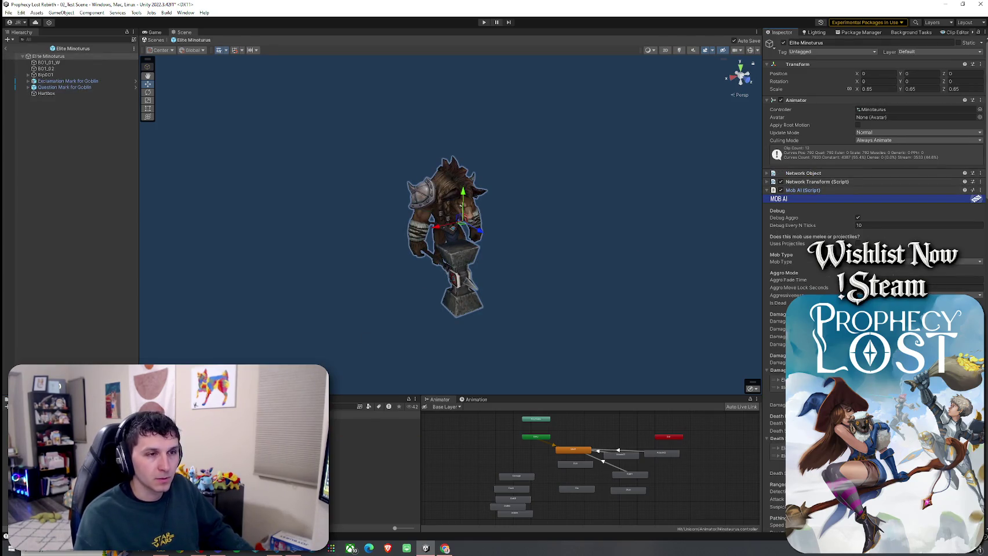
# Step: Set Elite Minotaurus's Aggro Vfx to Exclamation Mark for Goblin and Sus Vfx to Question Mark for Goblin
pyautogui.scroll(-6, 772, 71)
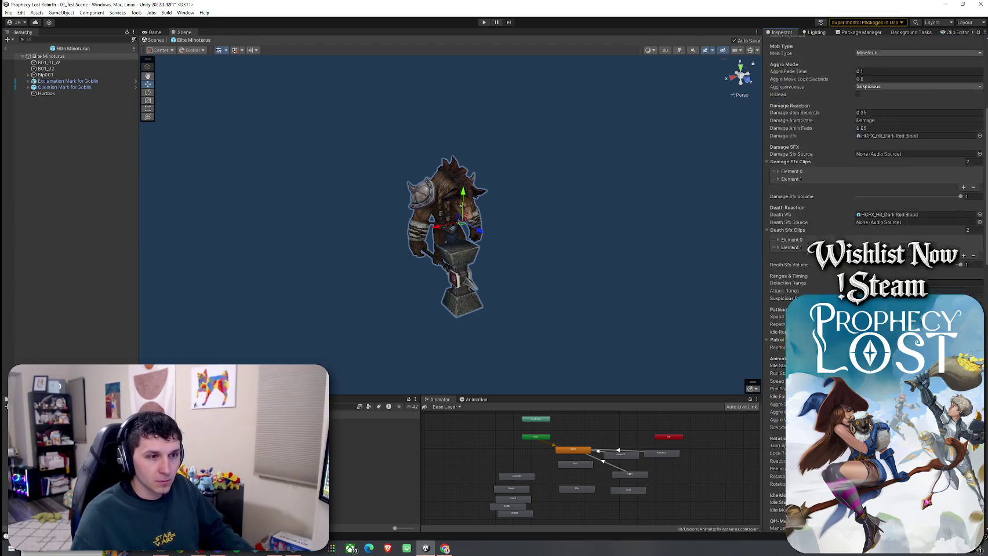
pyautogui.scroll(-7, 772, 70)
pyautogui.moveTo(68, 81); pyautogui.dragTo(916, 188)
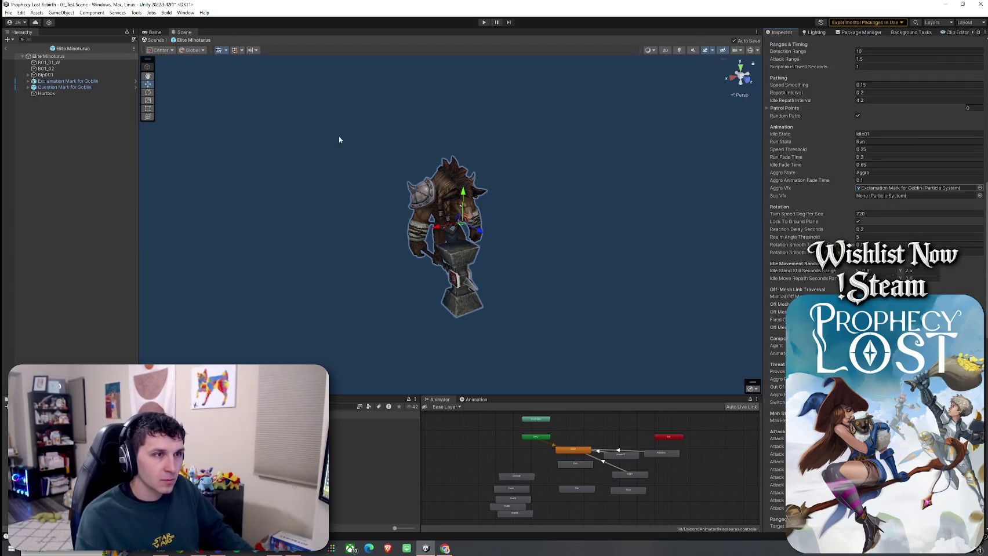
pyautogui.moveTo(61, 87)
pyautogui.mouseDown()
pyautogui.moveTo(347, 151)
pyautogui.moveTo(895, 196)
pyautogui.mouseUp()
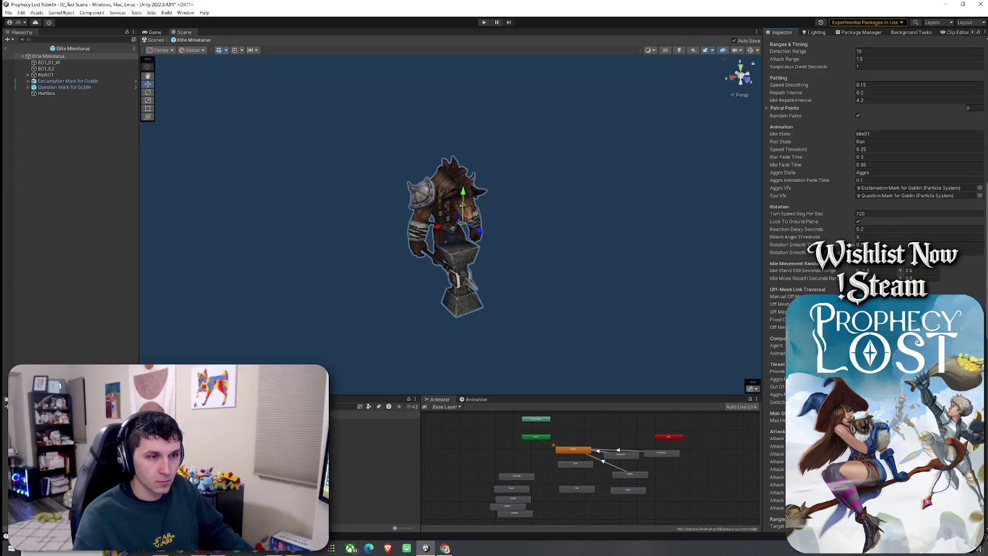
# Step: Collapse Mob AI, step through Dark and Champion Minotaurus, and return to the Minoturus prefab
pyautogui.scroll(15, 766, 197)
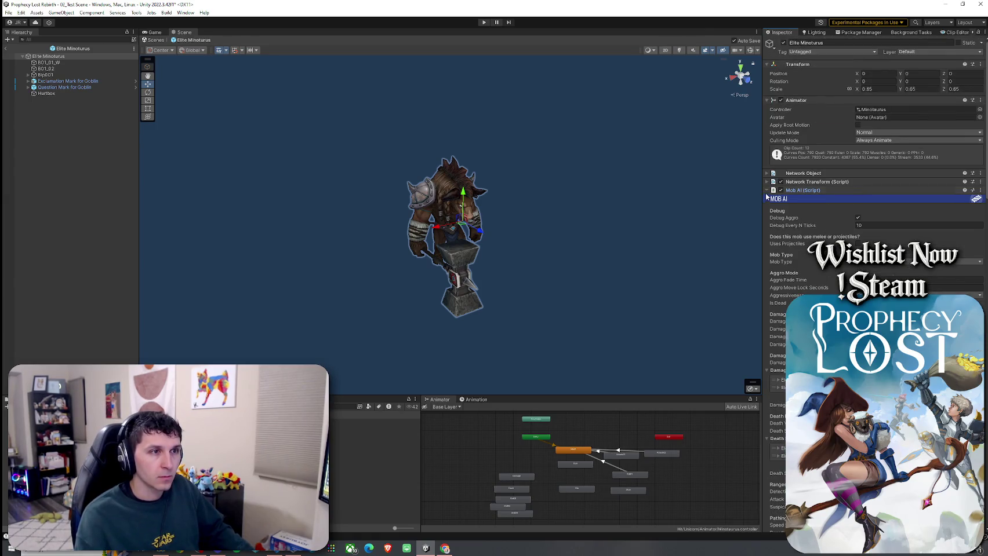
pyautogui.click(766, 191)
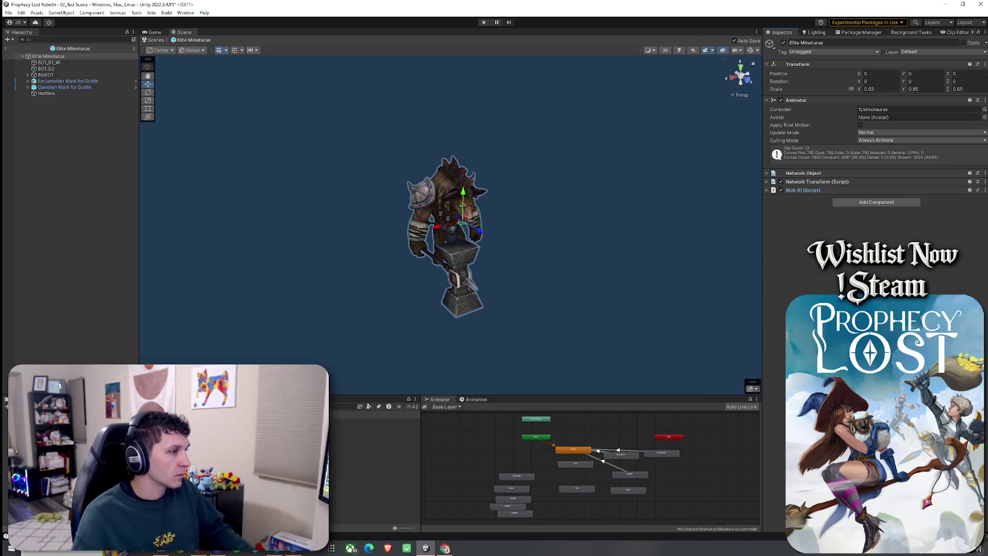
pyautogui.doubleClick(371, 430)
pyautogui.press('Down')
pyautogui.press('Return')
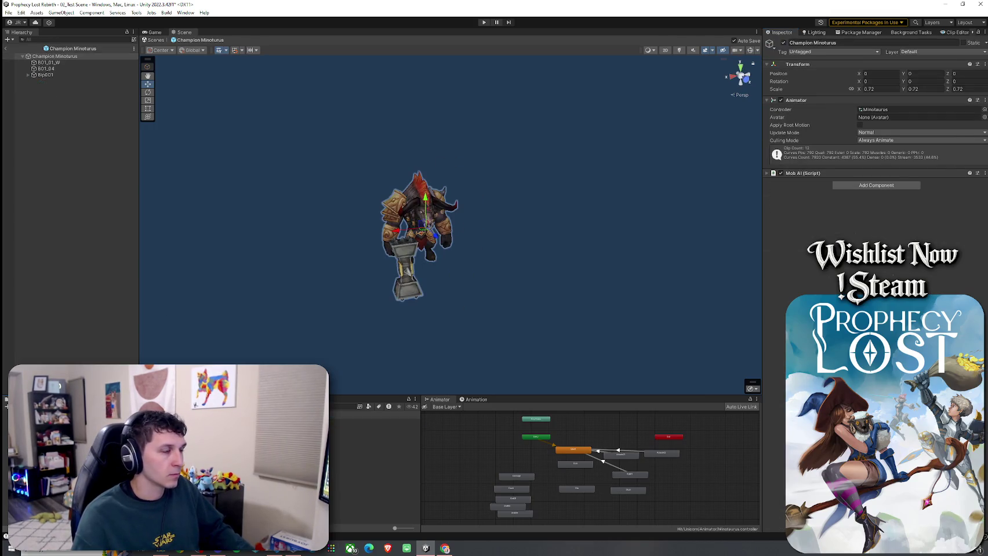
pyautogui.press('Down')
pyautogui.press('Return')
pyautogui.click(64, 80)
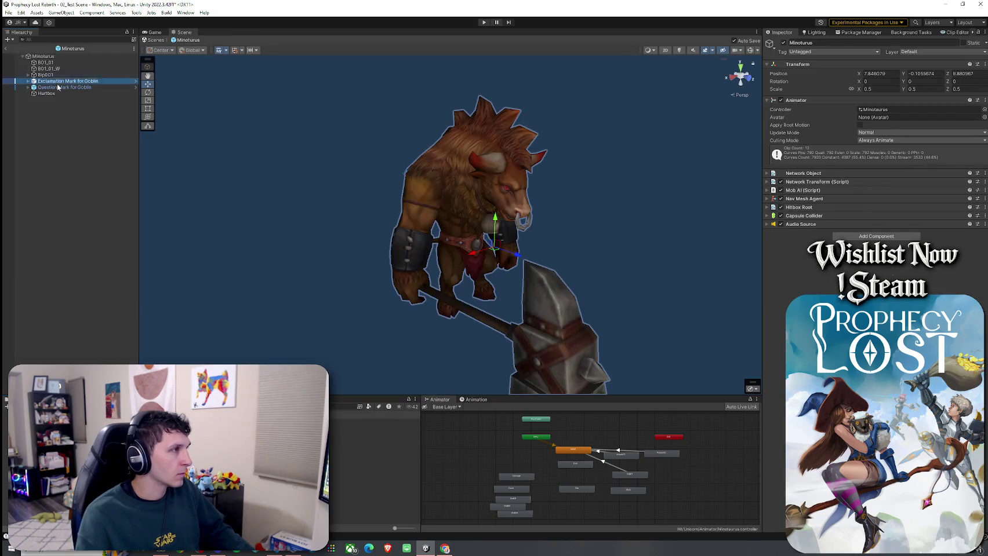
# Step: Copy Exclamation Mark, Question Mark and Hurtbox into Champion Minotaurus and select its root
pyautogui.hotkey('ctrl', 'z')
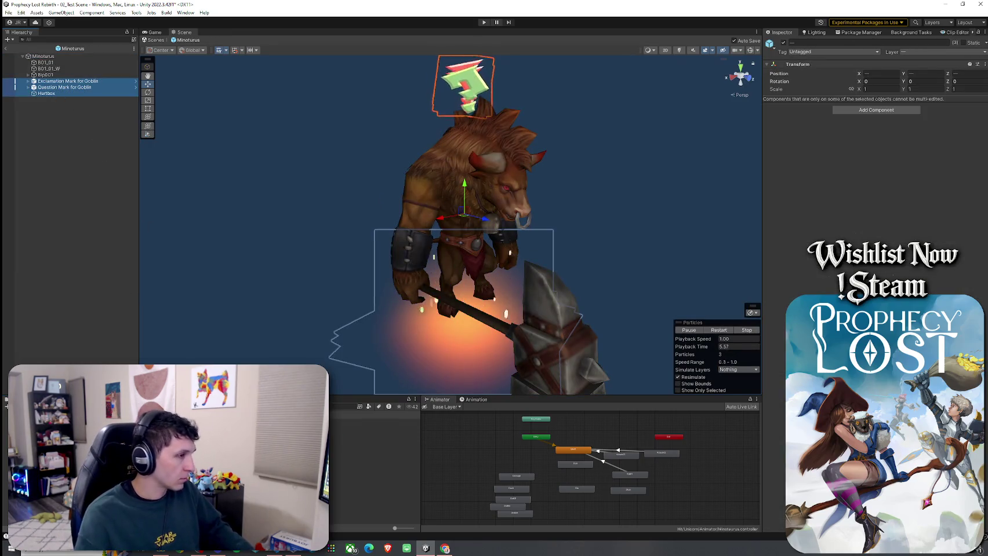
pyautogui.hotkey('ctrl', 'z')
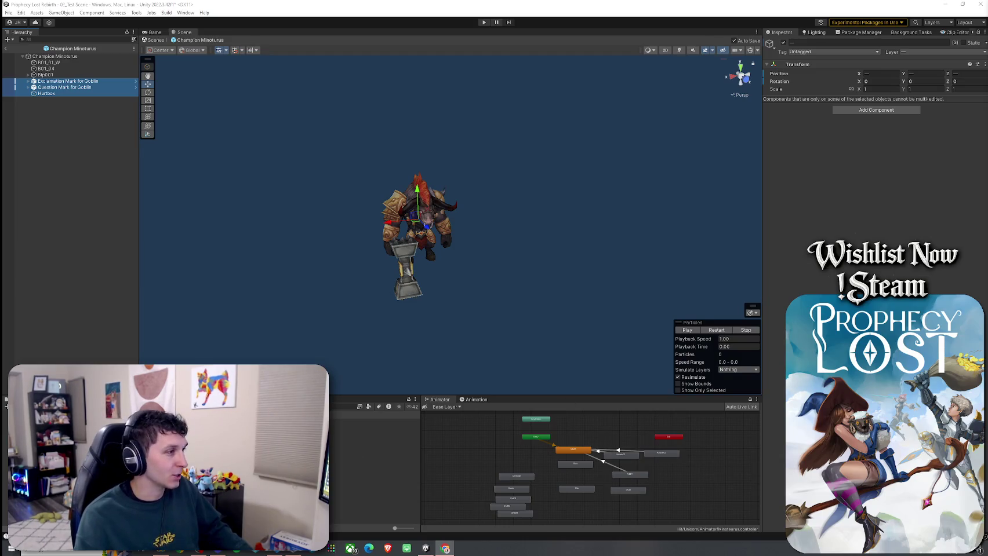
pyautogui.click(55, 57)
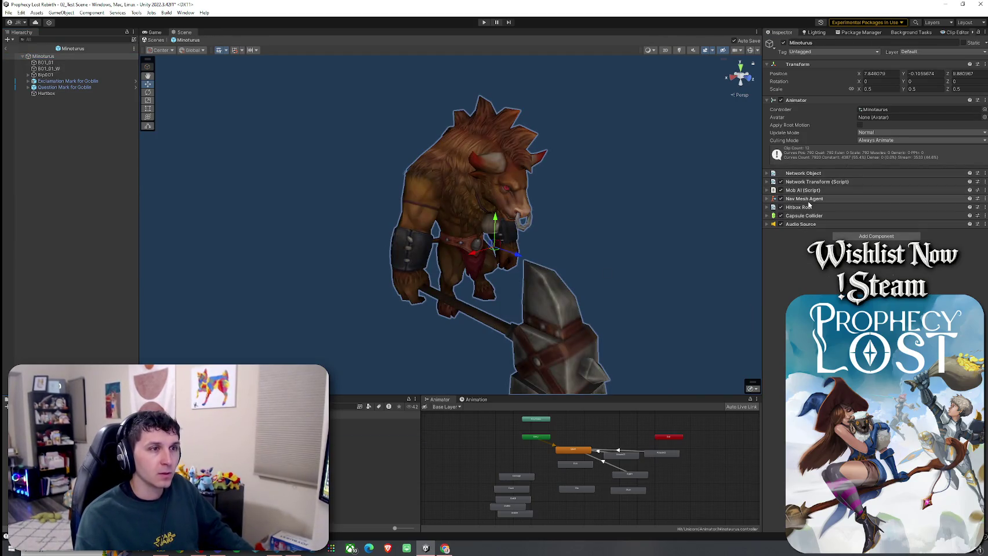
# Step: Copy the Nav Mesh Agent component and paste it as new onto the three variant prefabs
pyautogui.rightClick(817, 207)
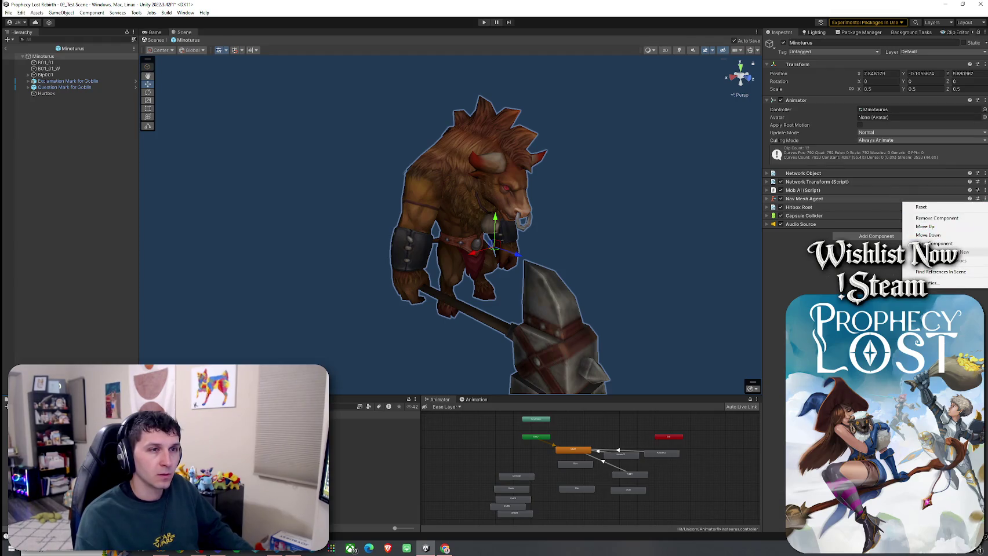
pyautogui.click(939, 243)
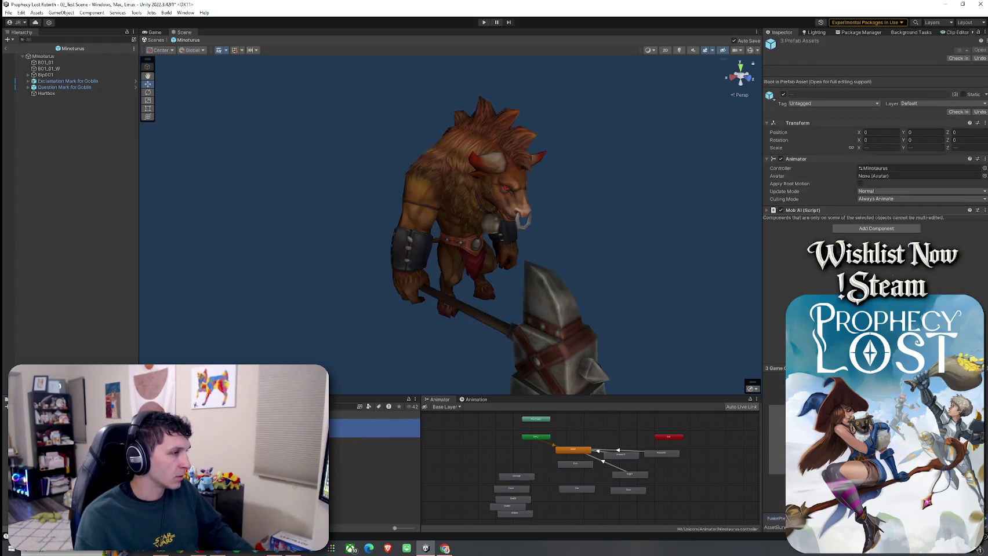
pyautogui.click(985, 211)
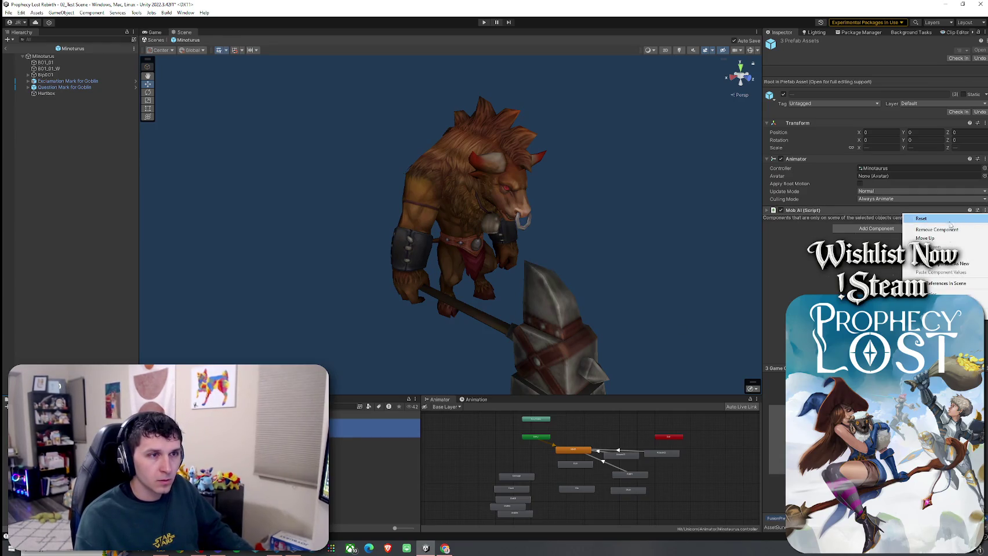
pyautogui.click(942, 264)
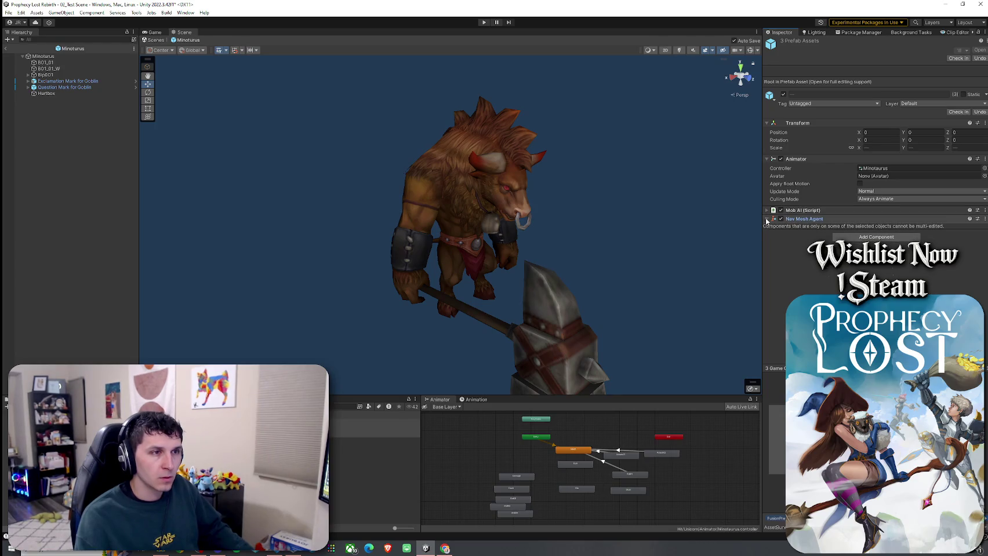
# Step: Open Elite Minotaurus, review its Mob AI and aggro VFX settings, then collapse Mob AI
pyautogui.doubleClick(174, 452)
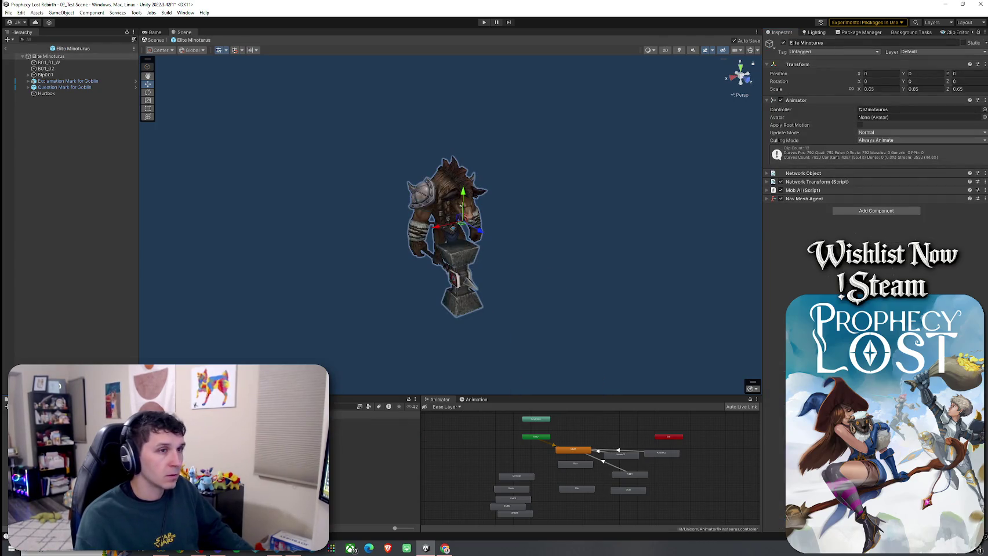
pyautogui.click(766, 190)
pyautogui.click(62, 57)
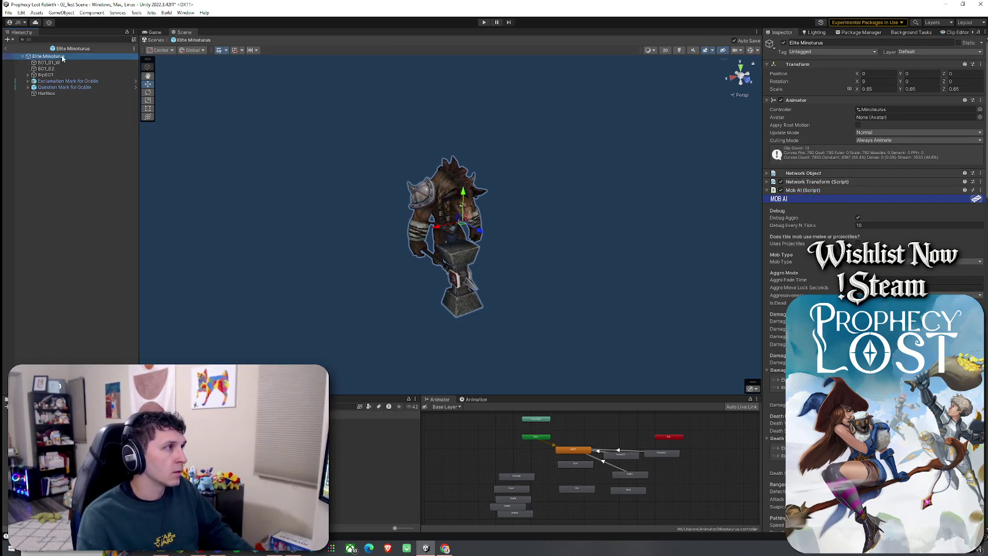
pyautogui.scroll(-10, 869, 174)
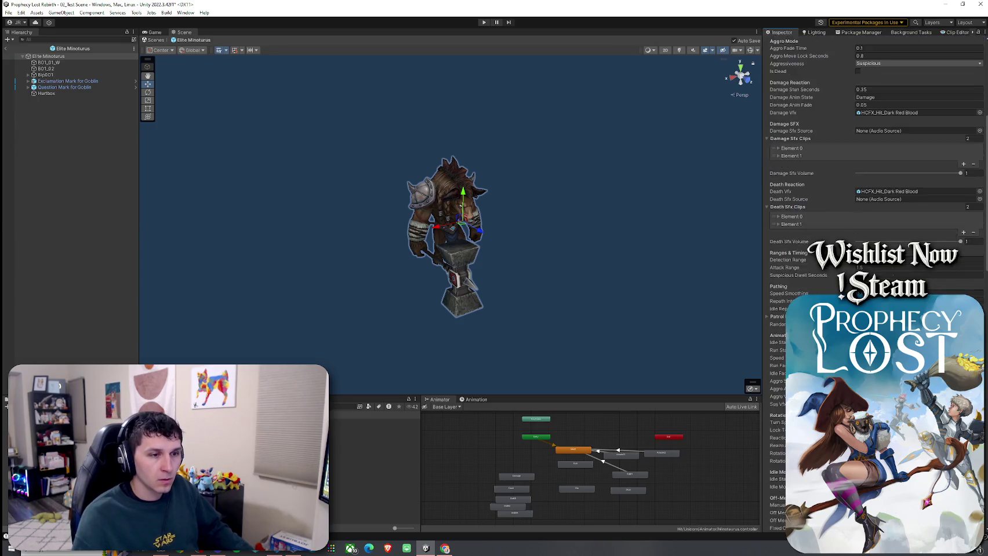
pyautogui.scroll(-14, 870, 202)
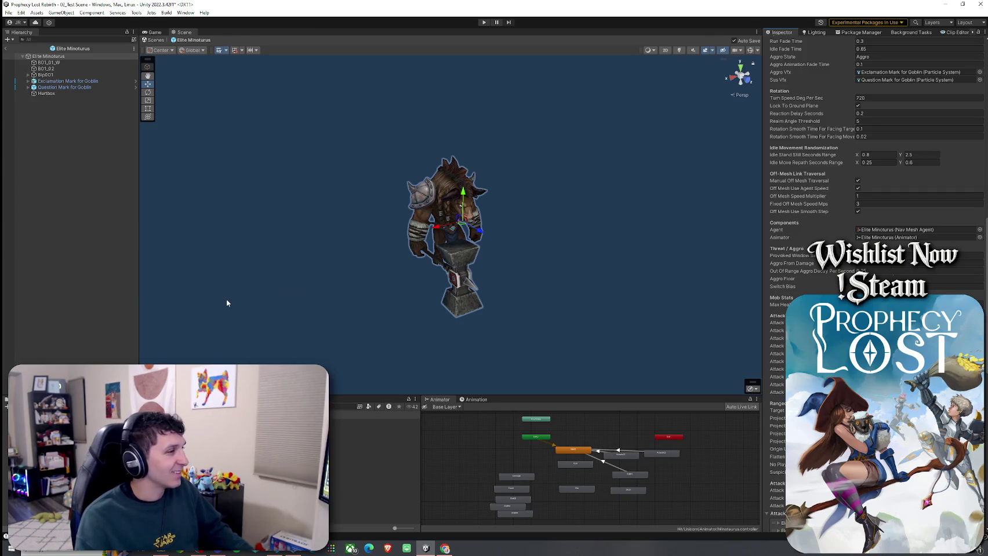
pyautogui.scroll(4, 869, 173)
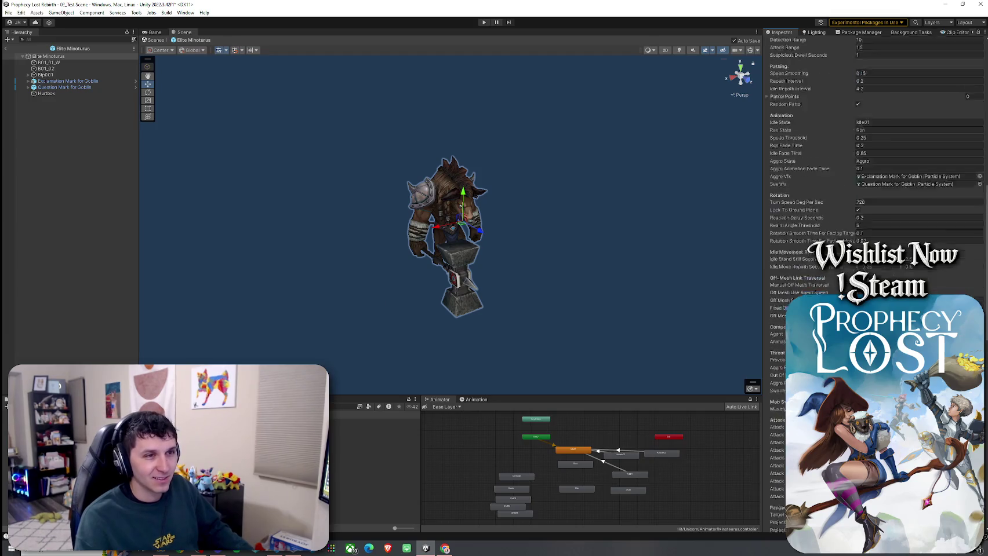
pyautogui.scroll(10, 869, 174)
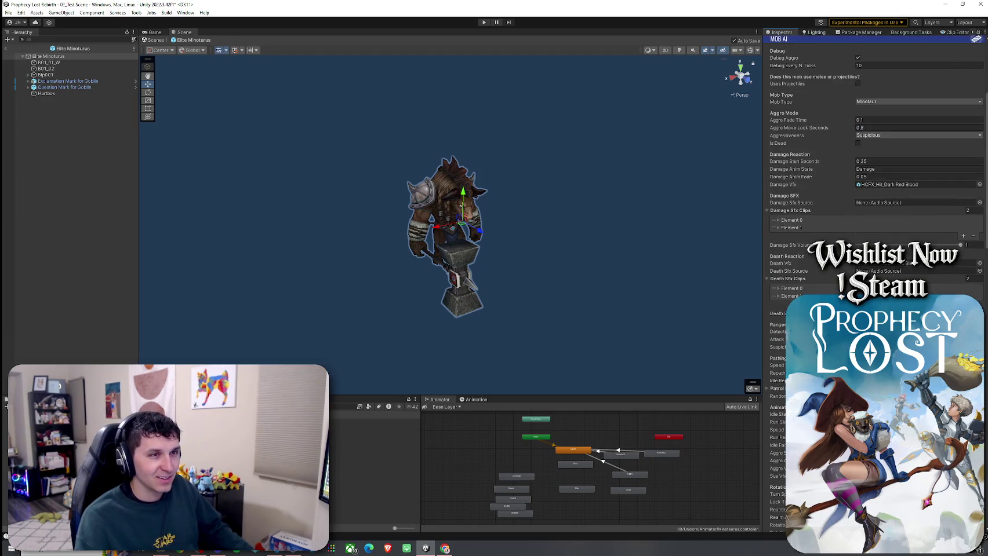
pyautogui.scroll(5, 870, 174)
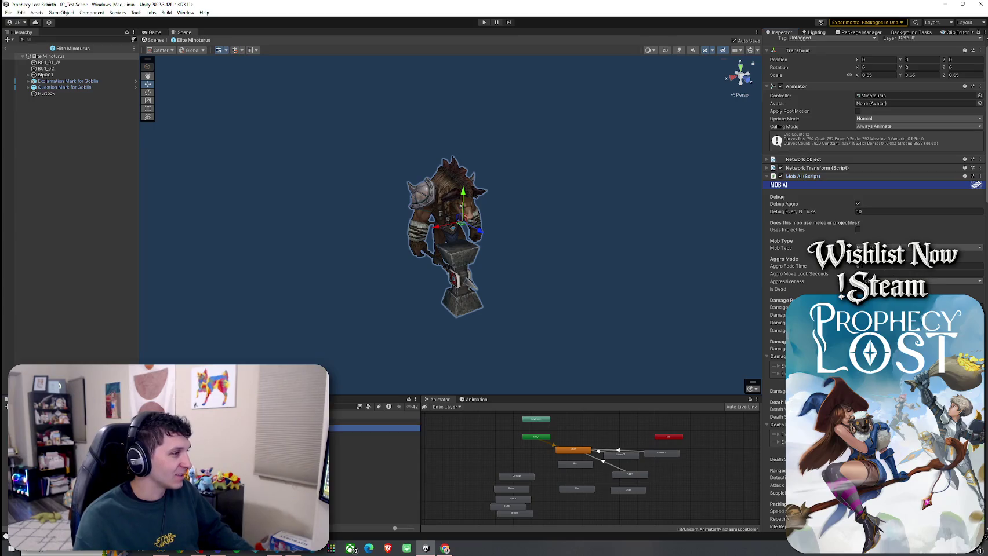
pyautogui.click(788, 159)
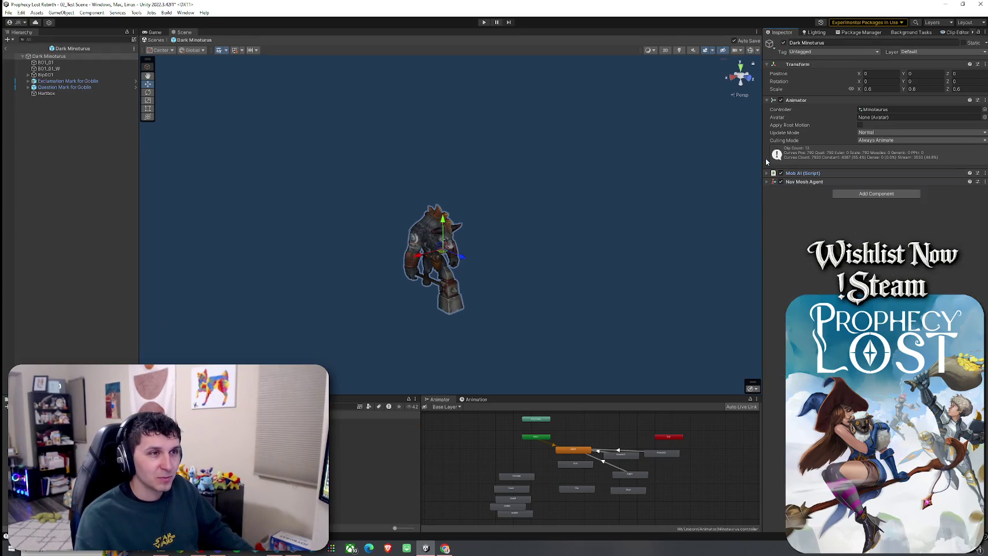
# Step: Set Dark Minotaurus's Aggro Vfx to the exclamation mark and Sus Vfx to the question mark effect
pyautogui.click(767, 174)
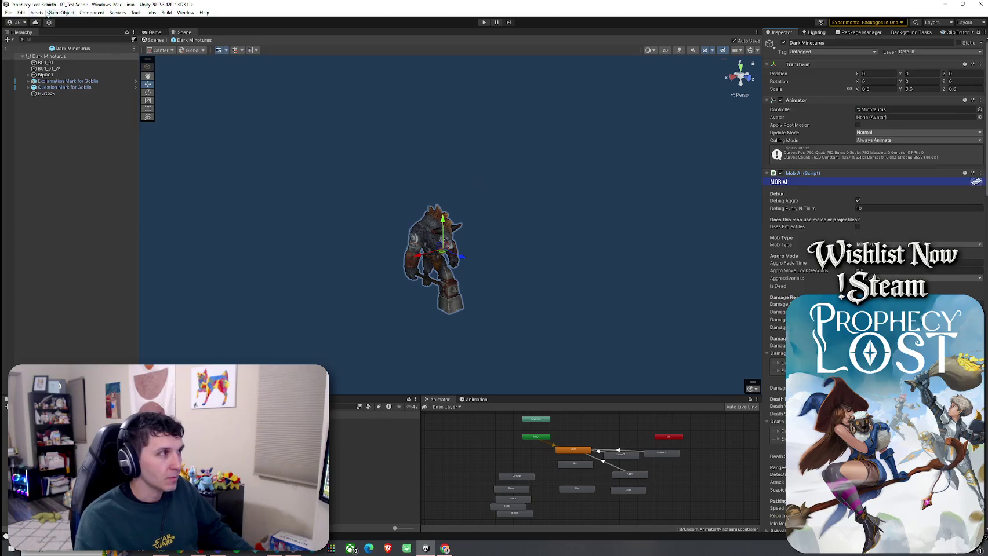
pyautogui.scroll(-15, 875, 173)
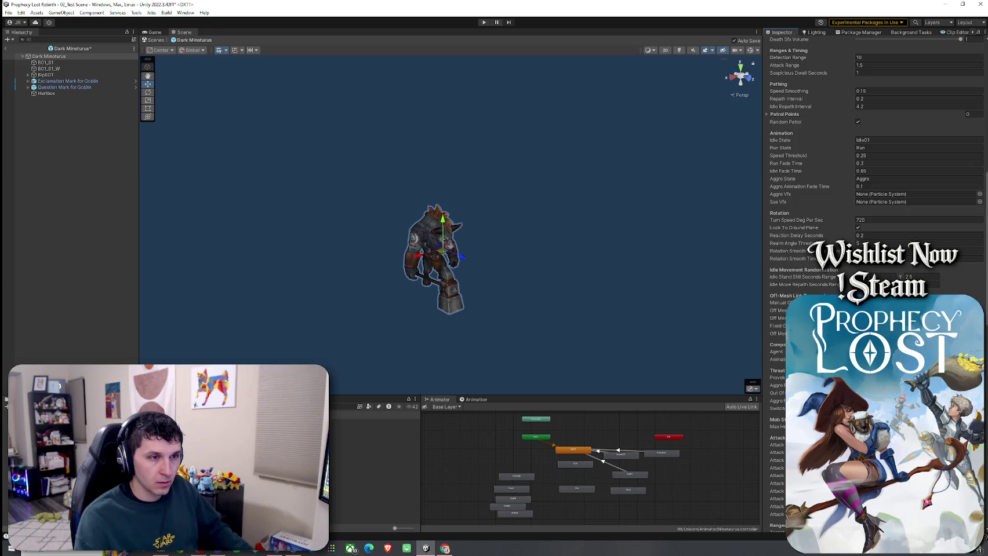
pyautogui.moveTo(63, 81)
pyautogui.mouseDown()
pyautogui.moveTo(346, 130)
pyautogui.moveTo(879, 194)
pyautogui.mouseUp()
pyautogui.click(88, 88)
pyautogui.moveTo(89, 88); pyautogui.dragTo(893, 203)
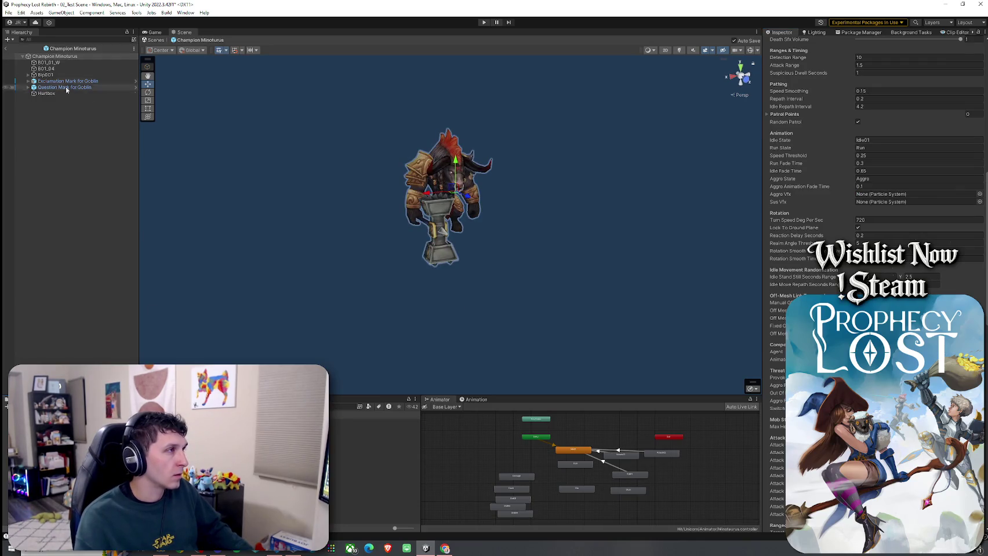
# Step: Set Champion Minotaurus's Aggro Vfx to the exclamation mark and Sus Vfx to the question mark
pyautogui.moveTo(69, 81)
pyautogui.mouseDown()
pyautogui.moveTo(374, 146)
pyautogui.moveTo(873, 194)
pyautogui.mouseUp()
pyautogui.moveTo(33, 86)
pyautogui.mouseDown()
pyautogui.moveTo(925, 202)
pyautogui.moveTo(916, 201)
pyautogui.mouseUp()
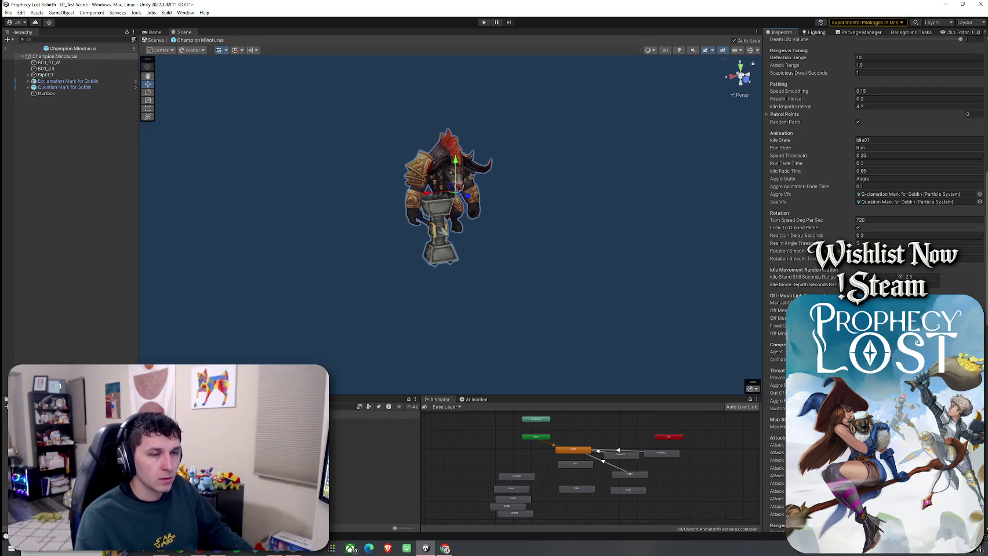
pyautogui.scroll(-10, 869, 232)
pyautogui.scroll(-15, 869, 232)
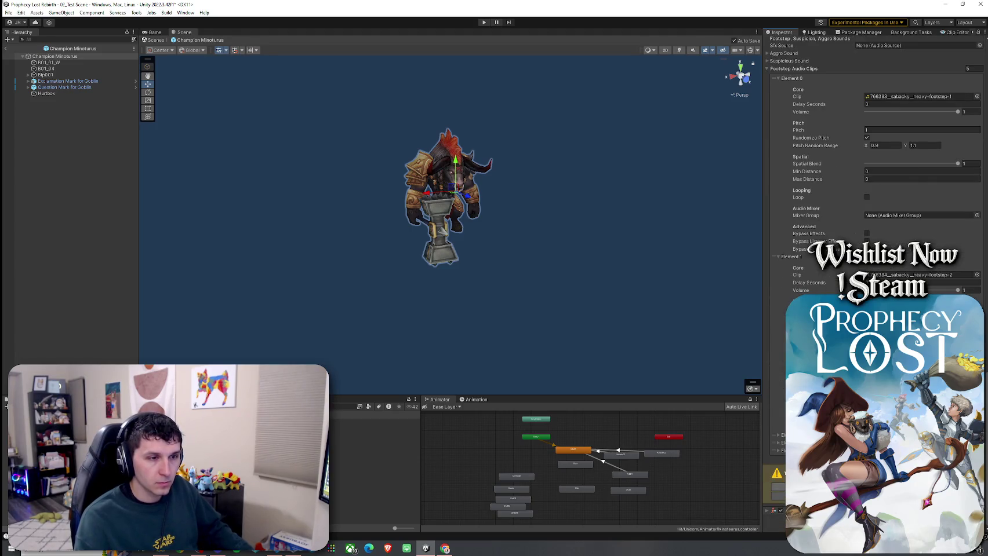
pyautogui.scroll(1, 870, 174)
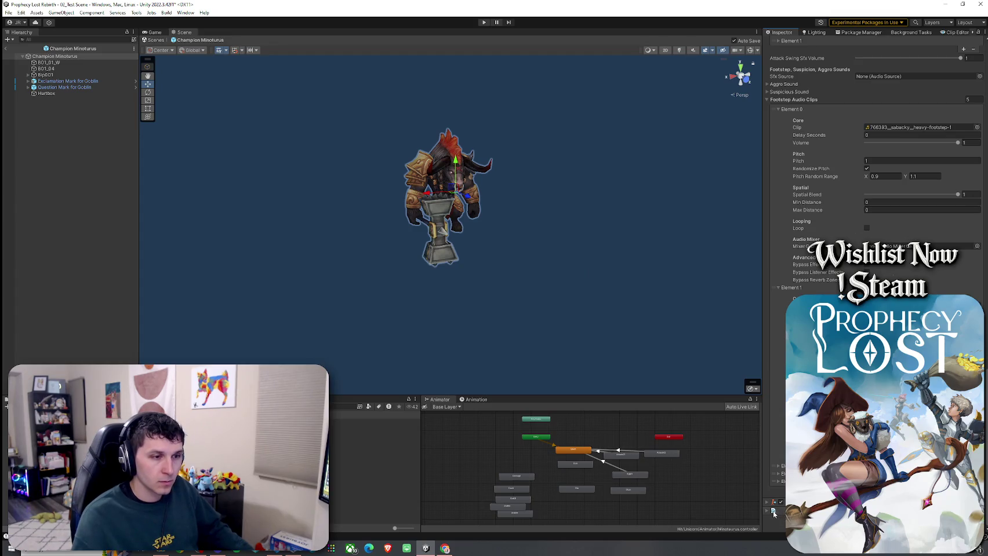
pyautogui.scroll(-10, 809, 44)
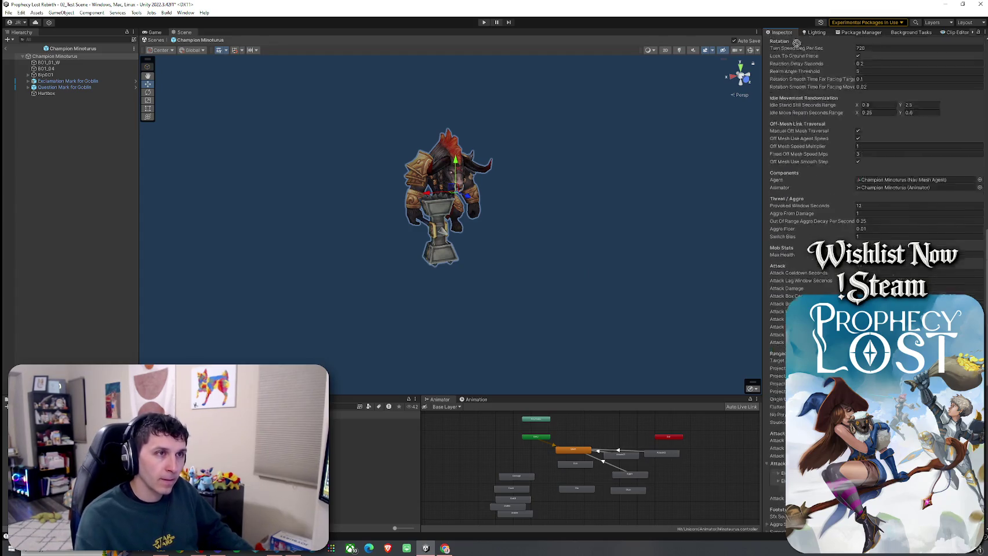
pyautogui.scroll(10, 808, 42)
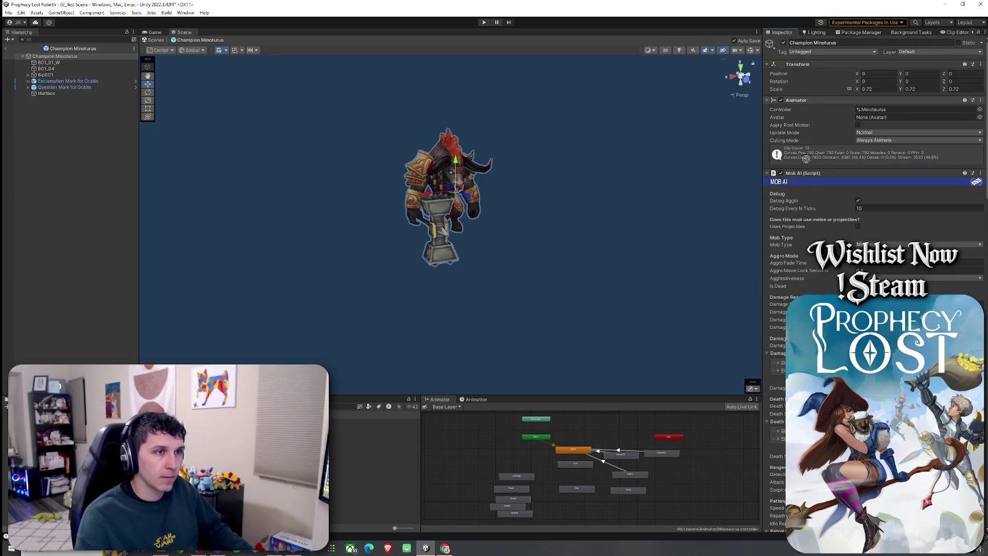
# Step: Move Network Object above Mob AI and add a Network Transform component
pyautogui.moveTo(803, 168); pyautogui.dragTo(803, 170)
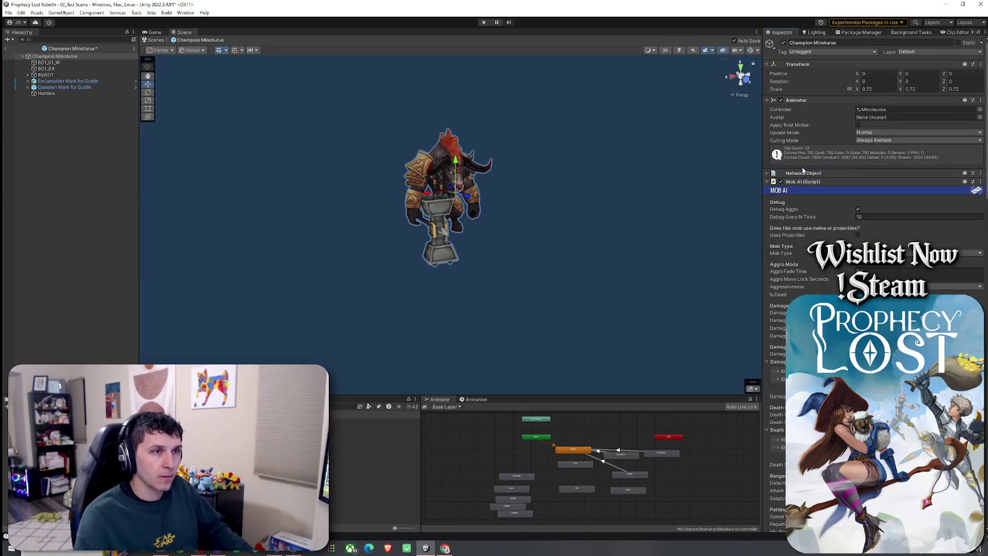
pyautogui.click(771, 182)
pyautogui.click(842, 203)
pyautogui.click(864, 230)
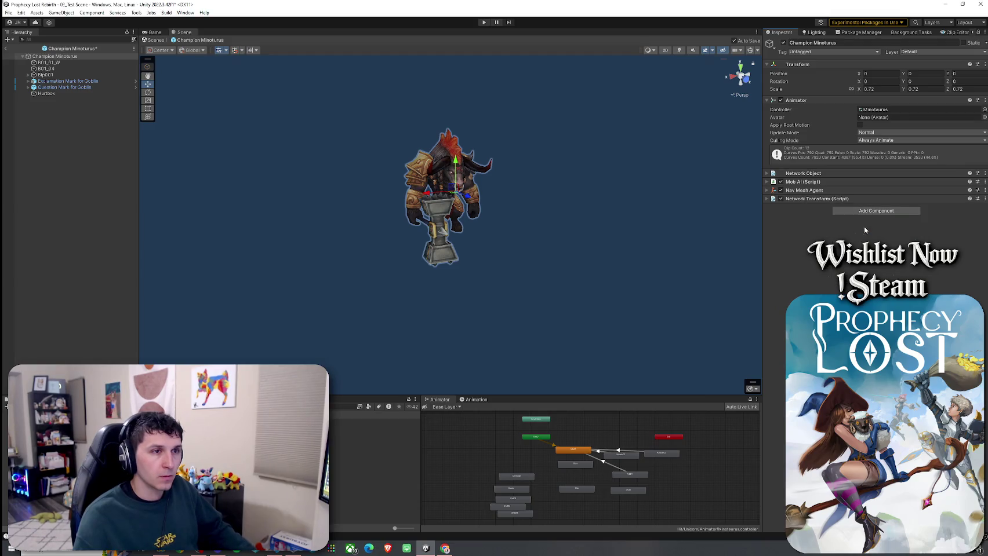
# Step: Place the Champion's Network Transform below Network Object, and add a Network Object to Dark Minotaurus
pyautogui.moveTo(773, 181); pyautogui.dragTo(773, 180)
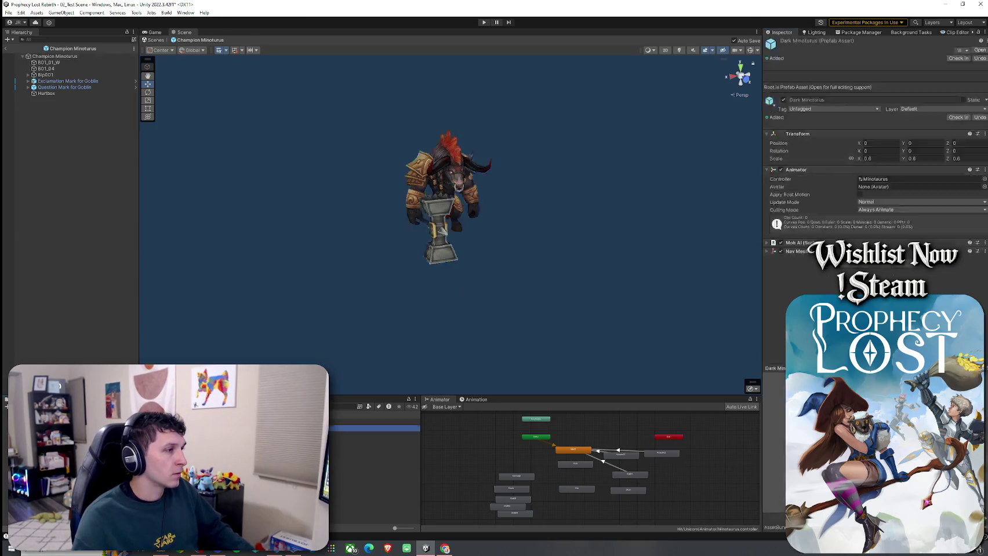
pyautogui.click(870, 194)
pyautogui.press('BackSpace')
pyautogui.press('BackSpace')
pyautogui.press('BackSpace')
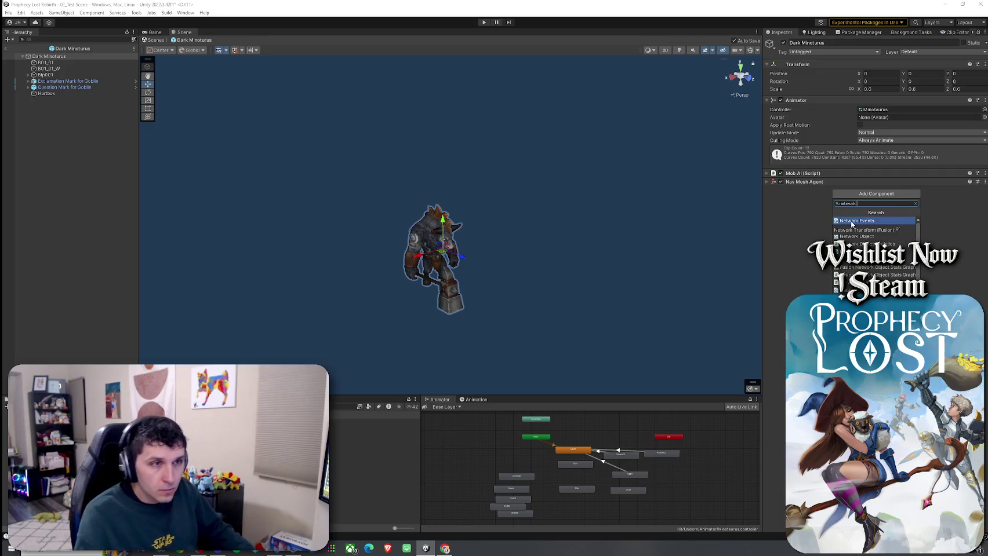
pyautogui.click(857, 236)
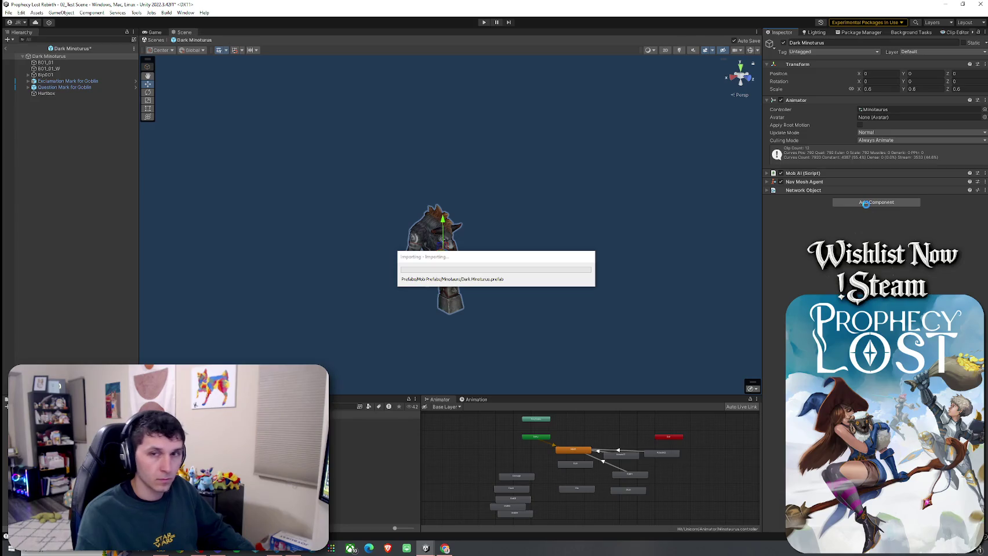
# Step: Add a Network Transform to Dark Minotaurus and order both network components at the top
pyautogui.click(866, 204)
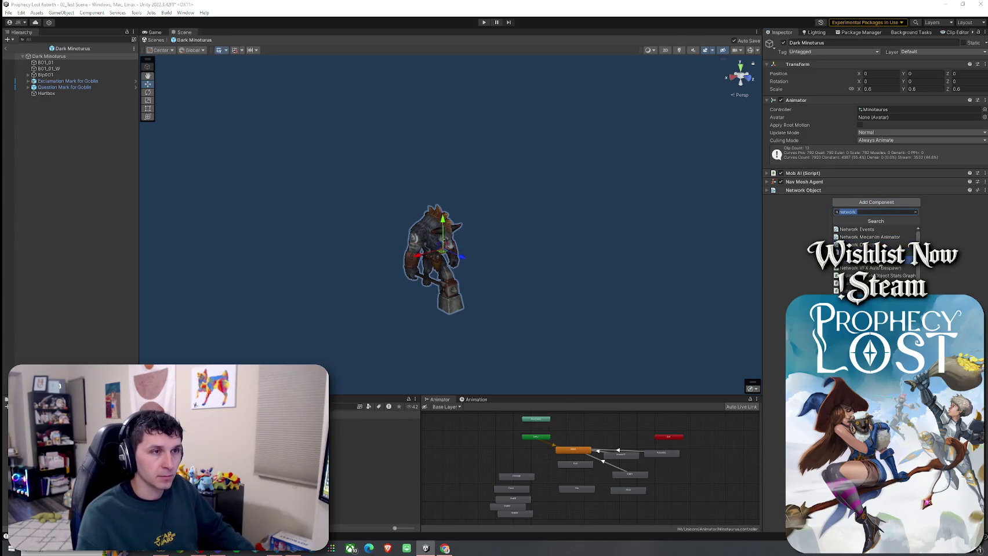
pyautogui.click(872, 226)
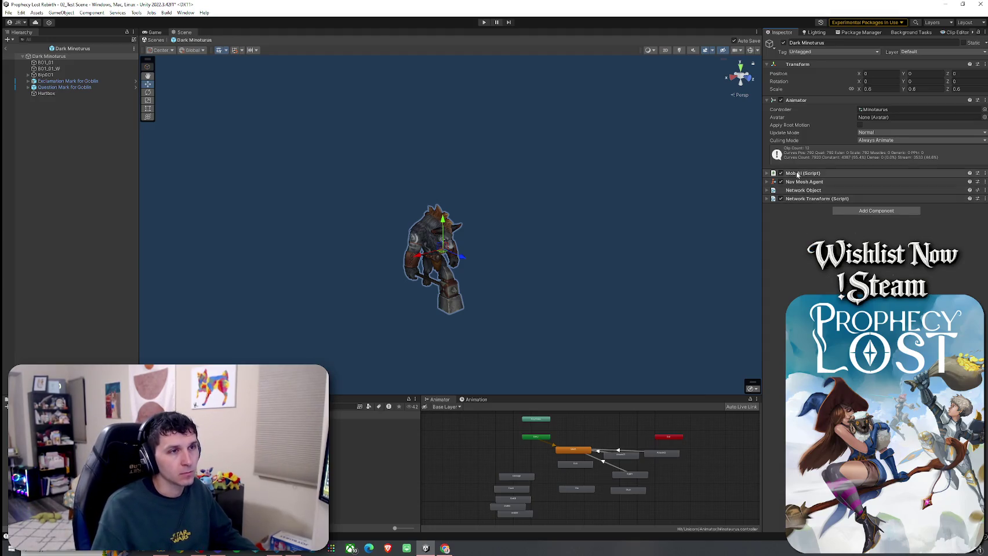
pyautogui.moveTo(802, 190); pyautogui.dragTo(798, 167)
pyautogui.moveTo(806, 201); pyautogui.dragTo(806, 177)
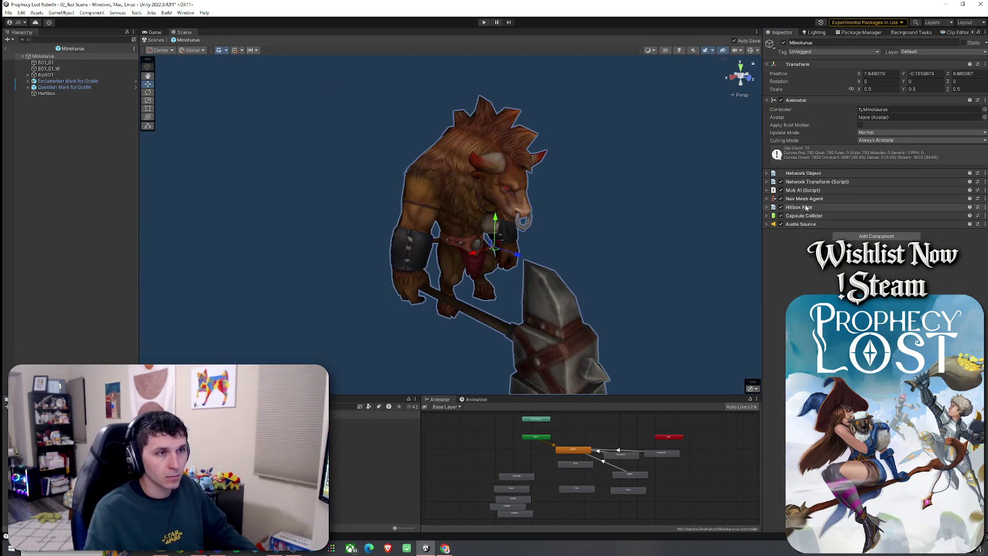
# Step: Copy the Minotaurus Capsule Collider and paste it as a new component onto the three other minotaur prefabs
pyautogui.rightClick(959, 214)
pyautogui.click(939, 253)
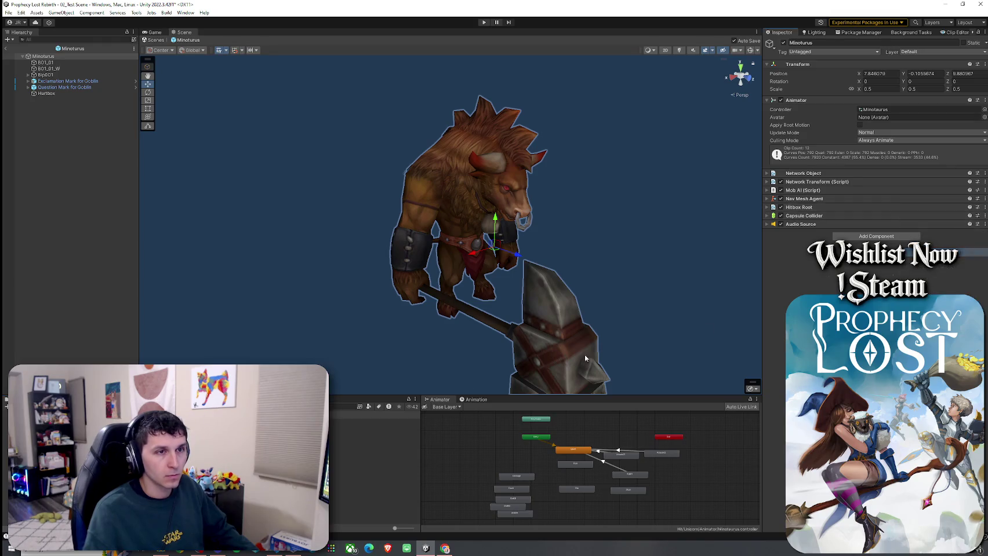
pyautogui.click(374, 429)
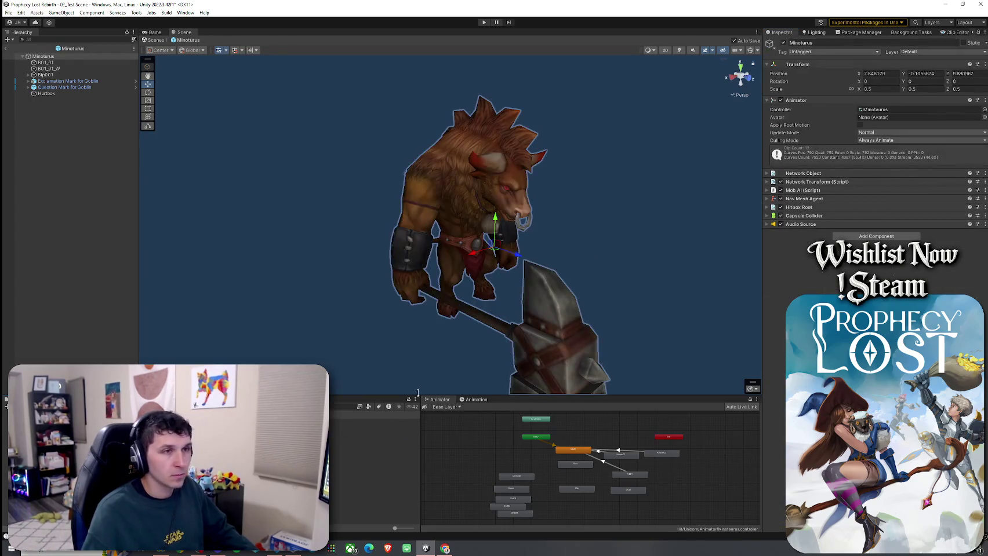
pyautogui.rightClick(931, 215)
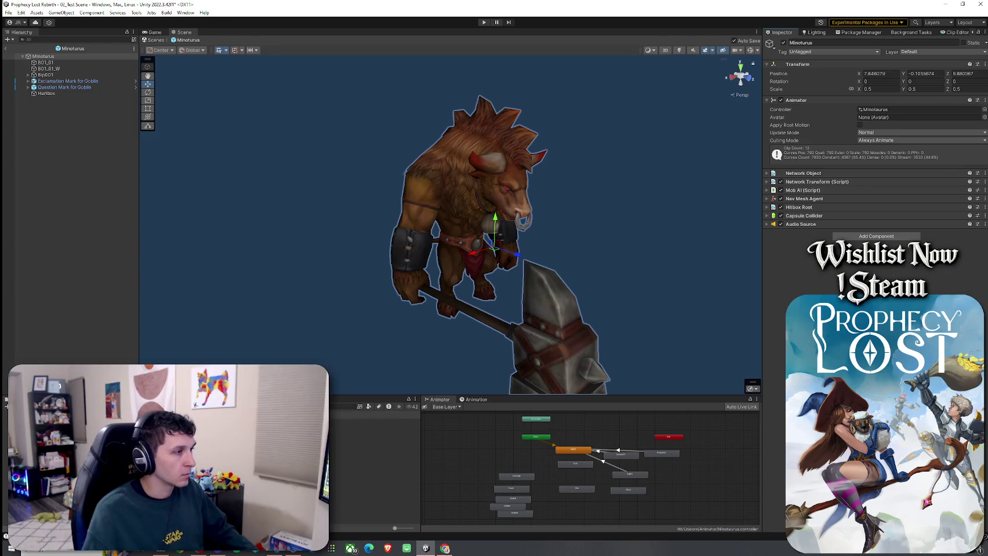
pyautogui.keyDown('shift'); pyautogui.click(374, 429); pyautogui.keyUp('shift')
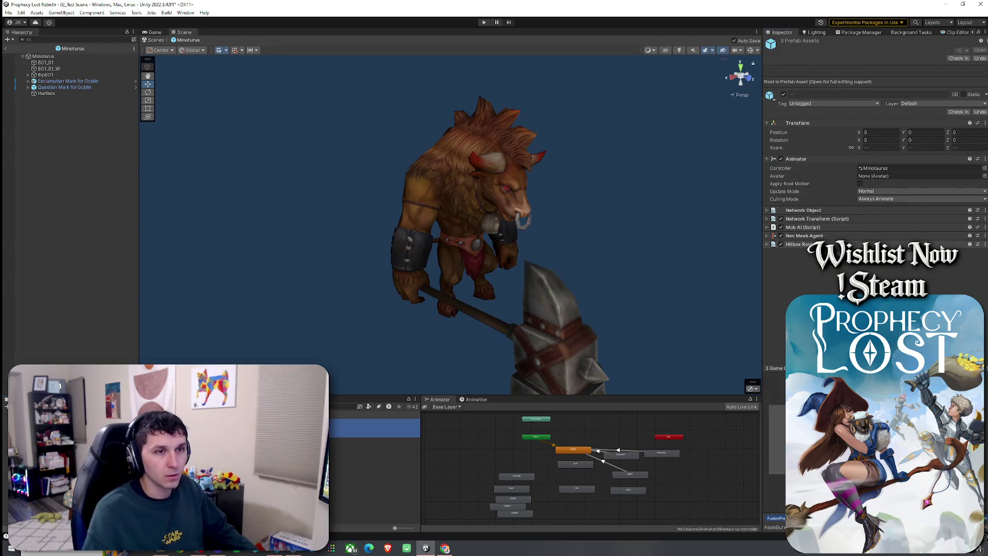
pyautogui.click(984, 245)
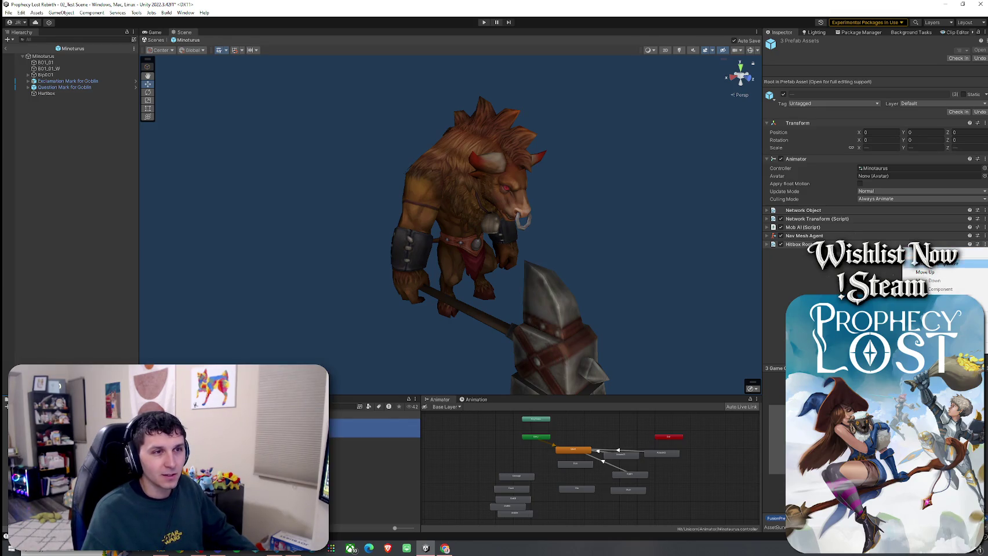
pyautogui.click(939, 289)
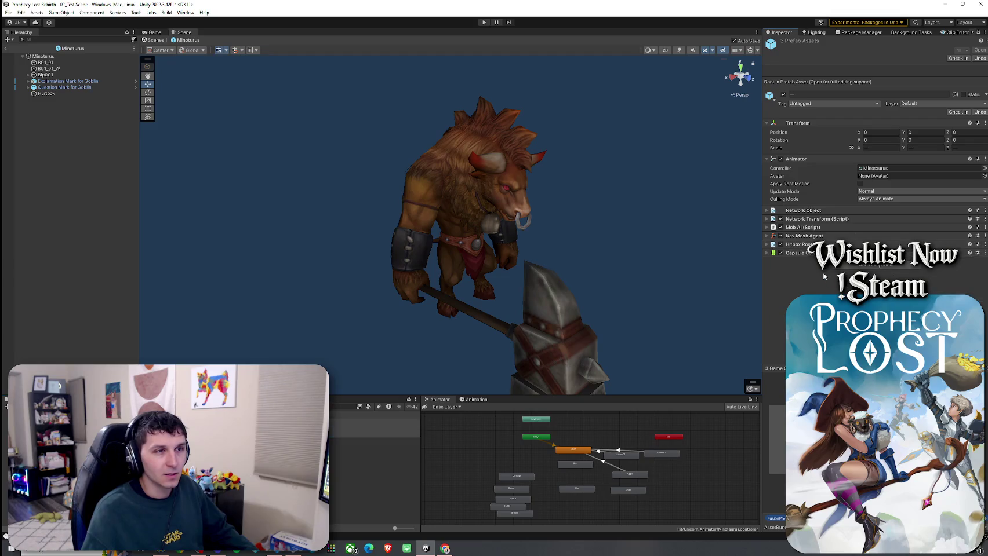
# Step: Inspect Champion Minotaurus's capsule collider shape in the scene, then expand its Hitbox Root settings
pyautogui.doubleClick(776, 383)
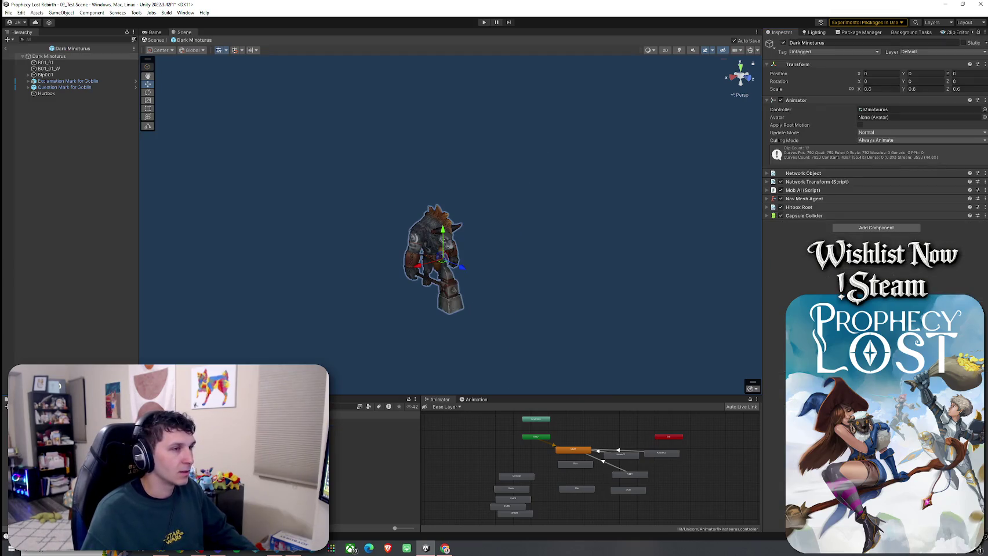
pyautogui.click(767, 216)
pyautogui.click(862, 227)
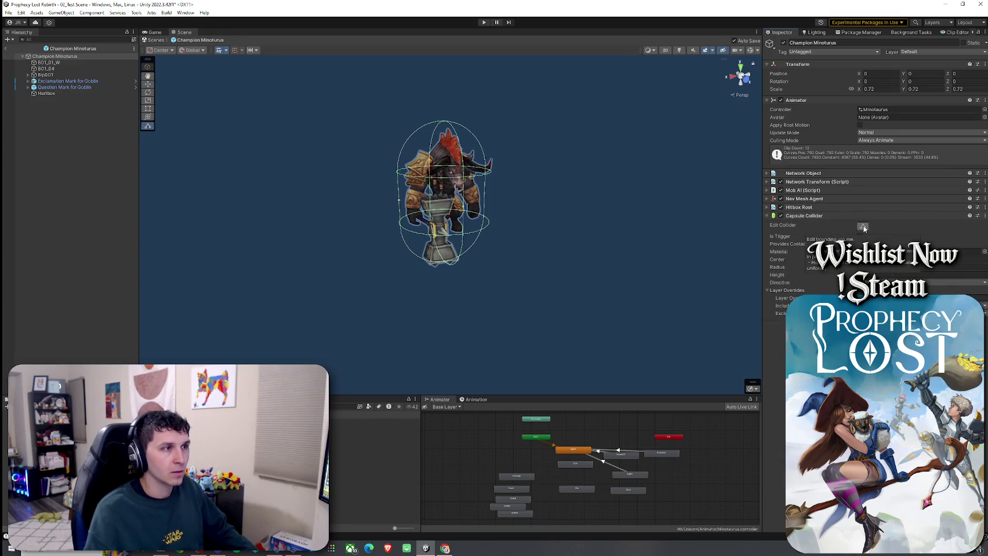
pyautogui.moveTo(568, 229)
pyautogui.mouseDown()
pyautogui.moveTo(643, 230)
pyautogui.moveTo(592, 258)
pyautogui.moveTo(503, 249)
pyautogui.moveTo(537, 257)
pyautogui.mouseUp()
pyautogui.press('w')
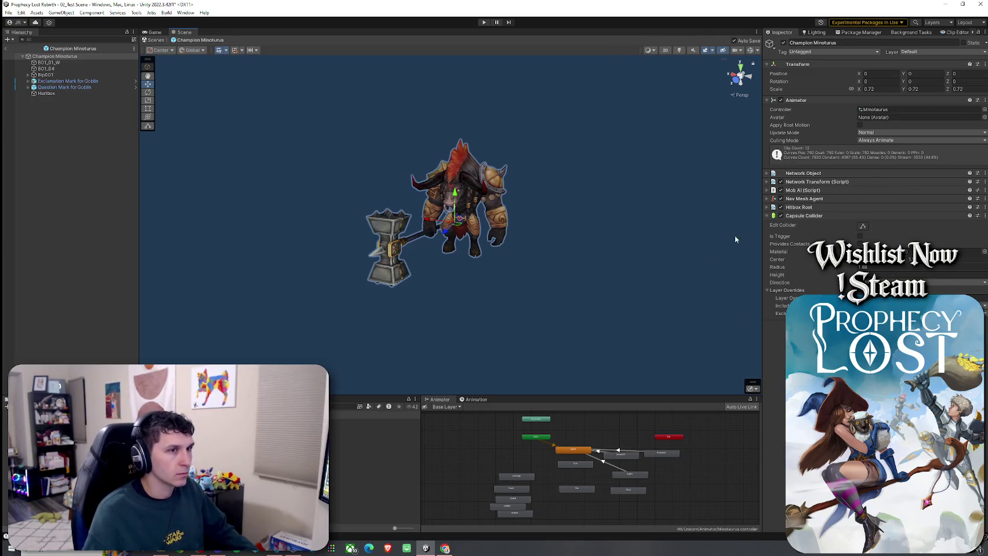
pyautogui.click(767, 209)
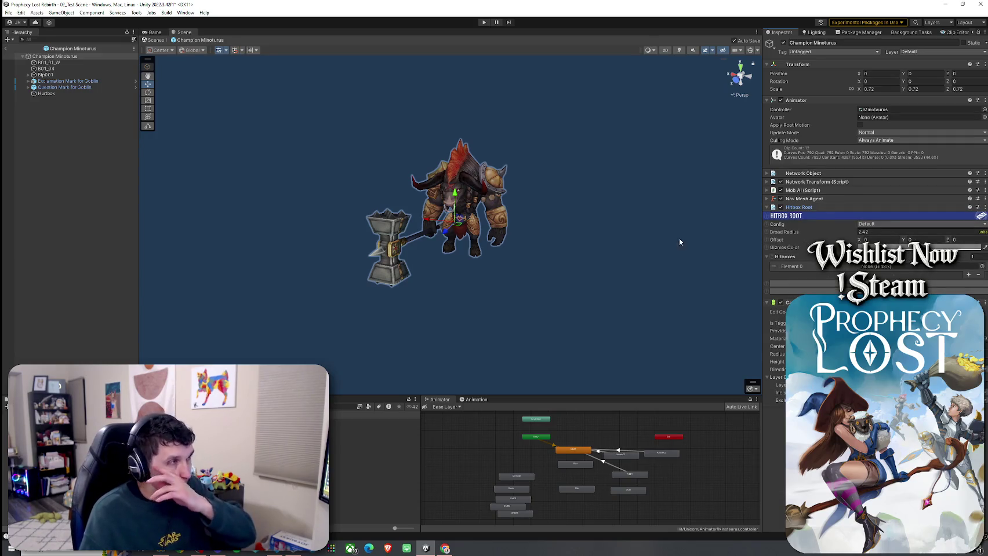
# Step: Assign Hurtbox as Hitbox Root Element 0 on Champion, Elite and base Minoturus prefabs
pyautogui.moveTo(48, 93); pyautogui.dragTo(895, 272)
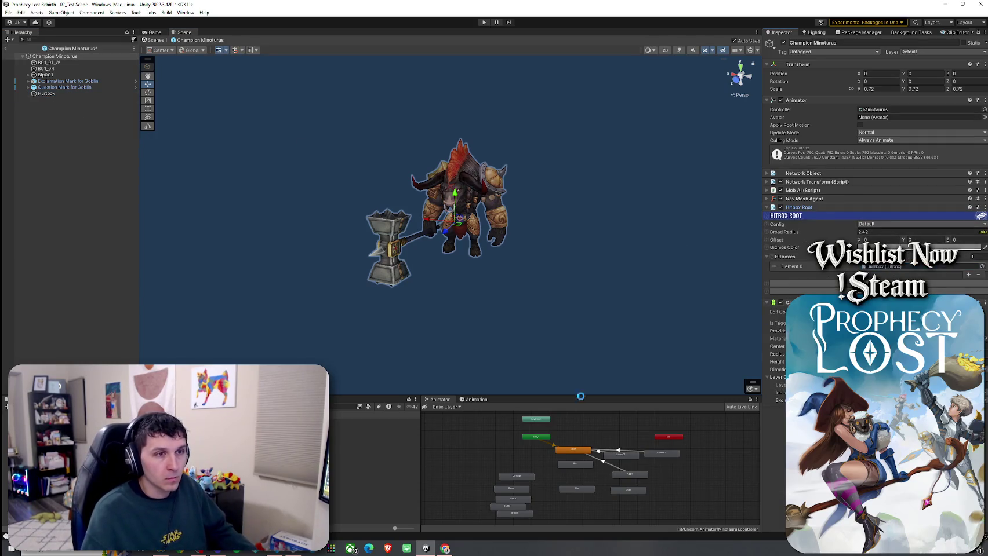
pyautogui.doubleClick(356, 422)
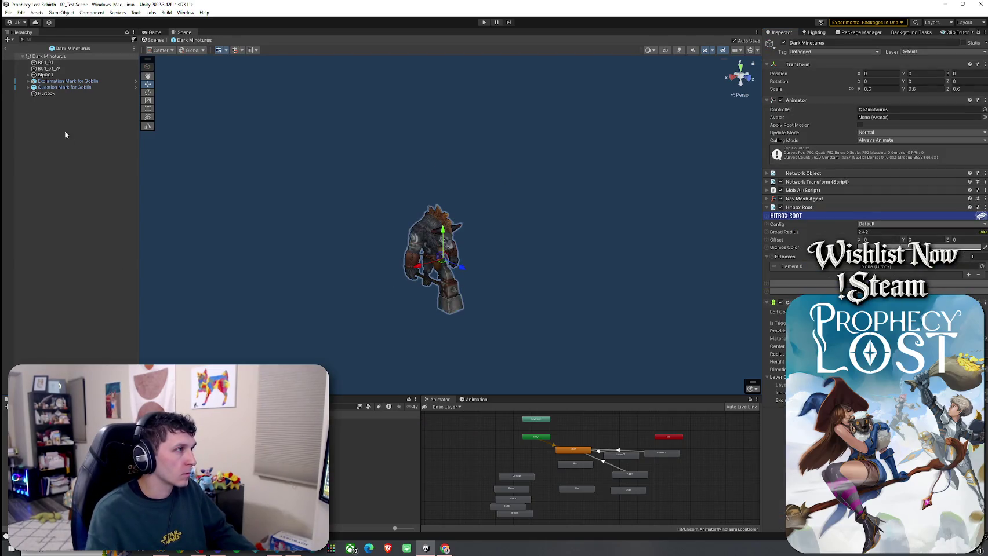
pyautogui.doubleClick(347, 435)
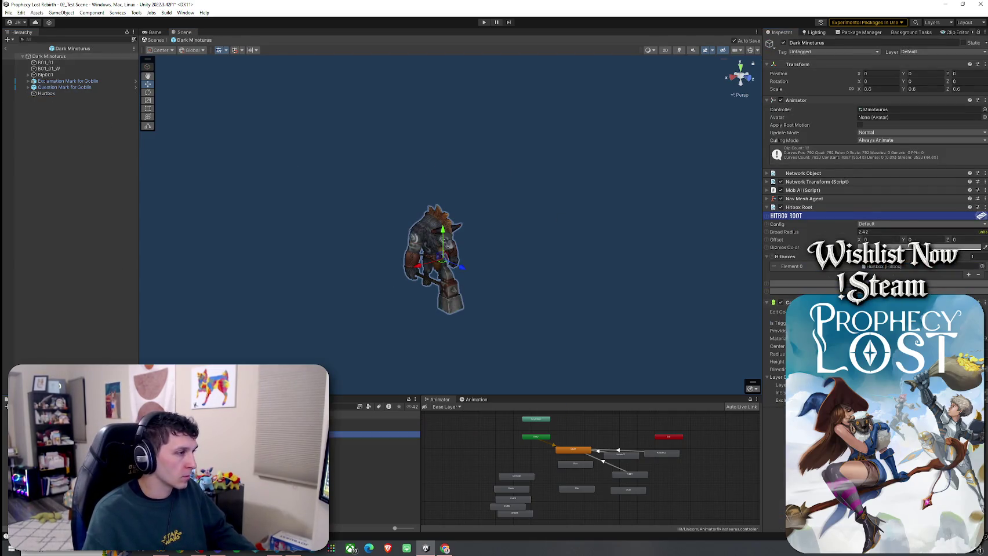
pyautogui.moveTo(46, 94)
pyautogui.mouseDown()
pyautogui.moveTo(830, 270)
pyautogui.moveTo(893, 269)
pyautogui.mouseUp()
pyautogui.doubleClick(347, 433)
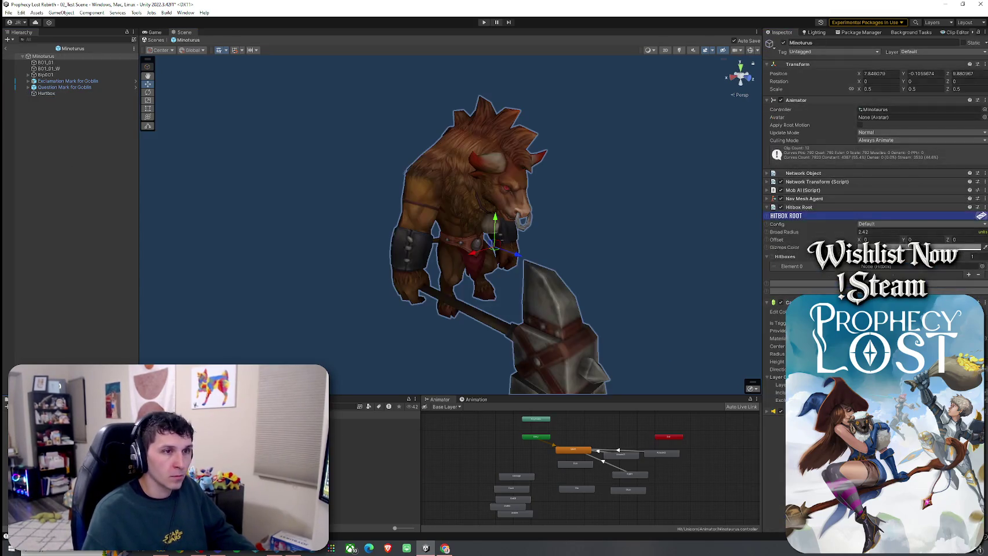
pyautogui.moveTo(46, 93); pyautogui.dragTo(892, 269)
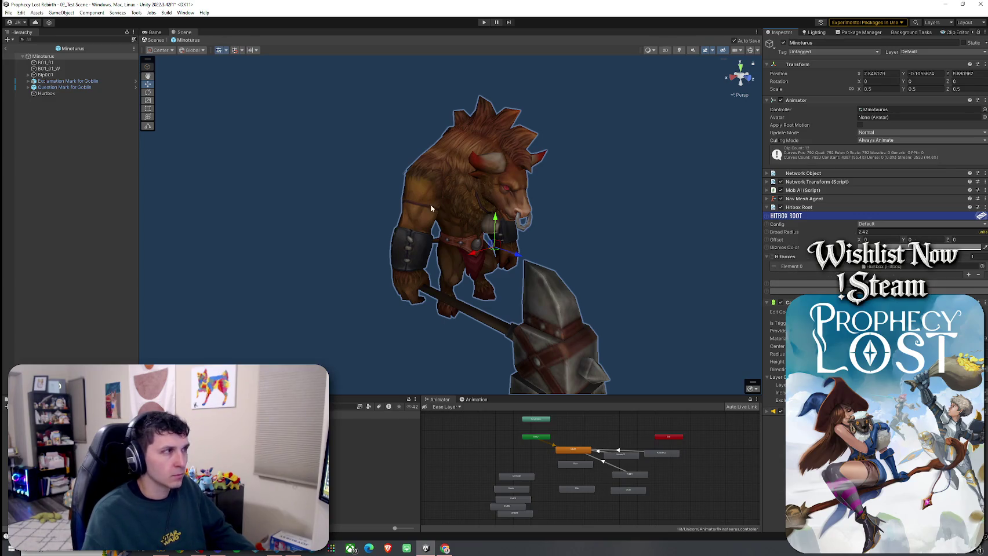
# Step: Browse the component list for the three Minotaur prefabs, then open Elite Minoturus with Mob AI expanded
pyautogui.keyDown('shift'); pyautogui.click(313, 432); pyautogui.keyUp('shift')
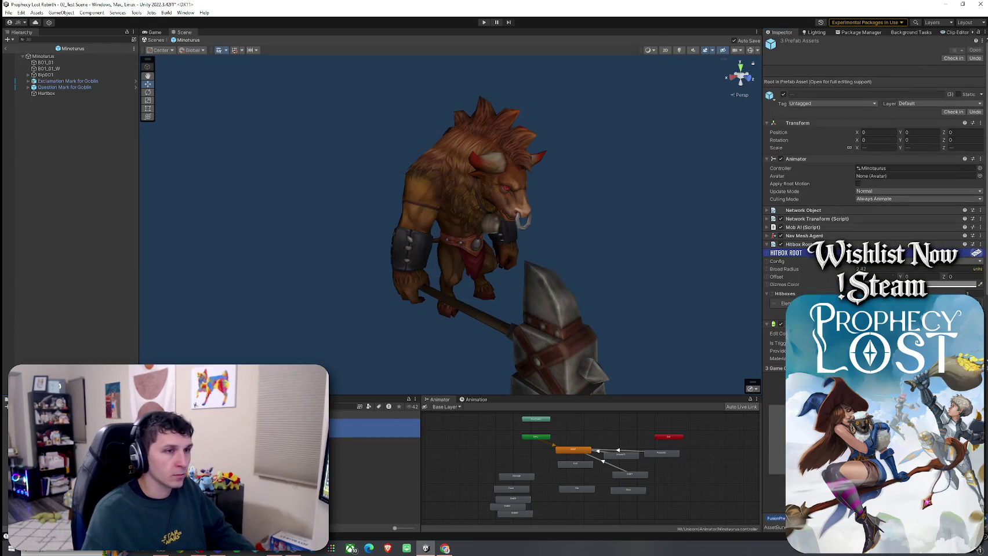
pyautogui.click(767, 251)
pyautogui.click(766, 253)
pyautogui.click(876, 265)
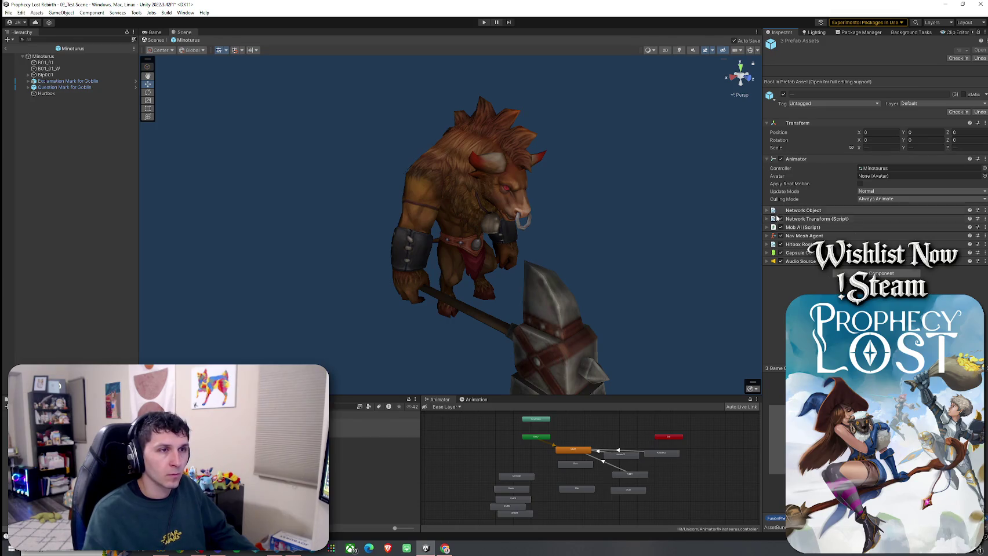
pyautogui.doubleClick(400, 429)
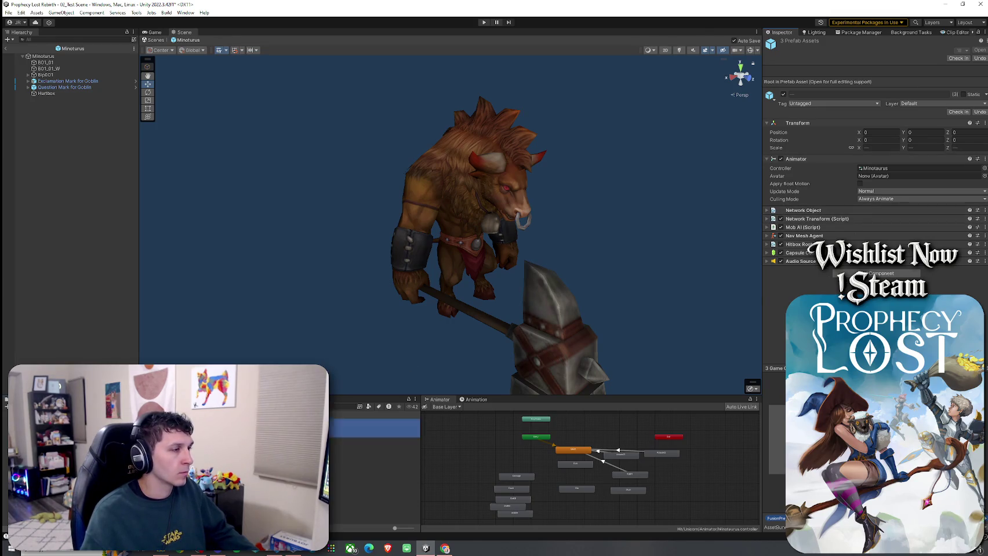
pyautogui.click(803, 190)
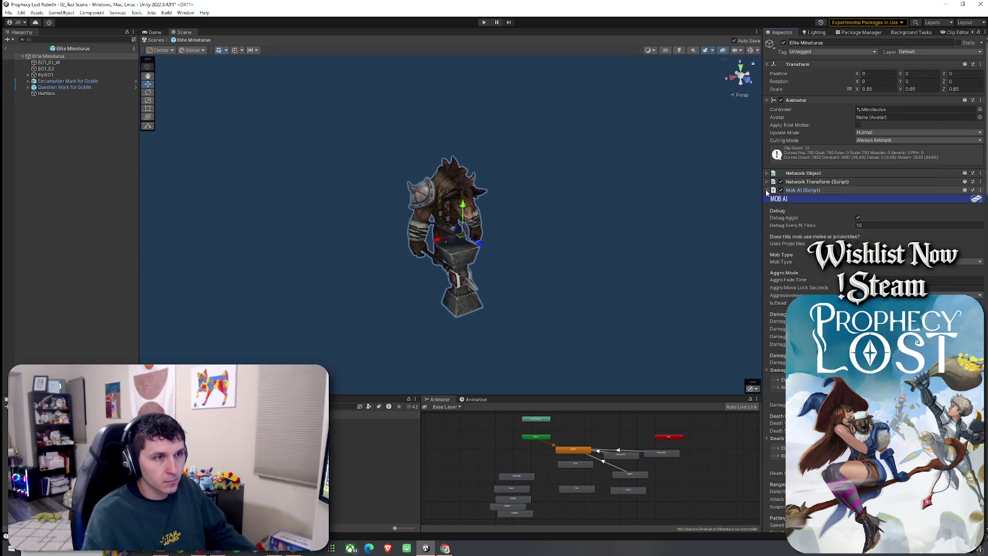
# Step: Set Elite Minoturus's Mob AI Damage Sfx Source to the Elite Minoturus audio source
pyautogui.scroll(-2, 811, 192)
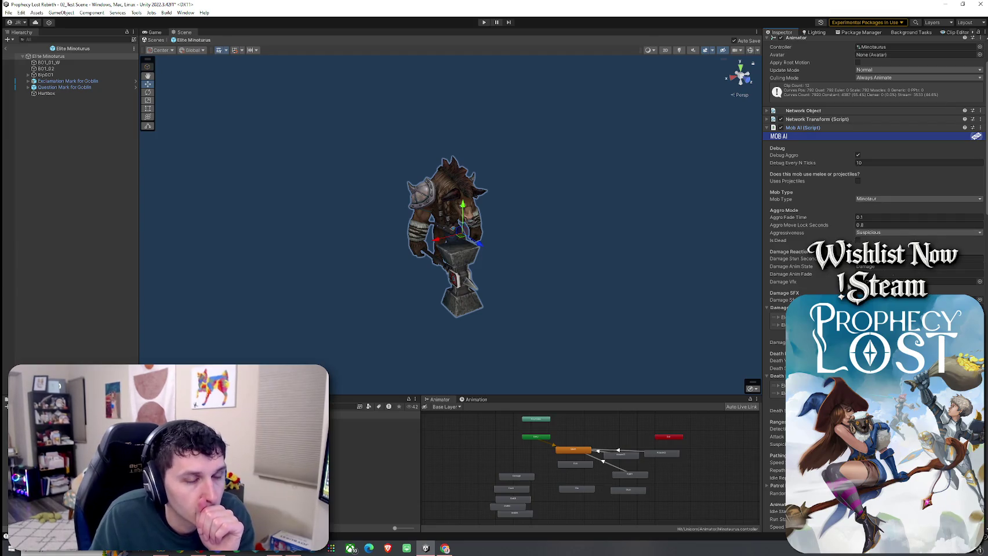
pyautogui.scroll(-2, 887, 225)
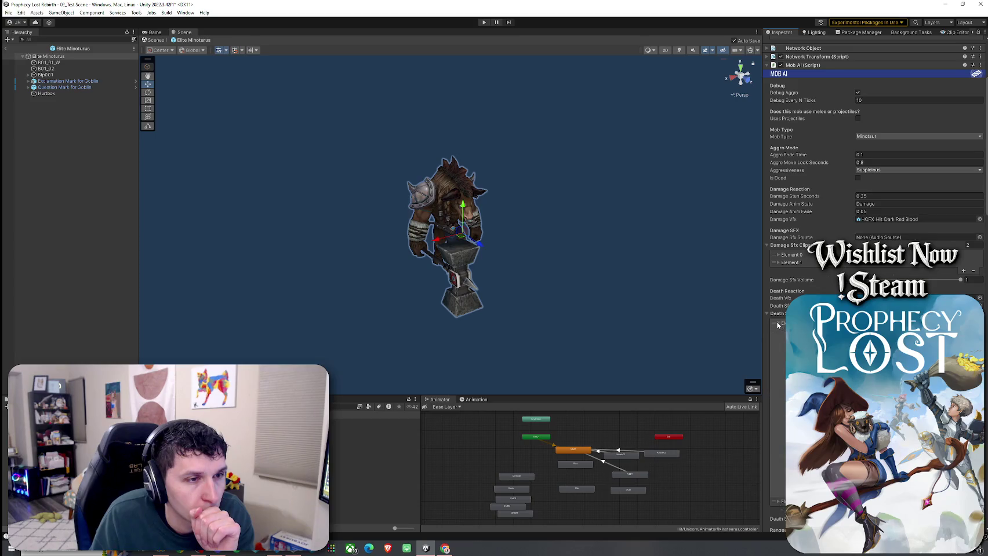
pyautogui.scroll(-15, 777, 326)
pyautogui.scroll(-3, 870, 174)
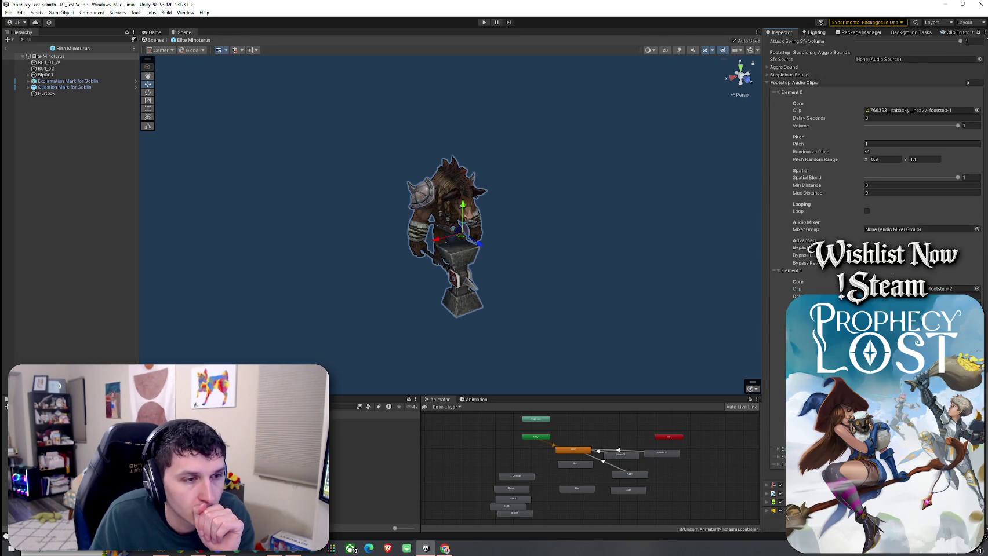
pyautogui.scroll(10, 778, 272)
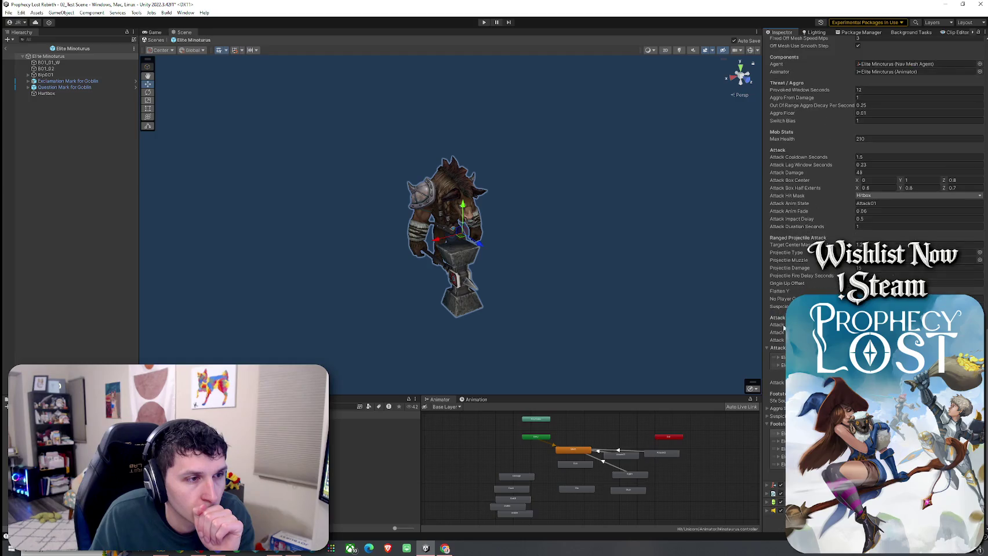
pyautogui.scroll(3, 823, 174)
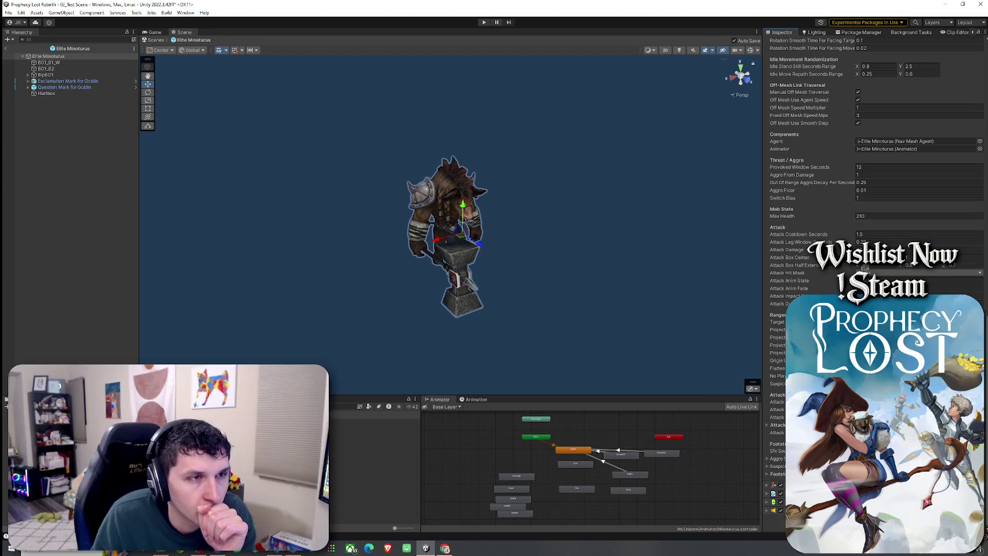
pyautogui.scroll(5, 829, 59)
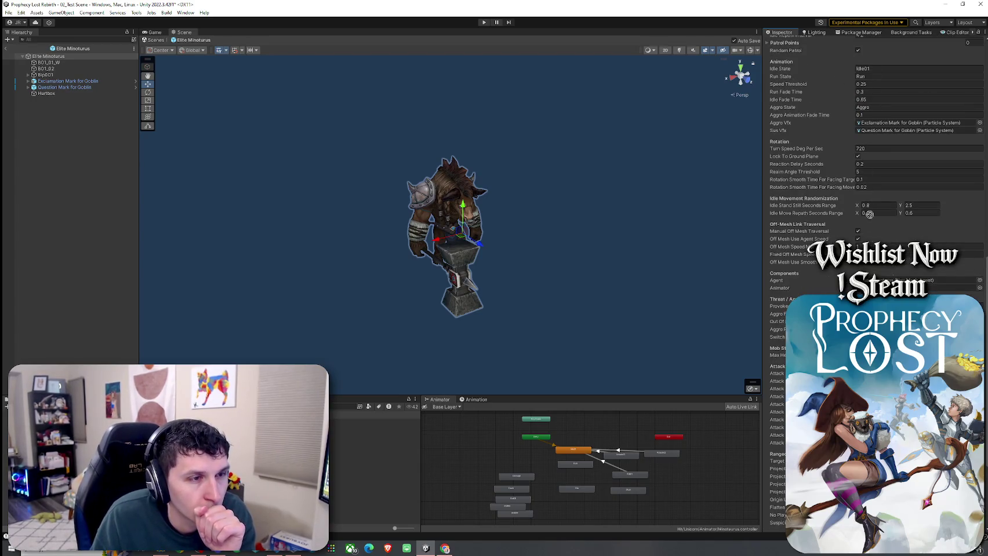
pyautogui.scroll(12, 828, 82)
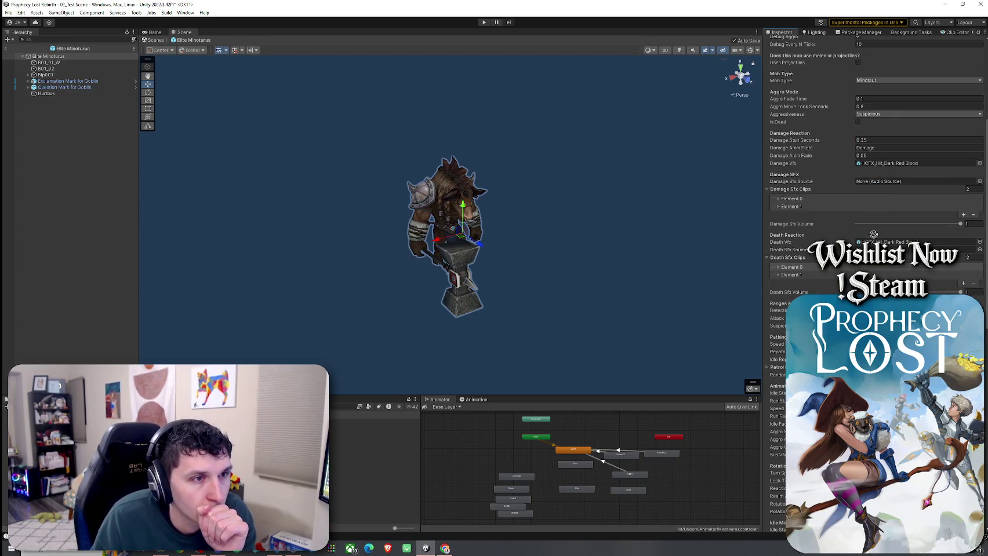
pyautogui.scroll(-17, 875, 174)
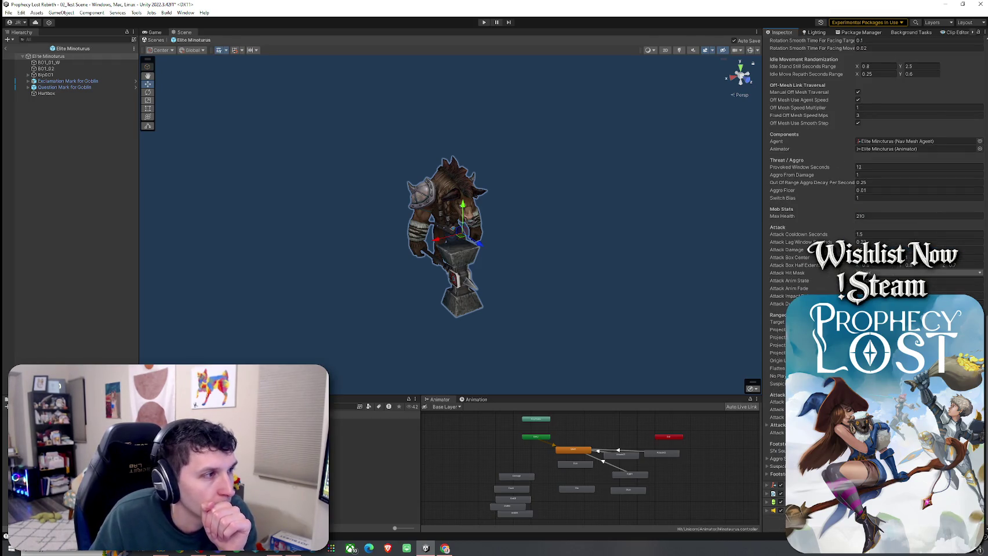
pyautogui.scroll(20, 889, 133)
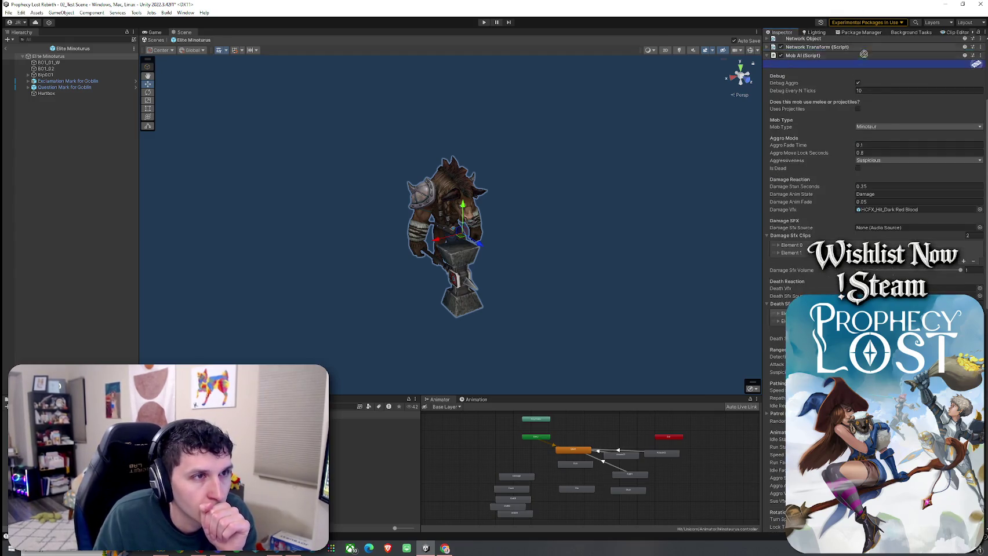
pyautogui.moveTo(892, 217); pyautogui.dragTo(884, 227)
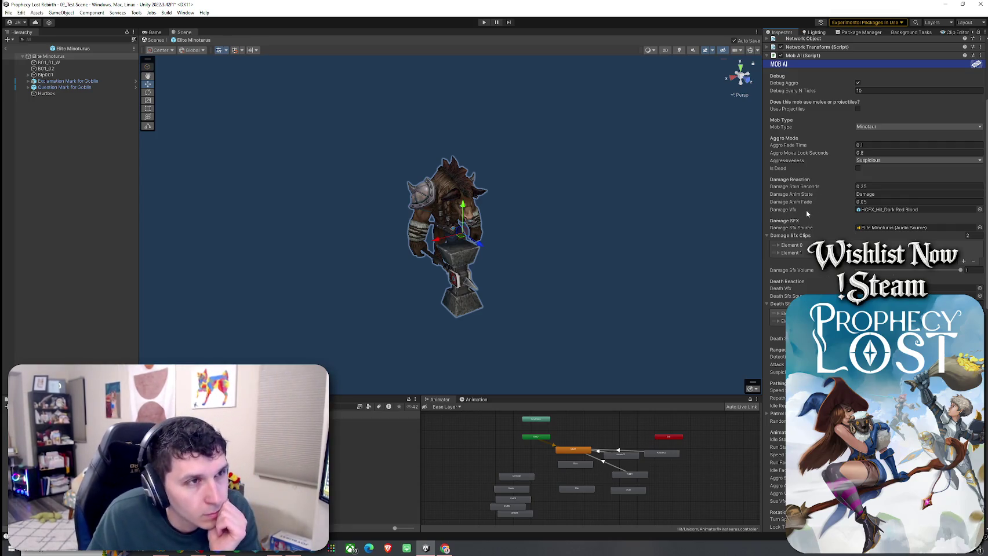
# Step: Ping the Sus Vfx reference to find which object supplies it
pyautogui.scroll(-15, 806, 209)
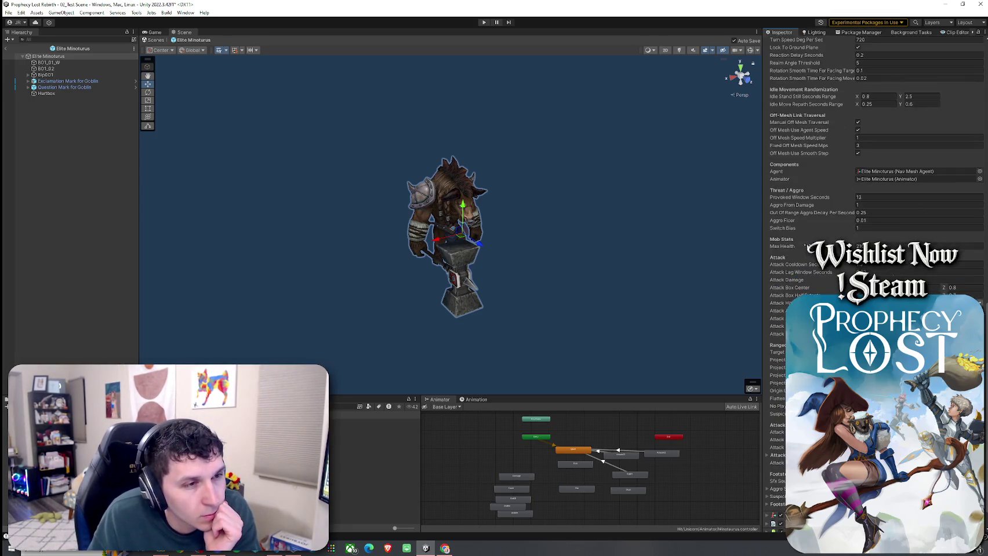
pyautogui.scroll(-2, 806, 246)
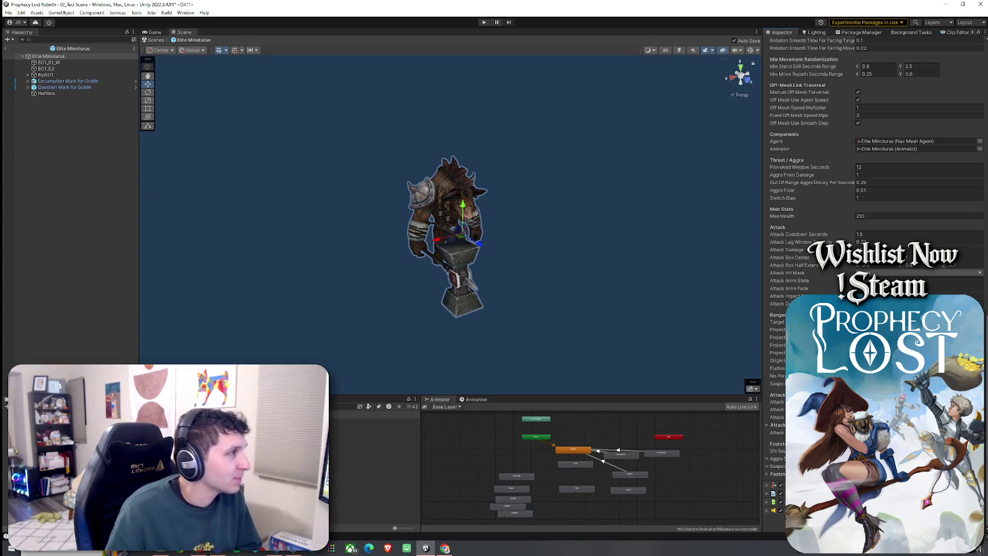
pyautogui.scroll(6, 837, 228)
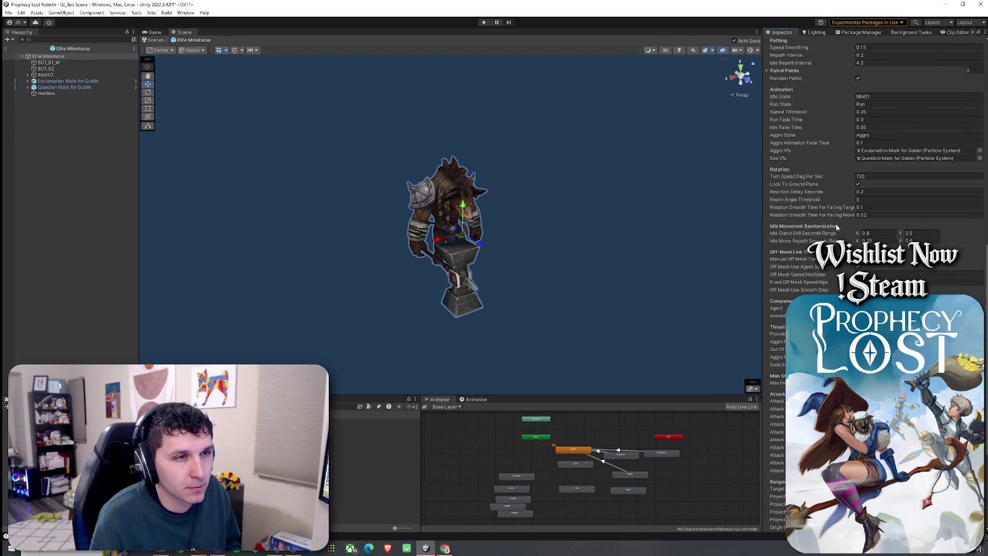
pyautogui.click(918, 159)
pyautogui.scroll(8, 806, 266)
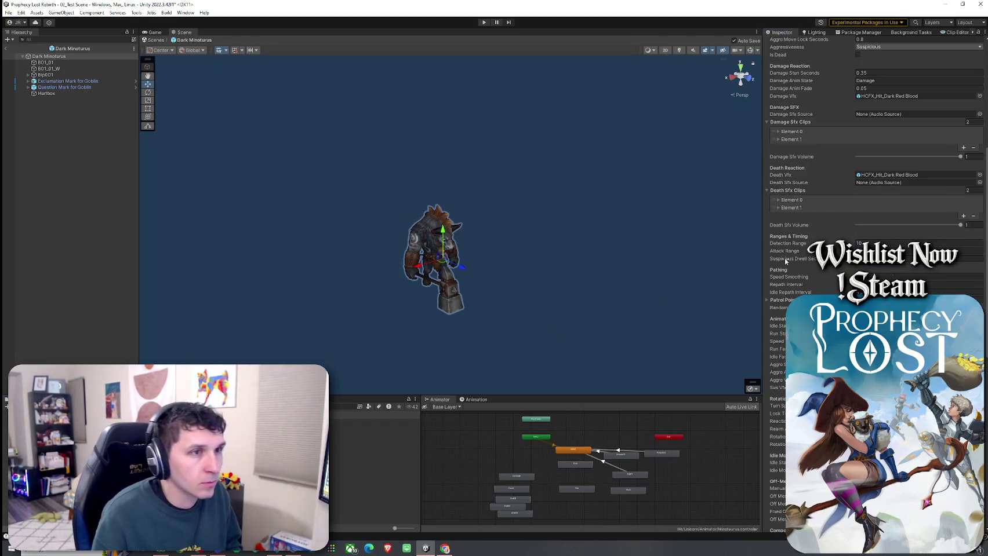
# Step: Link the Dark Minoturus animator into its Mob AI component
pyautogui.scroll(-7, 789, 263)
pyautogui.scroll(-6, 793, 294)
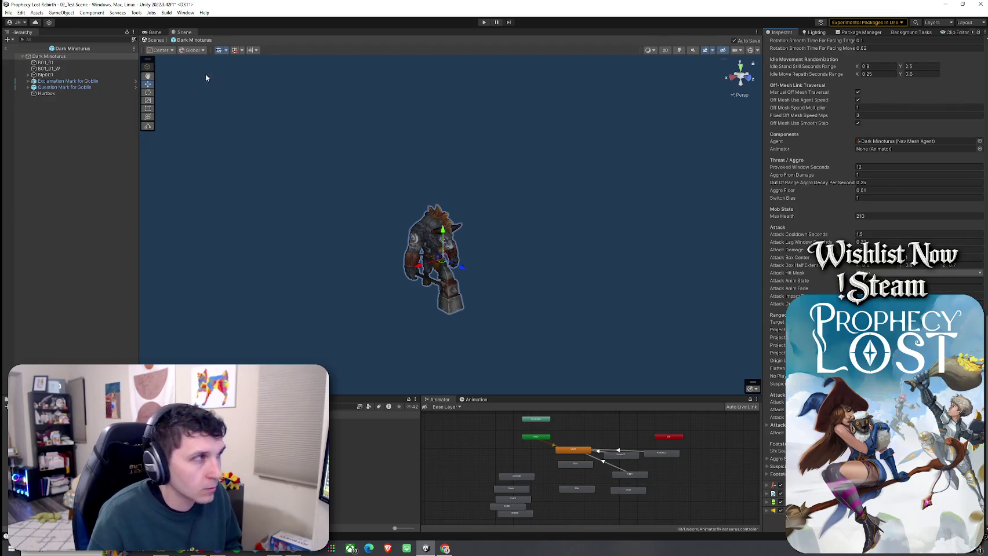
pyautogui.moveTo(79, 57); pyautogui.dragTo(872, 149)
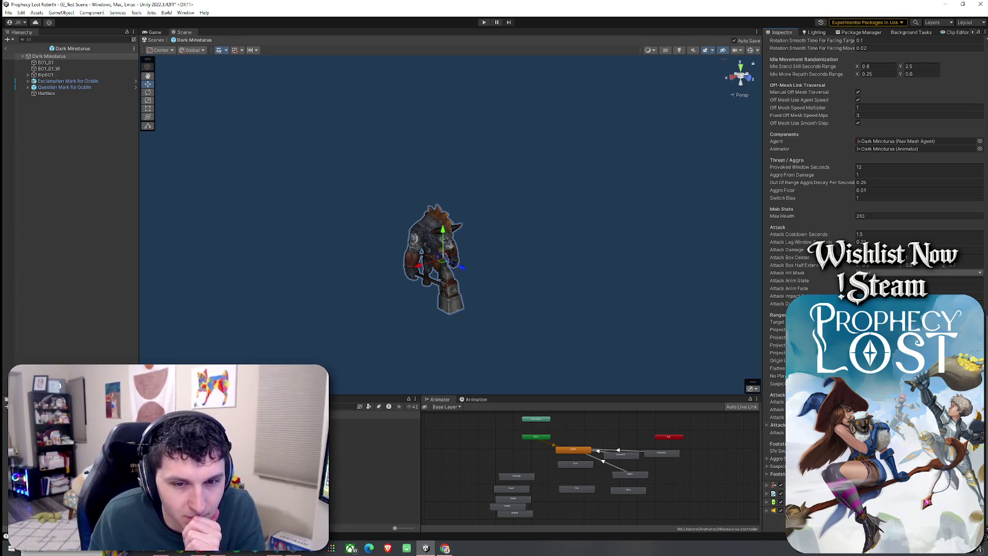
# Step: Review the Mob AI settings and fold away the Damage Sfx Clips and Death Sfx Clips lists
pyautogui.scroll(6, 831, 51)
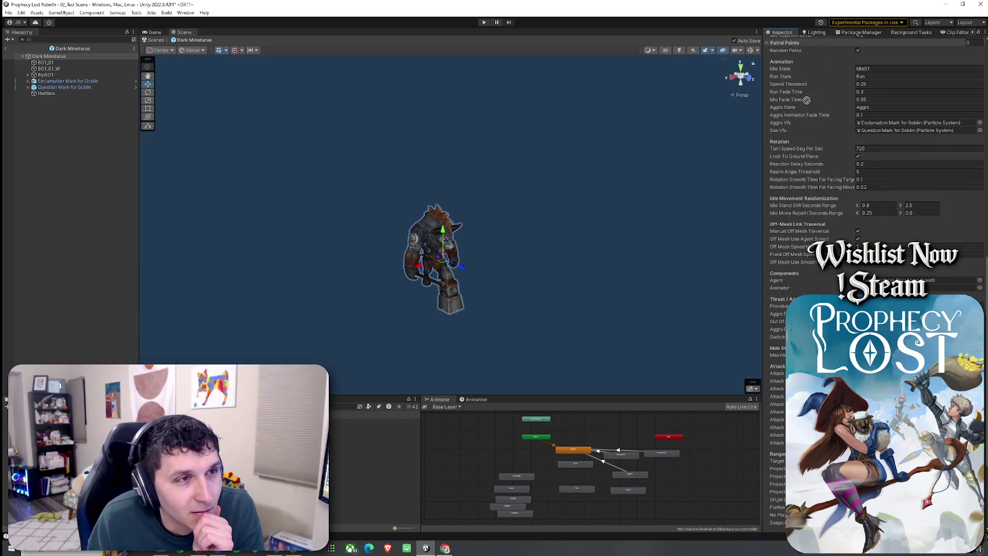
pyautogui.scroll(15, 829, 43)
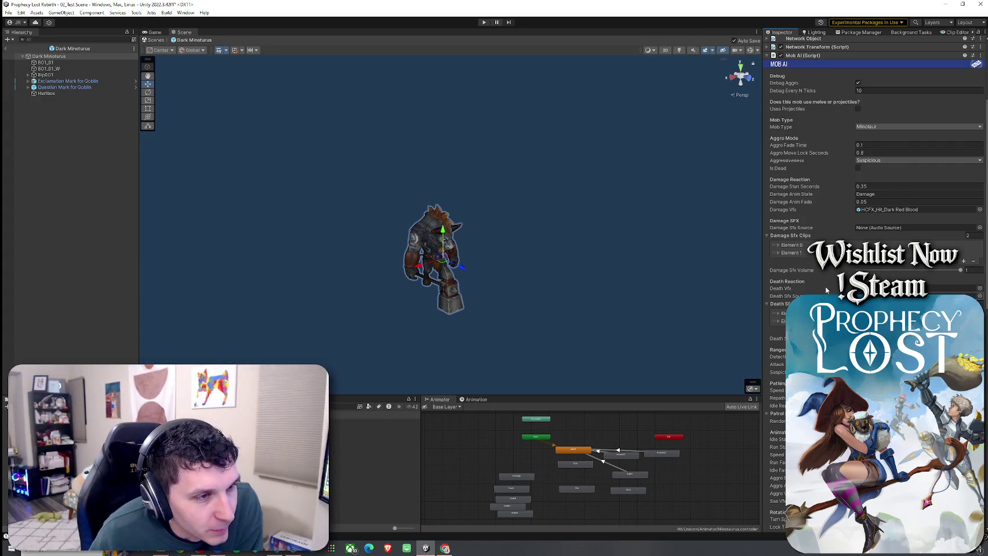
pyautogui.scroll(-15, 821, 284)
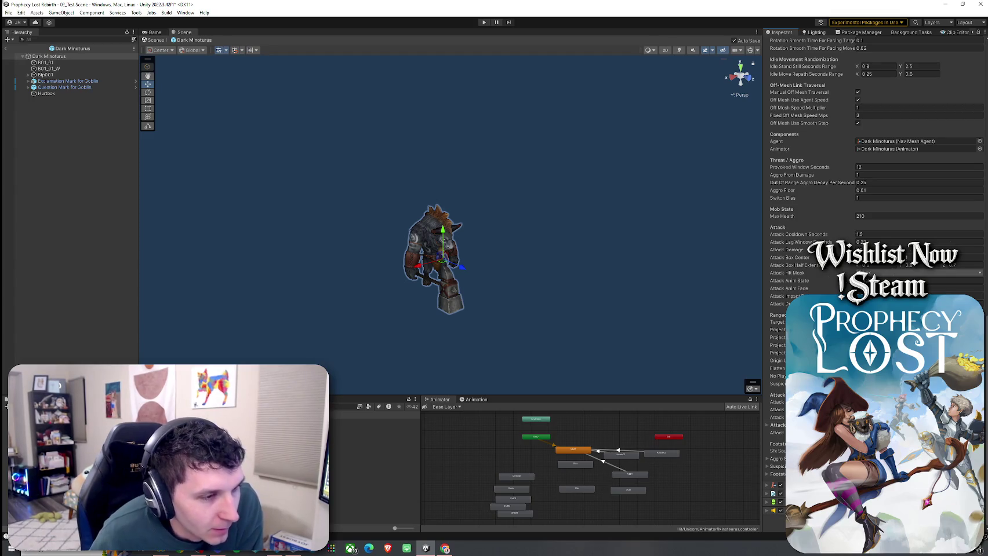
pyautogui.scroll(8, 805, 75)
pyautogui.scroll(7, 881, 126)
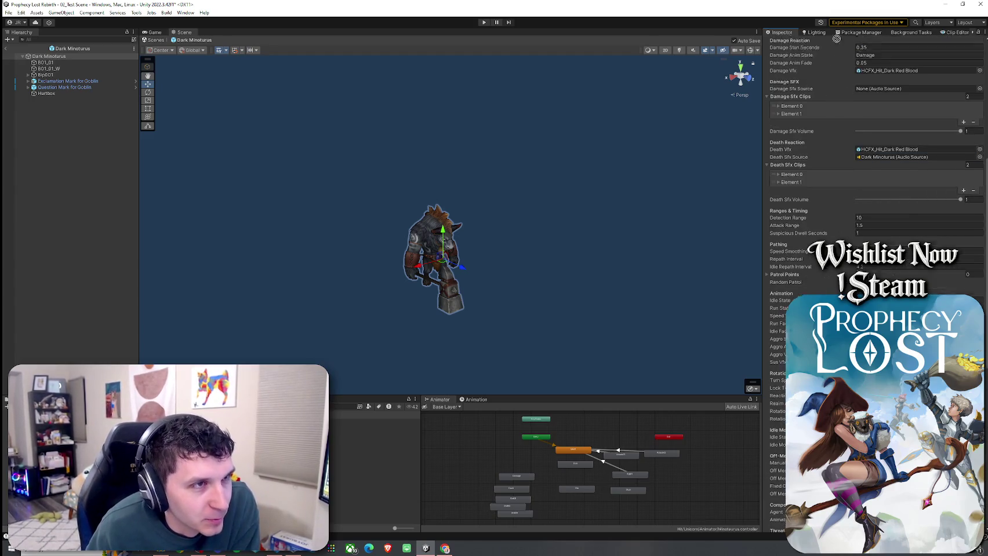
pyautogui.scroll(-15, 790, 255)
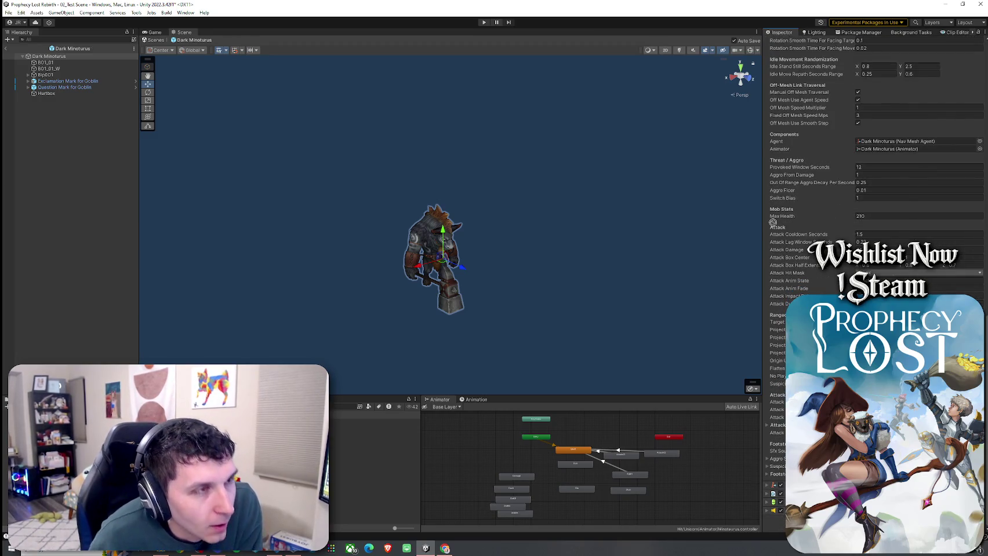
pyautogui.scroll(12, 828, 44)
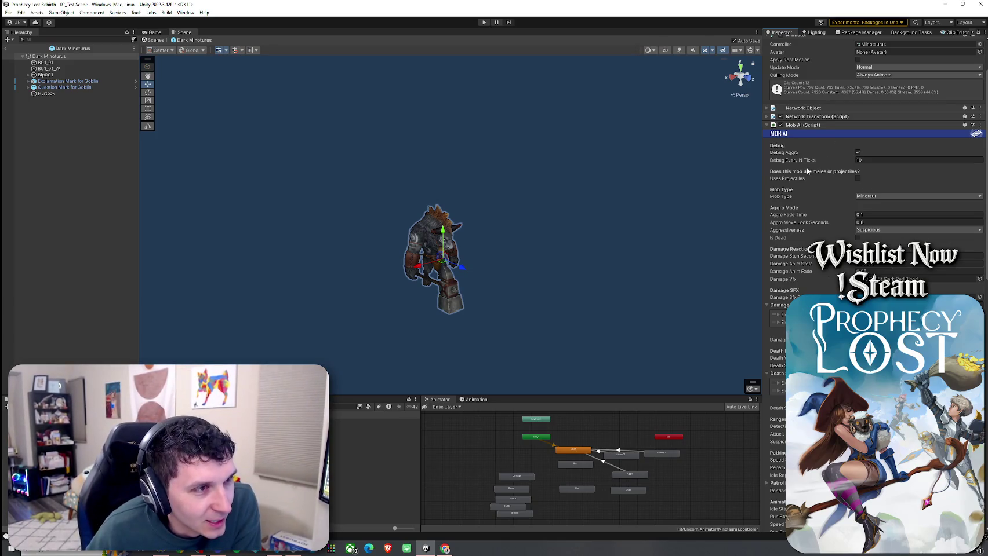
pyautogui.scroll(-2, 797, 194)
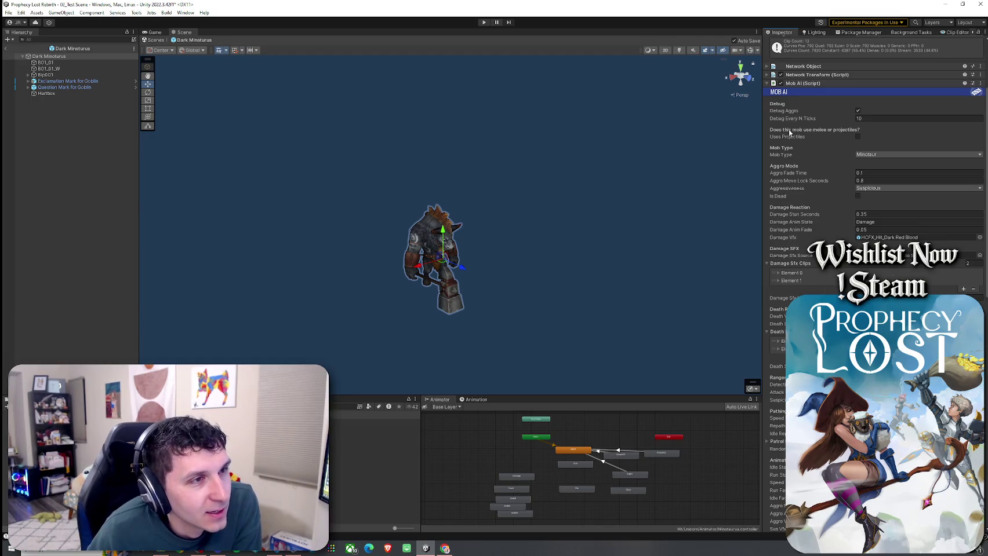
pyautogui.scroll(-1, 794, 244)
pyautogui.click(789, 242)
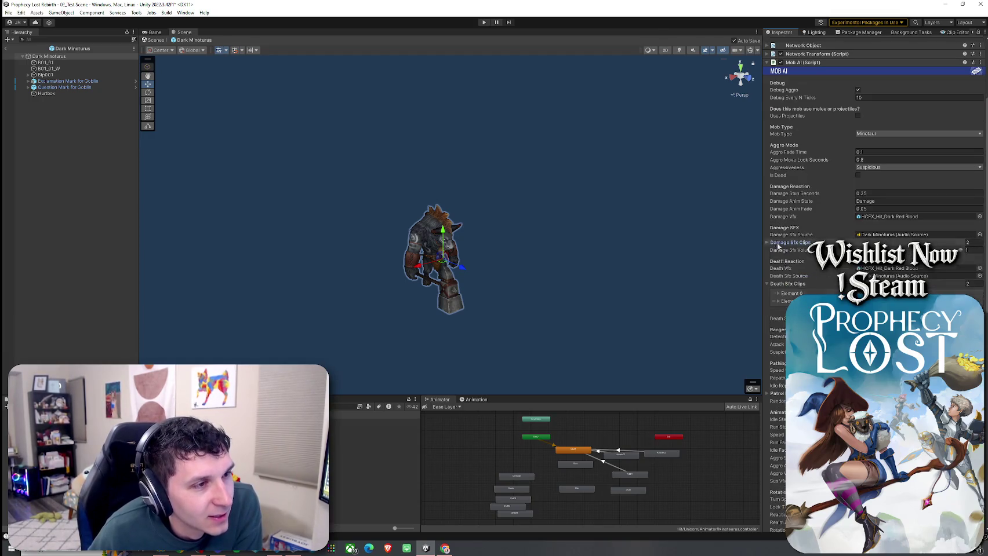
pyautogui.click(791, 285)
# Step: Ping the referenced Dark Minotaurus object and scroll back through the Mob AI settings
pyautogui.scroll(-20, 823, 229)
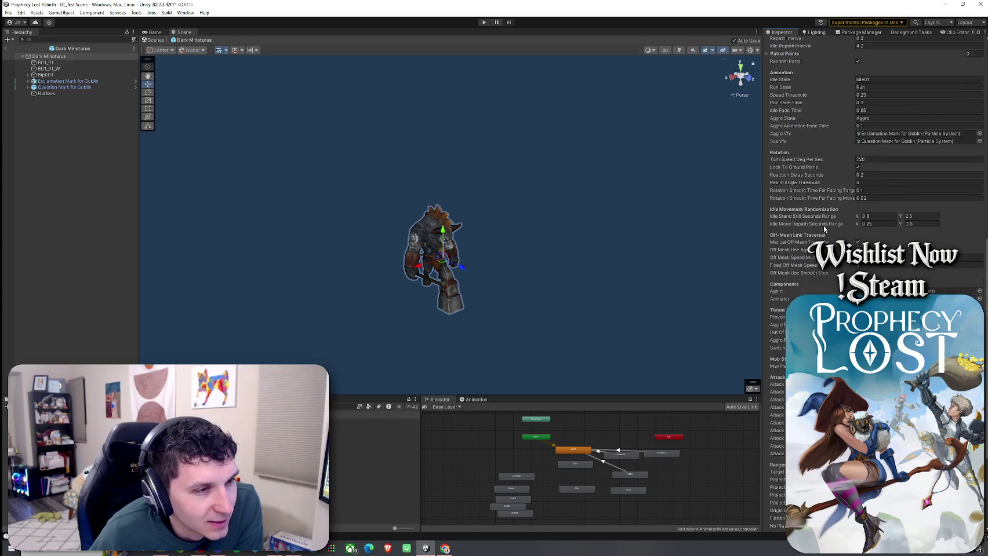
pyautogui.scroll(-1, 824, 228)
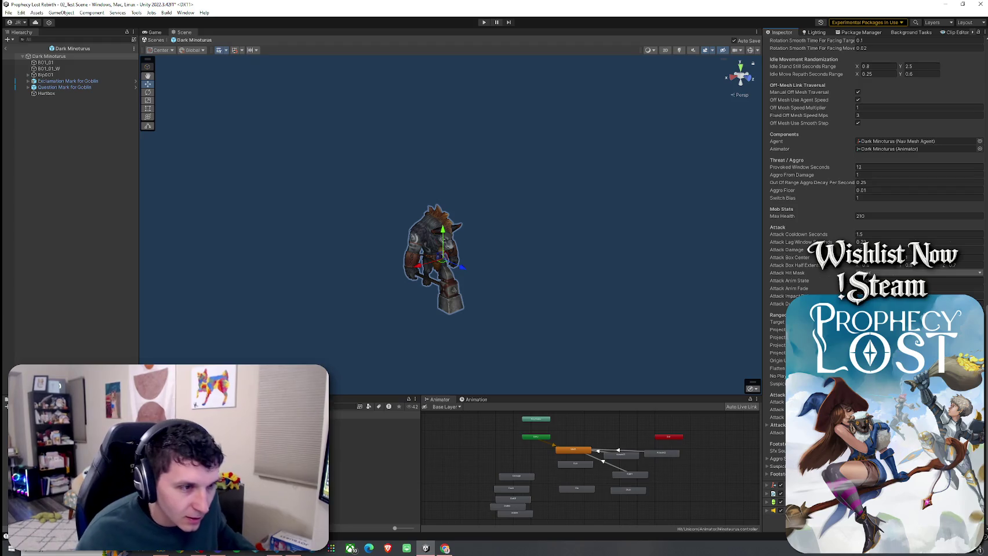
pyautogui.click(898, 141)
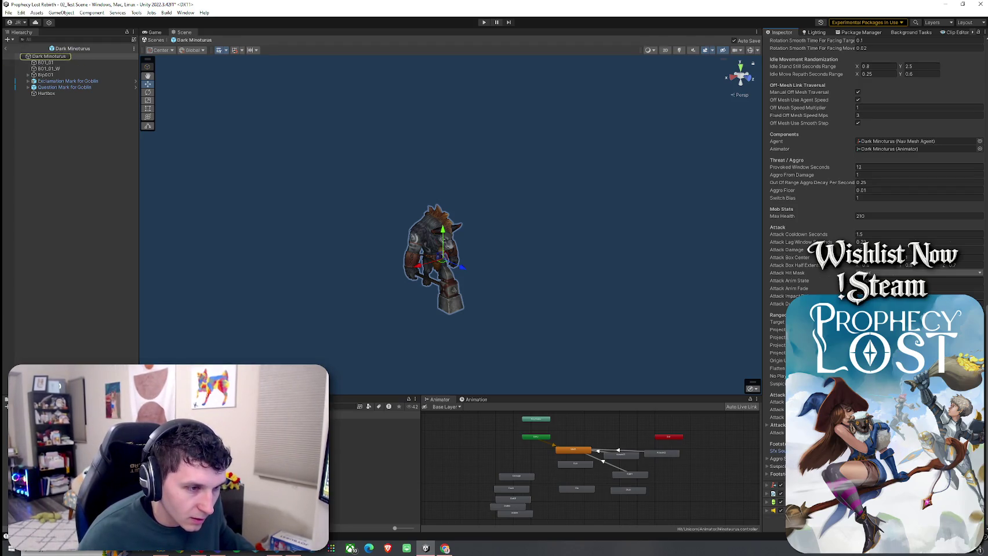
pyautogui.scroll(12, 870, 174)
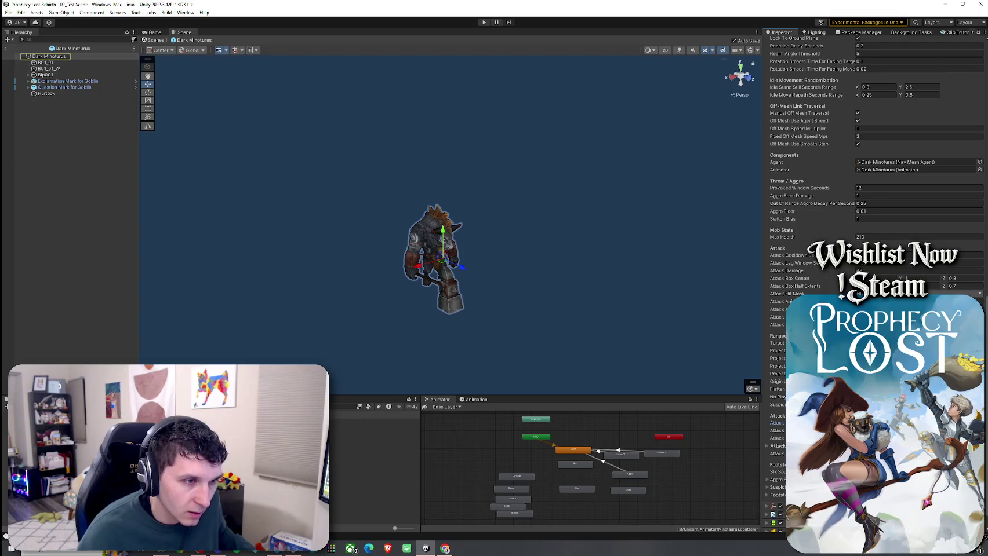
pyautogui.scroll(10, 870, 174)
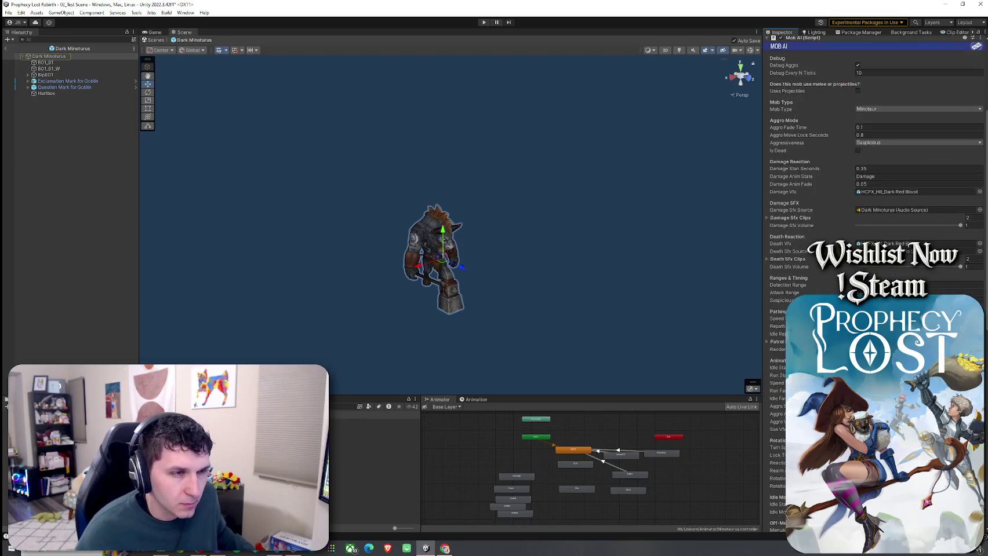
pyautogui.scroll(-12, 869, 232)
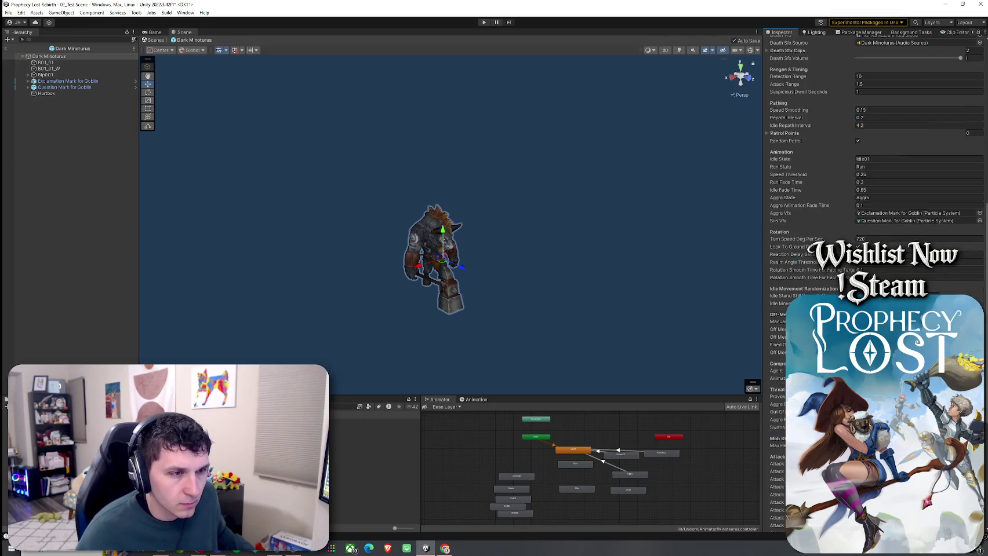
pyautogui.scroll(-9, 870, 232)
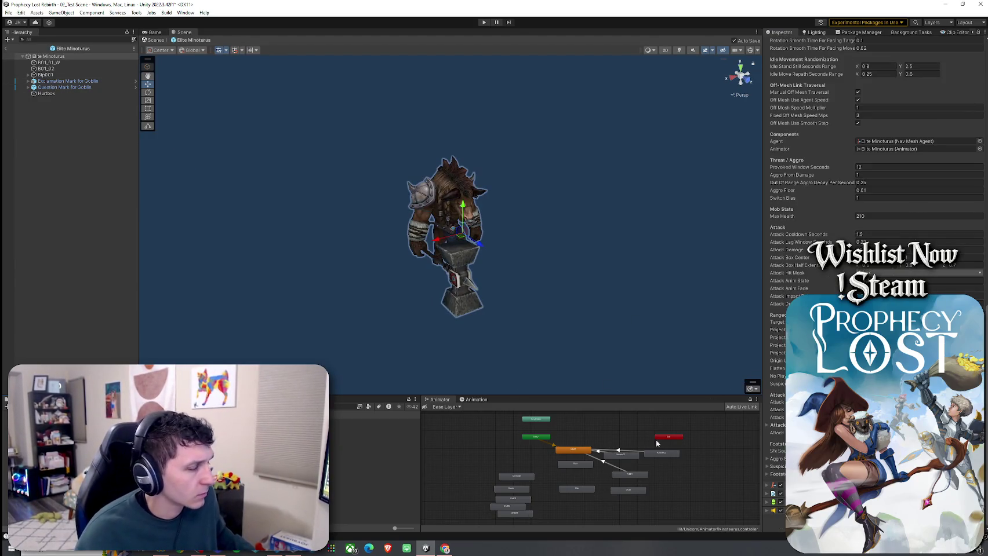
# Step: Scroll through the Champion Minotaurus Mob AI settings in the Inspector
pyautogui.scroll(3, 870, 174)
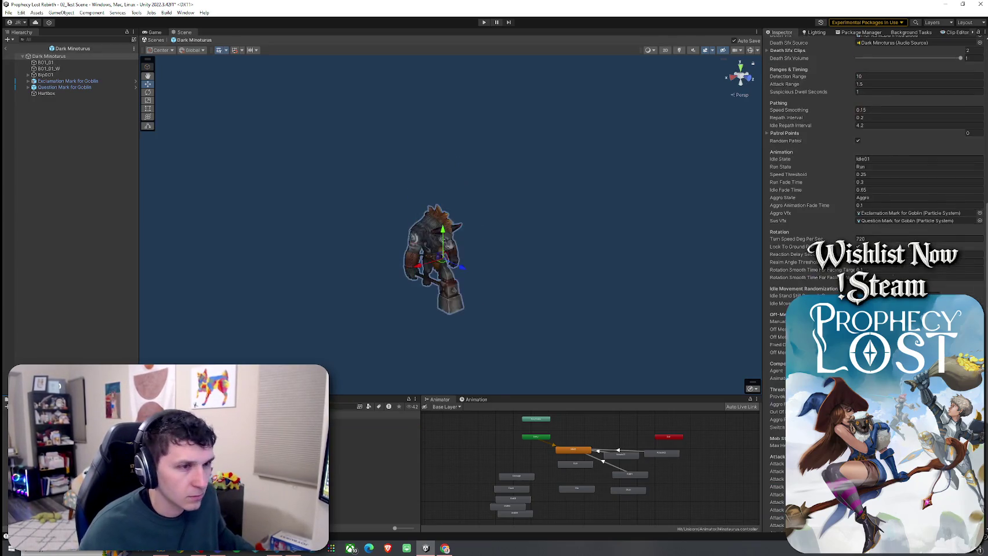
pyautogui.scroll(-10, 869, 174)
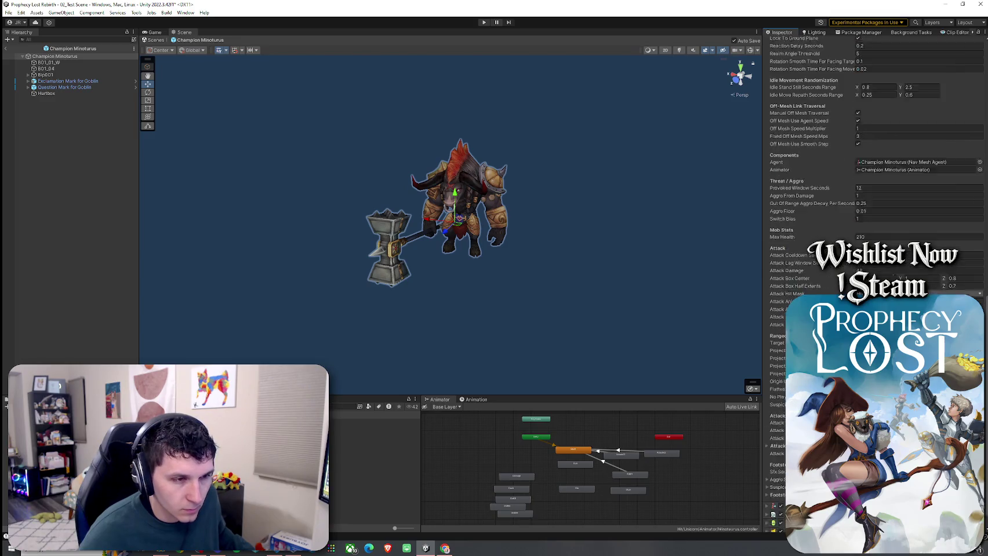
pyautogui.scroll(10, 875, 174)
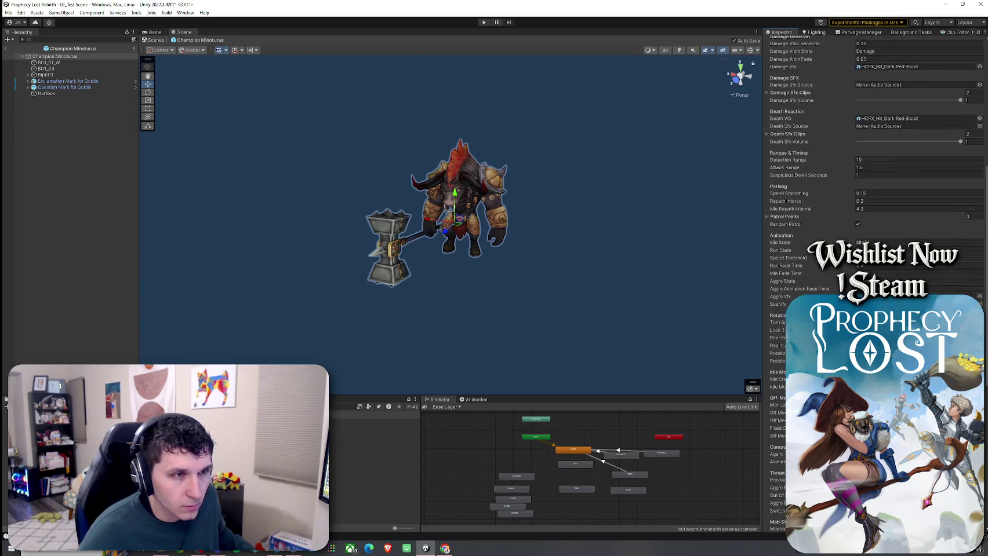
pyautogui.scroll(-10, 875, 174)
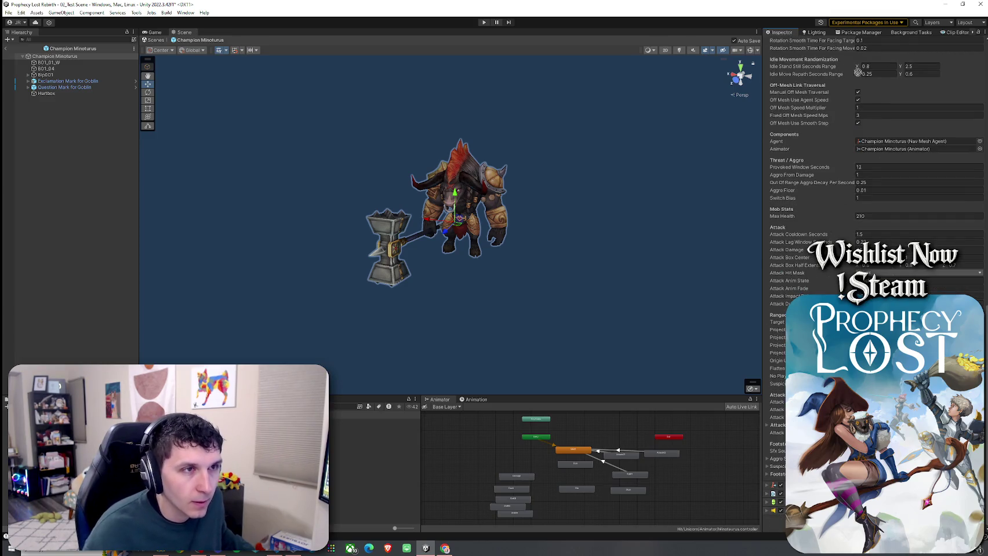
pyautogui.scroll(3, 860, 45)
pyautogui.scroll(8, 869, 87)
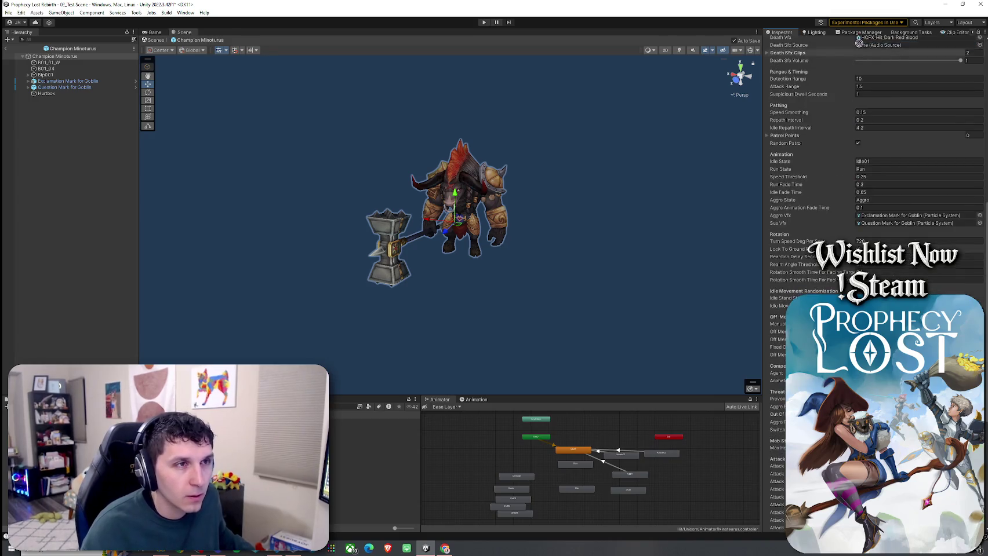
pyautogui.scroll(-9, 890, 174)
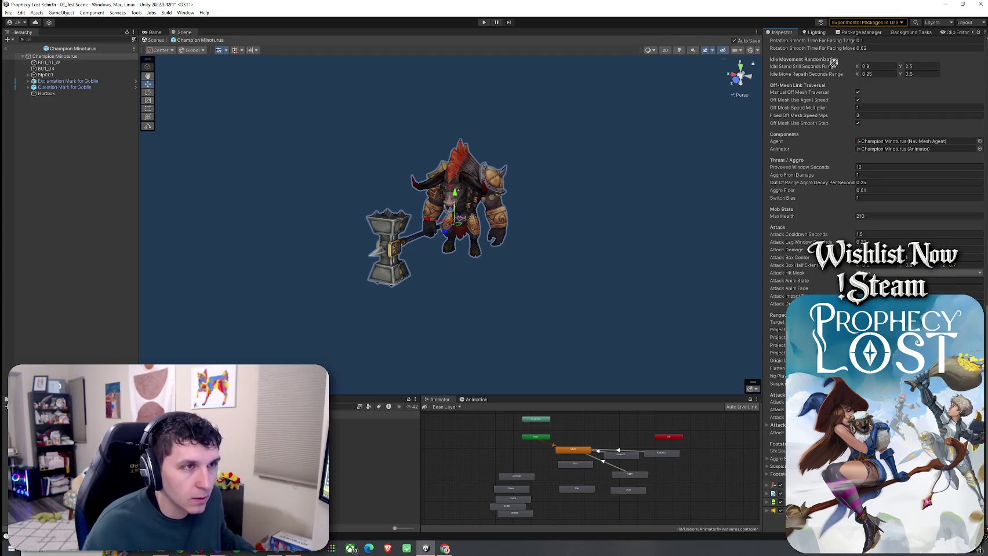
pyautogui.scroll(3, 849, 42)
pyautogui.scroll(7, 849, 42)
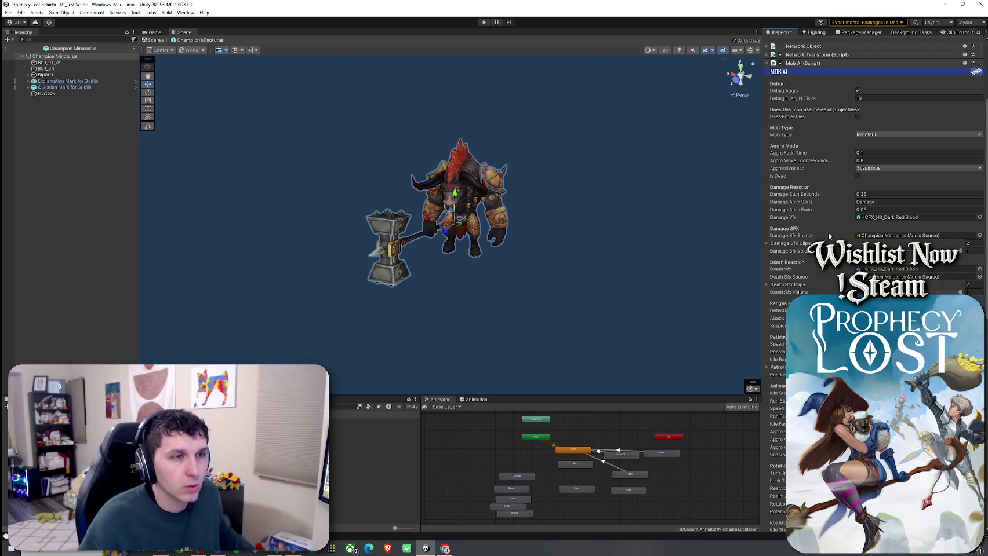
pyautogui.scroll(3, 828, 232)
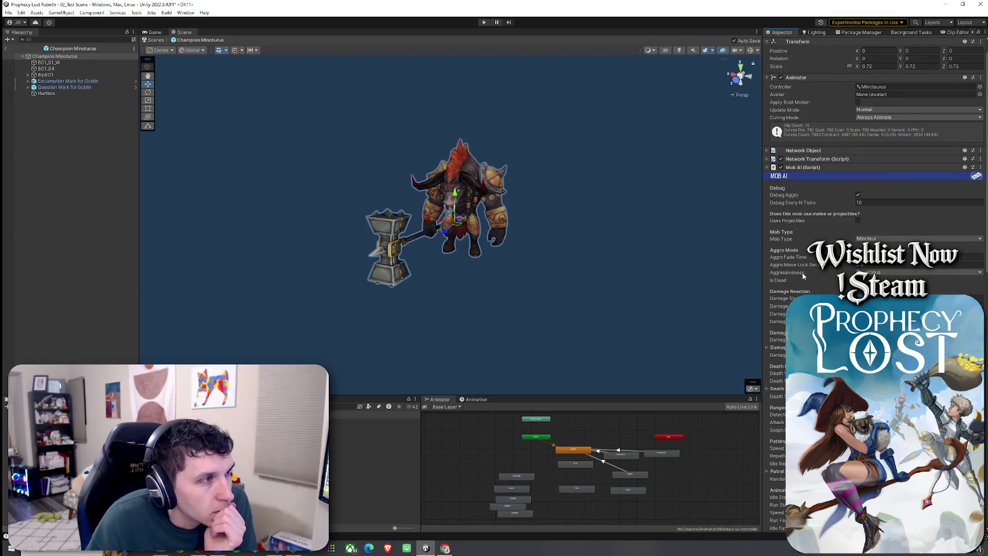
# Step: Filter the Project assets for 'attack' and select the 1_Blade Slash projectile type
pyautogui.scroll(-10, 828, 233)
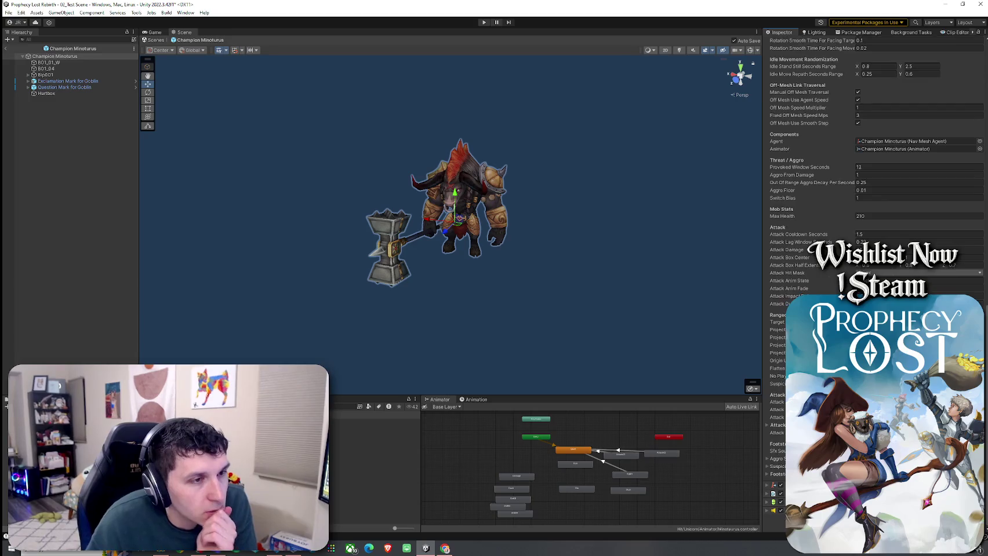
pyautogui.write('attack')
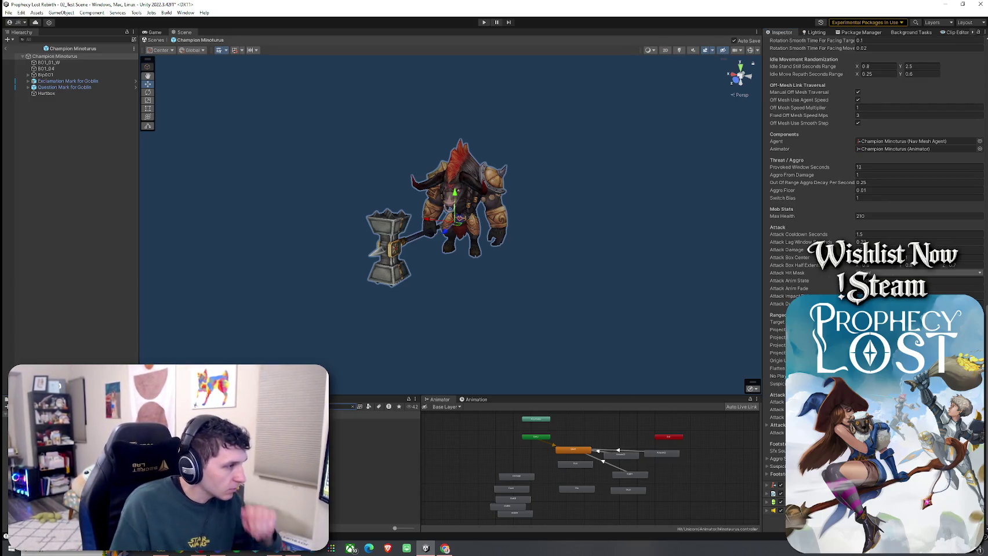
pyautogui.click(371, 428)
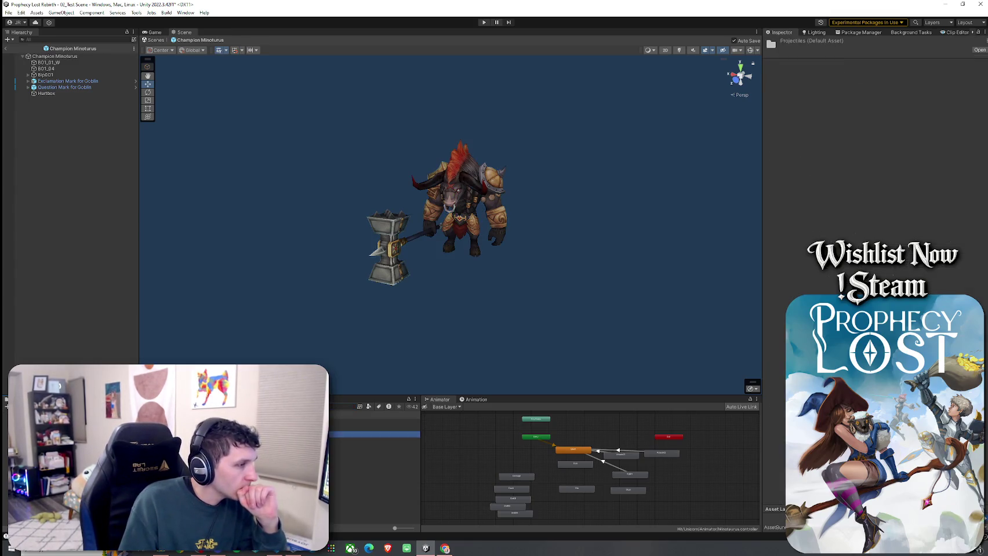
# Step: Compare the Blade Slash projectile assets, then duplicate the original 1_Blade Slash
pyautogui.click(370, 434)
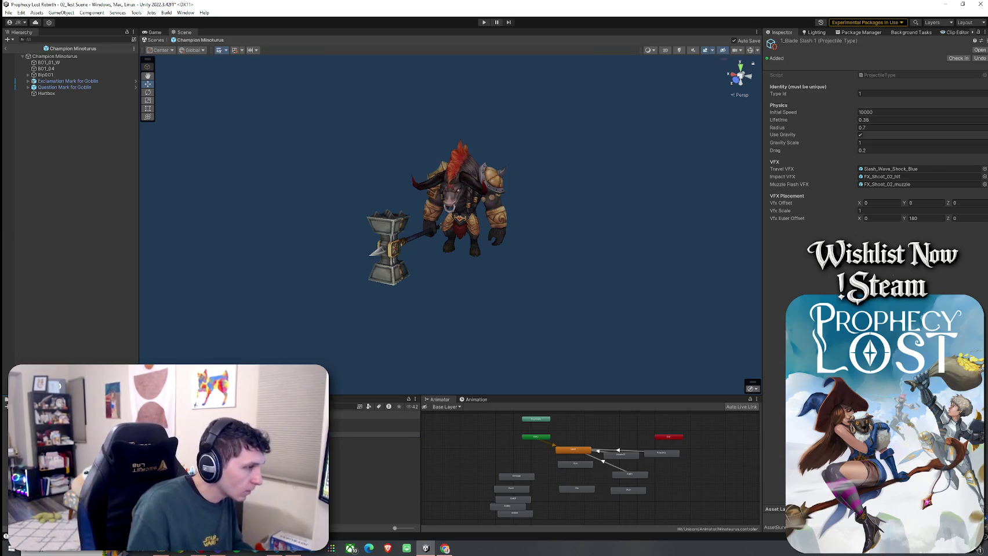
pyautogui.click(371, 429)
pyautogui.click(370, 441)
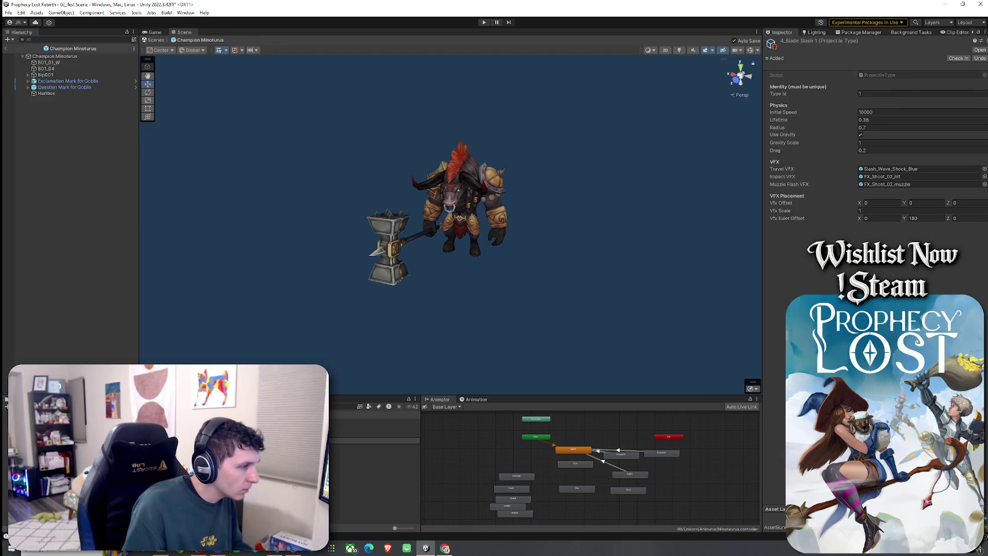
pyautogui.click(371, 434)
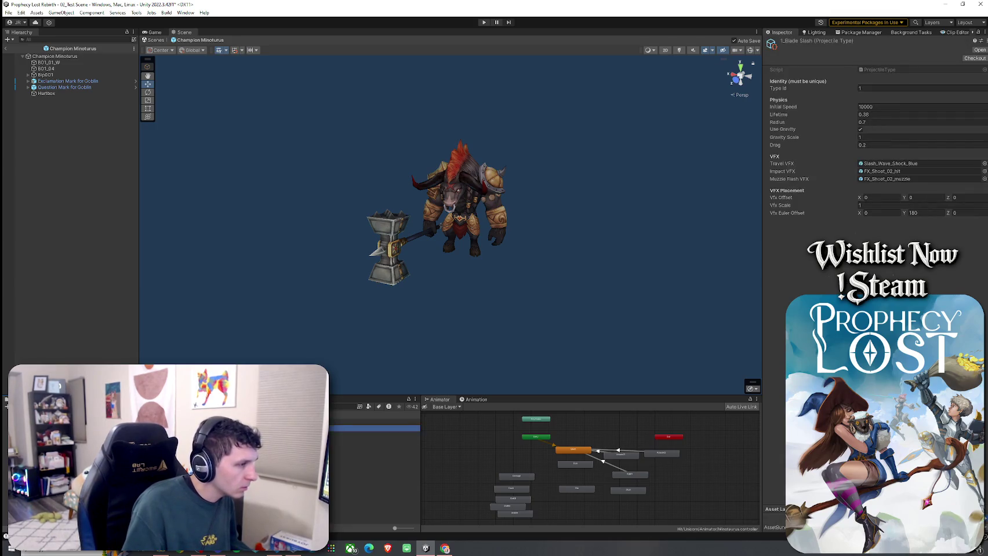
pyautogui.hotkey('ctrl', 'd')
# Step: Reopen the Projectiles folder and select the newly duplicated Blade Slash asset
pyautogui.click(371, 441)
pyautogui.click(371, 429)
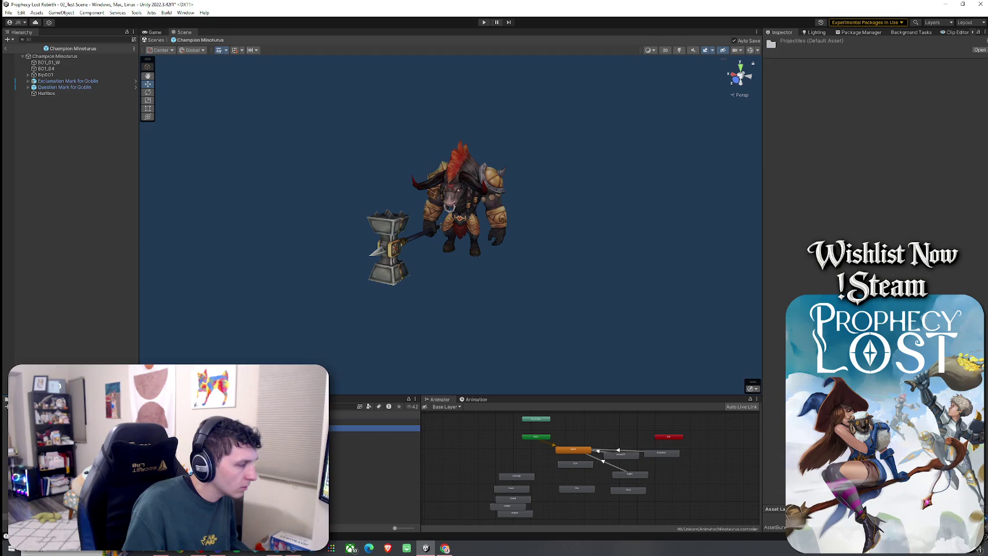
pyautogui.doubleClick(371, 428)
pyautogui.click(371, 435)
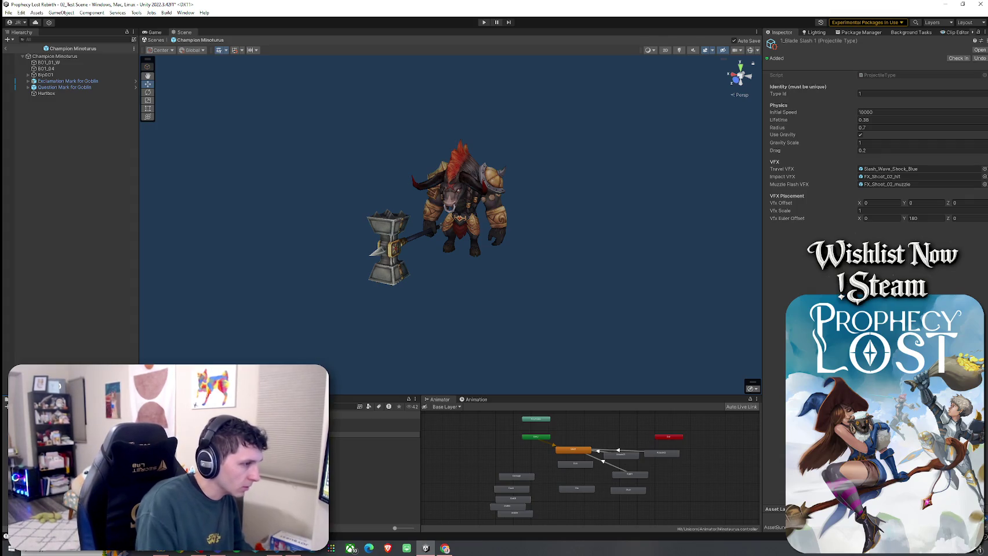
pyautogui.click(374, 440)
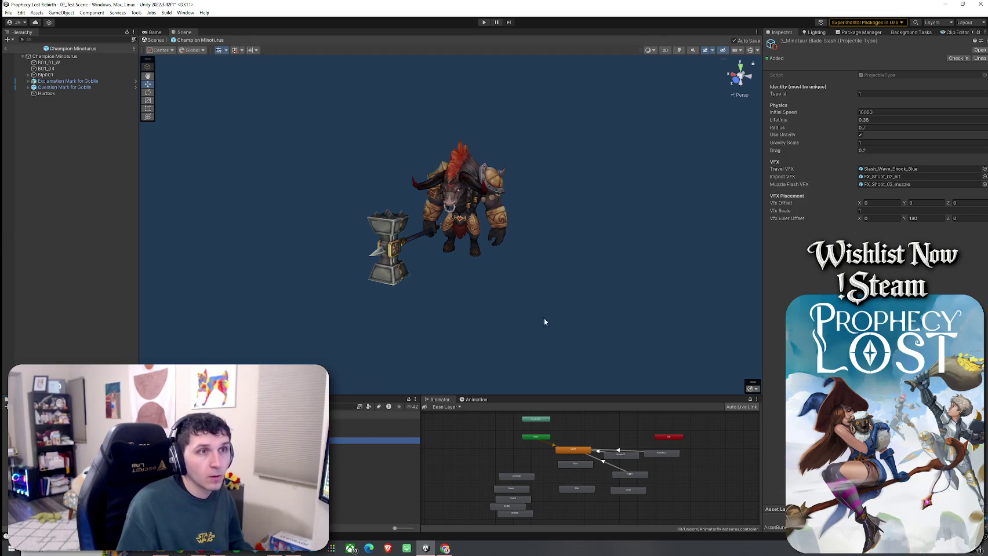
# Step: Set the projectile's Type Id to 3 and open its slash wave travel VFX prefab
pyautogui.click(870, 95)
pyautogui.write('3')
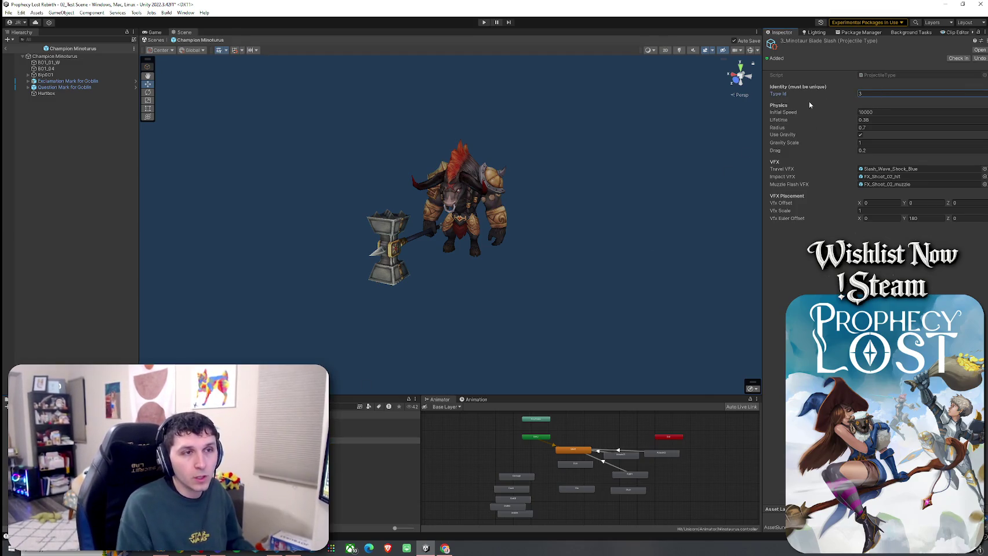
pyautogui.click(904, 169)
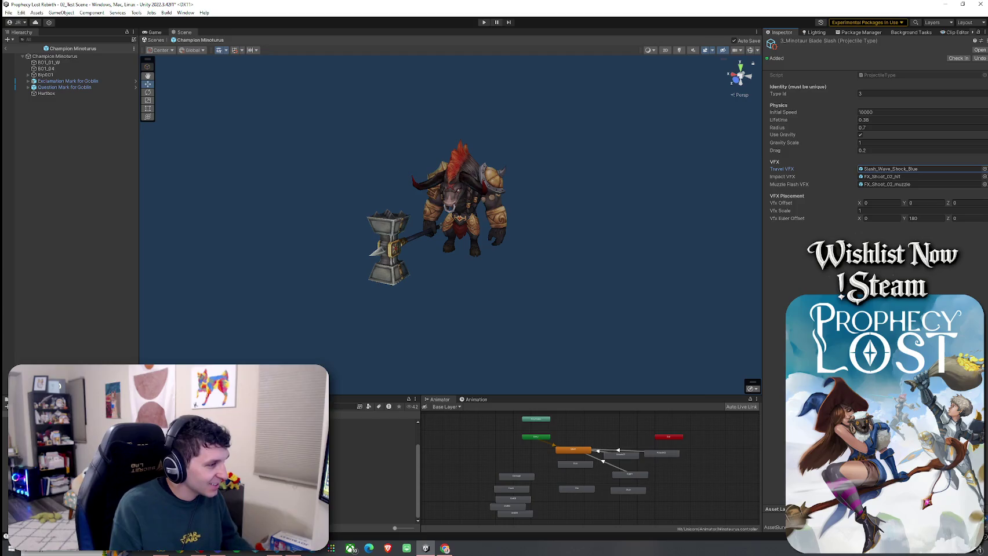
pyautogui.doubleClick(890, 169)
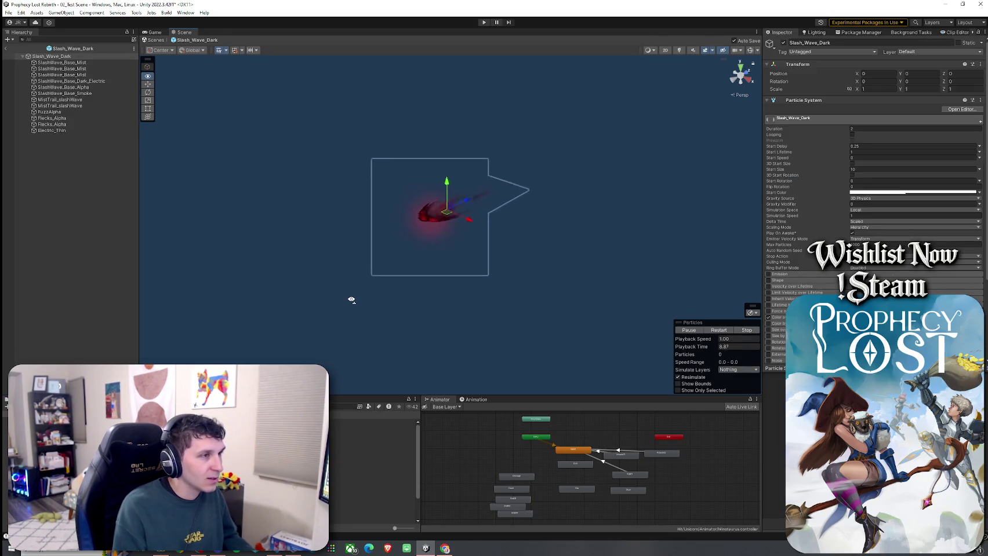
# Step: Preview Slash_Wave_Dark, exit to 02_Test Scene, and select 3_Minotaur Blade Slash via a 'minotaur' search
pyautogui.moveTo(335, 293); pyautogui.dragTo(266, 292)
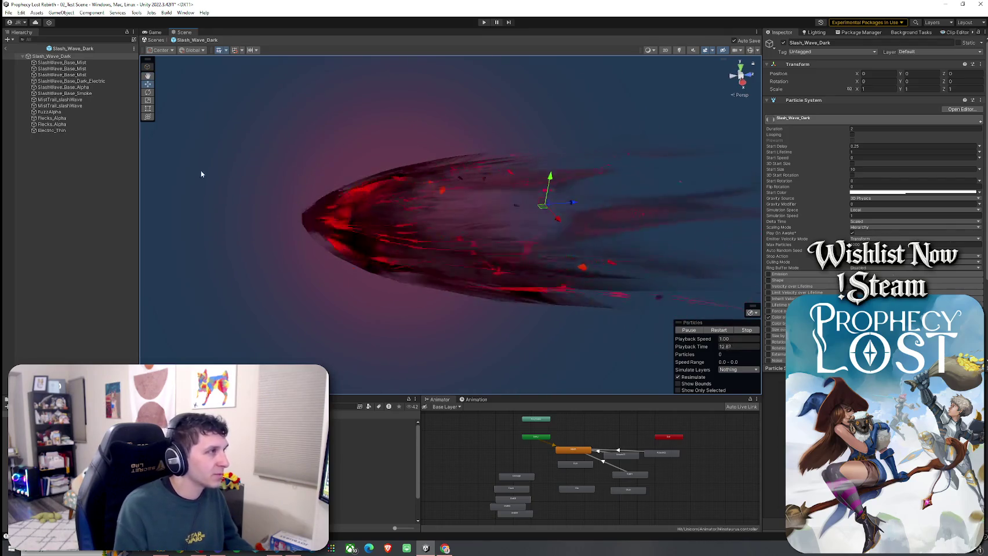
pyautogui.click(6, 49)
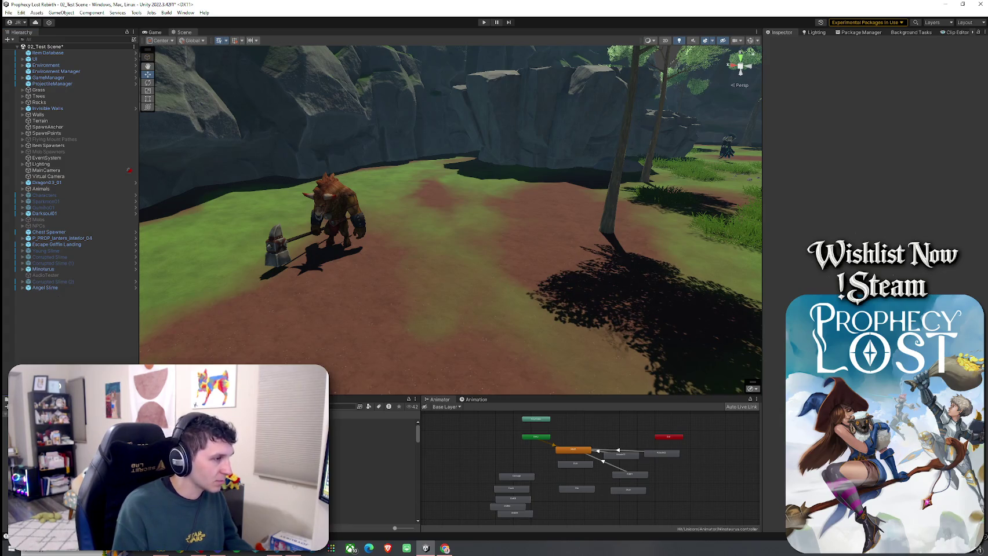
pyautogui.write('minotaur')
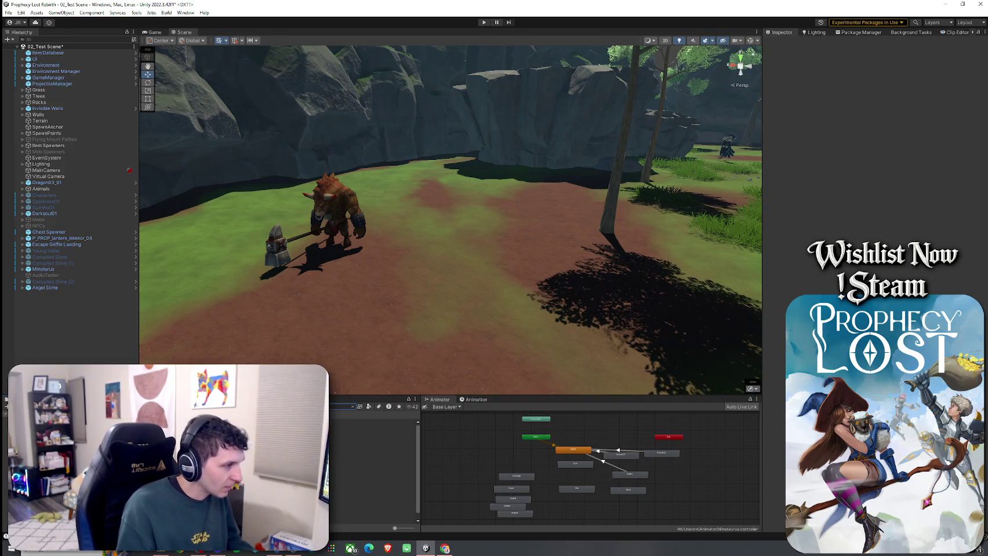
pyautogui.click(371, 429)
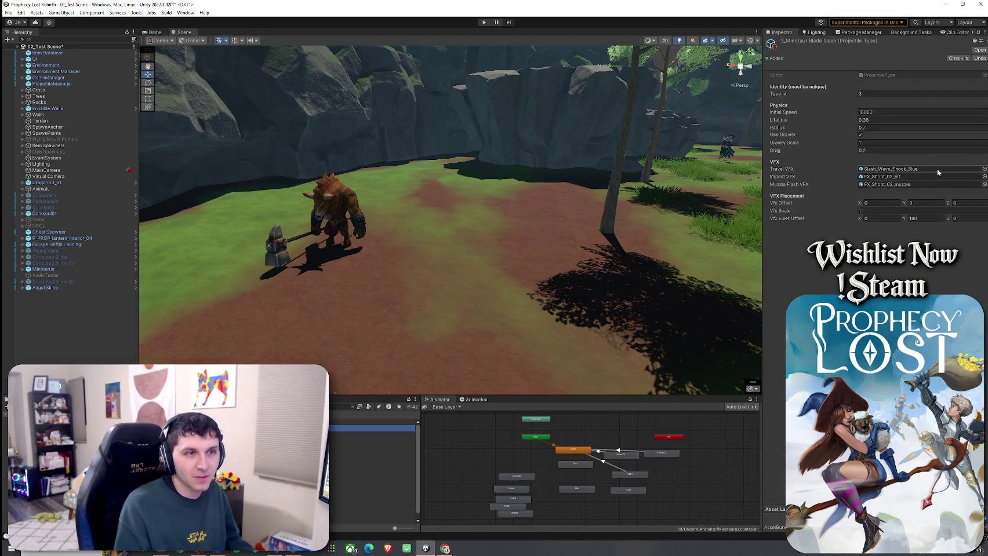
# Step: Assign Slash_Wave_Dark as the Travel VFX using a 'dark slash' picker search
pyautogui.click(983, 168)
pyautogui.write('flash')
pyautogui.press('BackSpace')
pyautogui.press('BackSpace')
pyautogui.press('BackSpace')
pyautogui.write('sla')
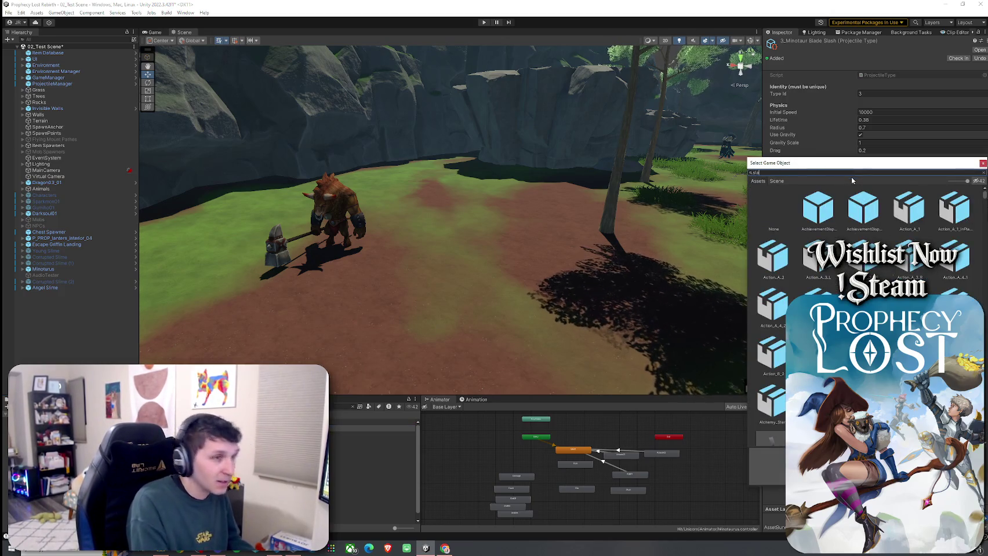
pyautogui.write('sh')
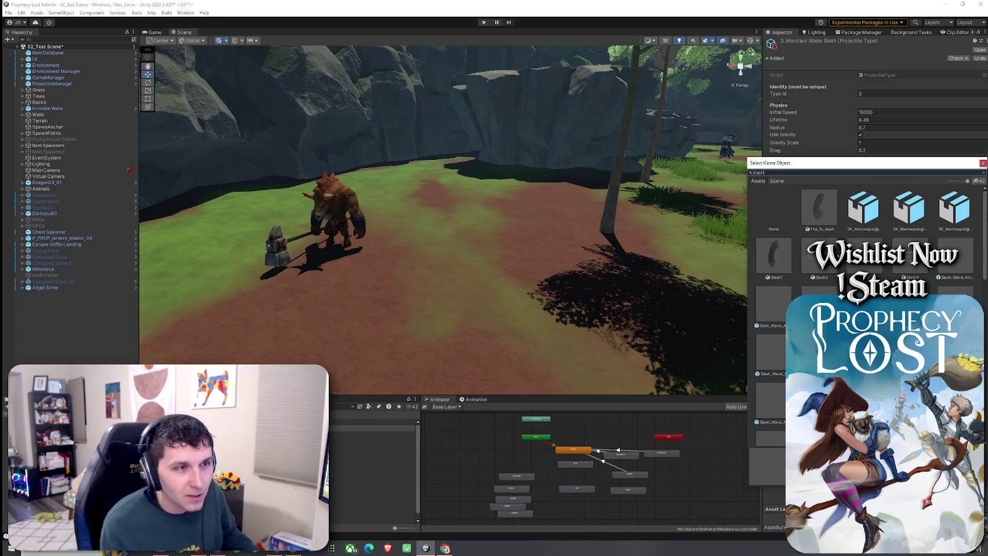
pyautogui.scroll(-5, 828, 281)
pyautogui.scroll(5, 828, 281)
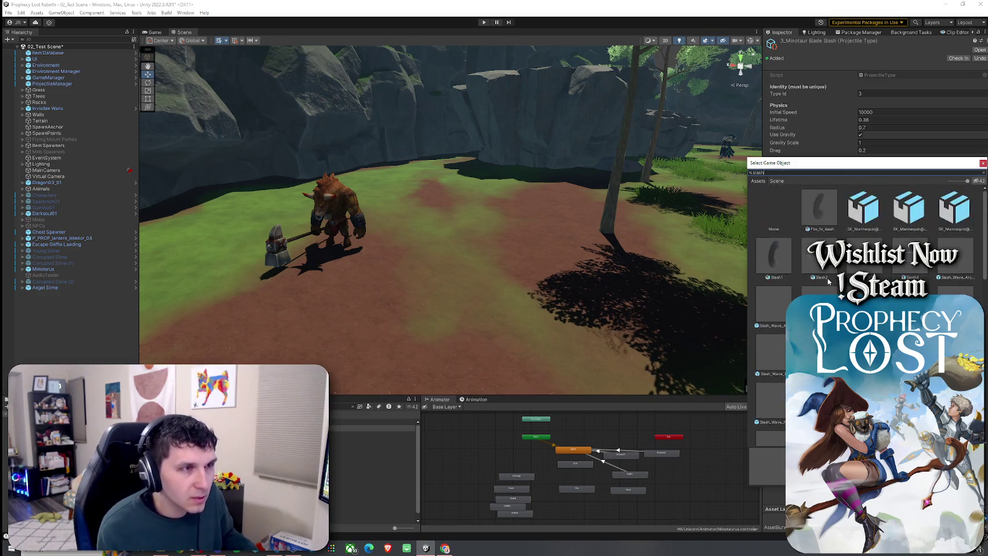
pyautogui.press('Home')
pyautogui.write('dark')
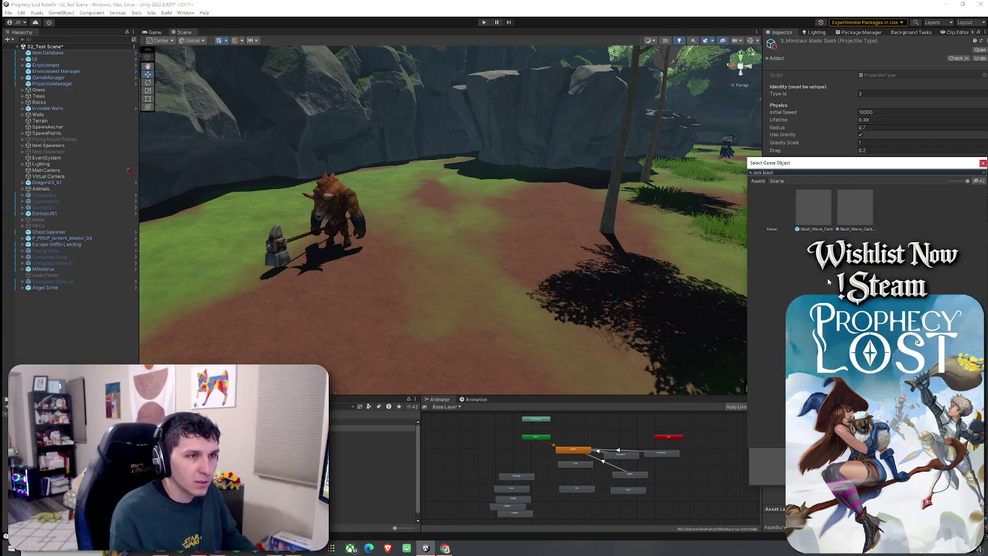
pyautogui.click(854, 206)
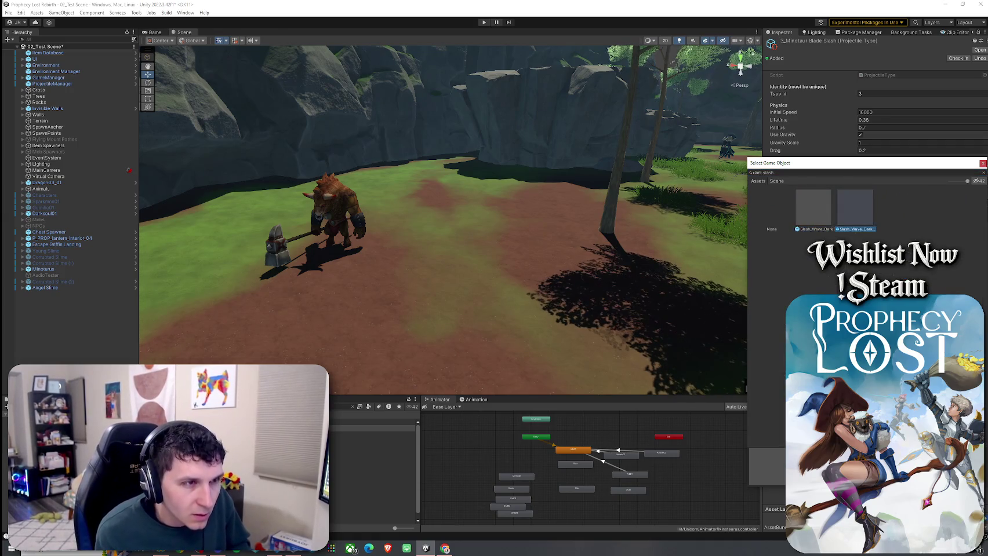
pyautogui.click(813, 206)
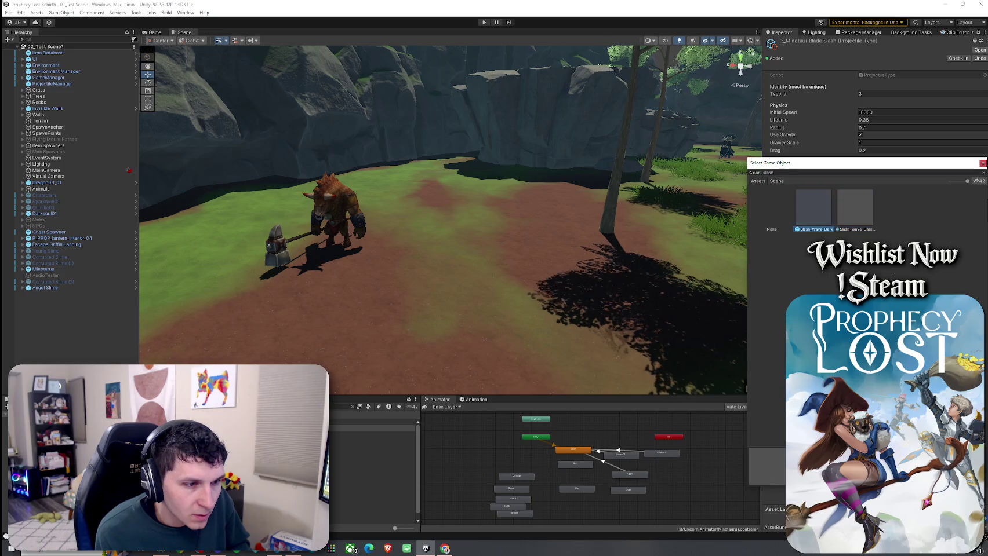
pyautogui.click(855, 206)
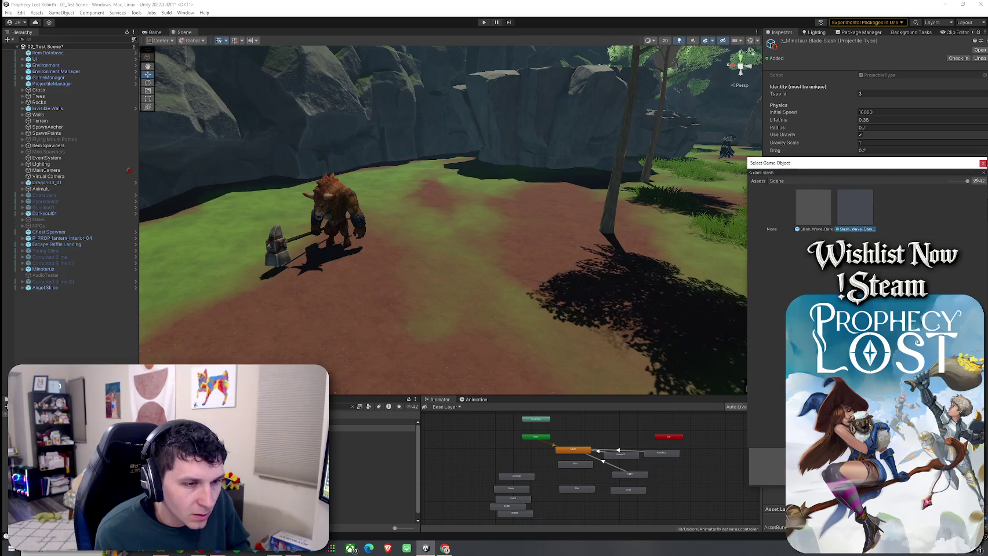
pyautogui.doubleClick(828, 213)
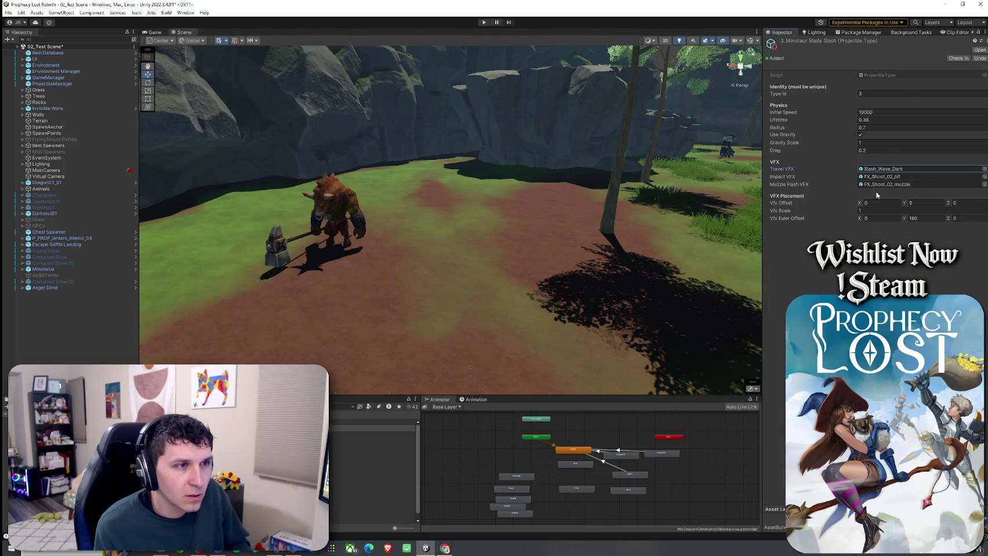
# Step: Assign Slash_Wave_Dark_Cast as the Muzzle Flash VFX and open the FX_Shoot_02_hit impact prefab
pyautogui.click(975, 177)
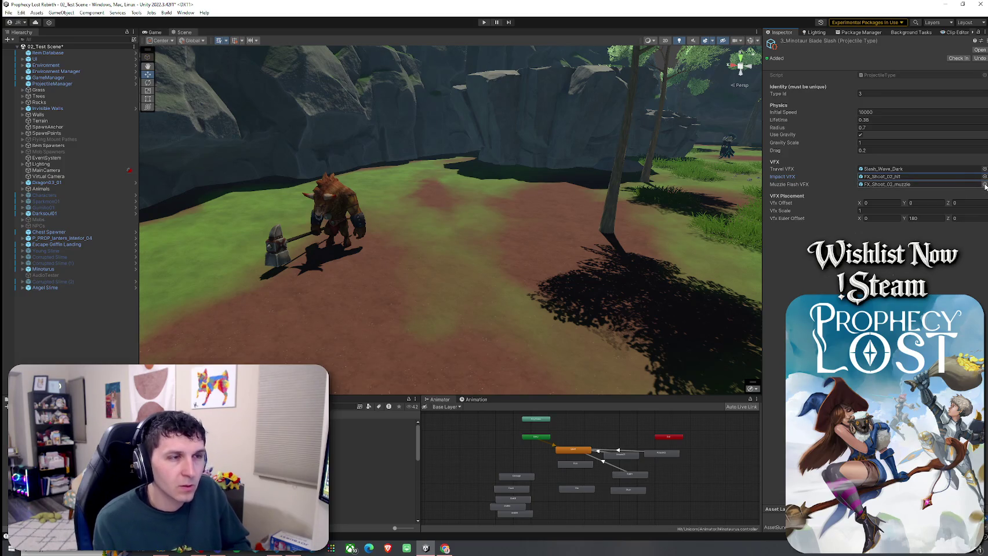
pyautogui.click(984, 184)
pyautogui.write('S')
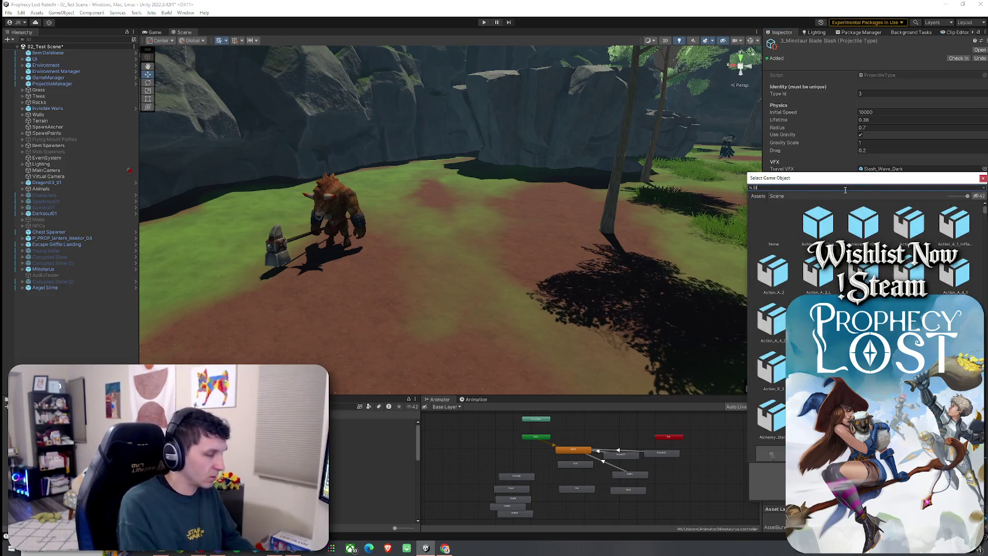
pyautogui.write('lash Wa')
pyautogui.write('e')
pyautogui.write('Wave Dark')
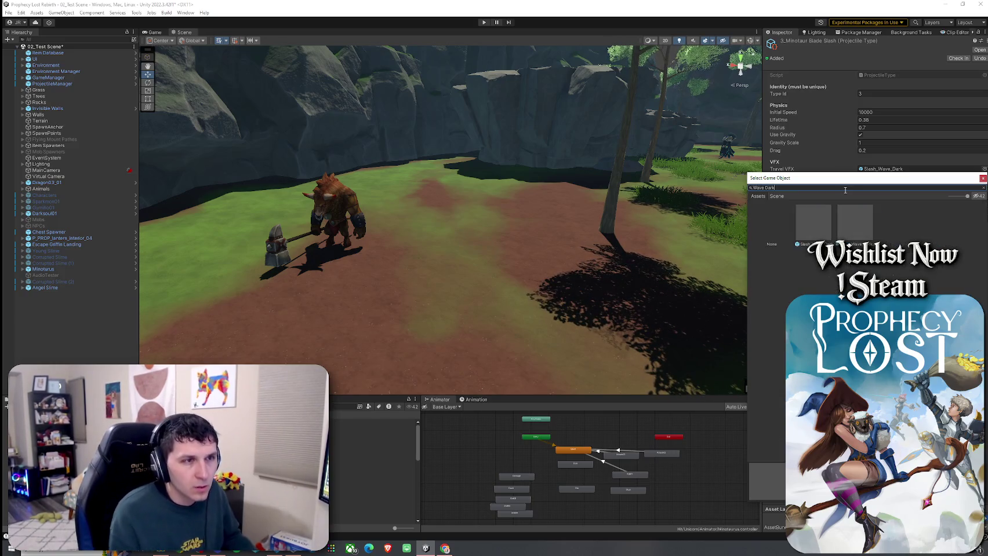
pyautogui.doubleClick(854, 228)
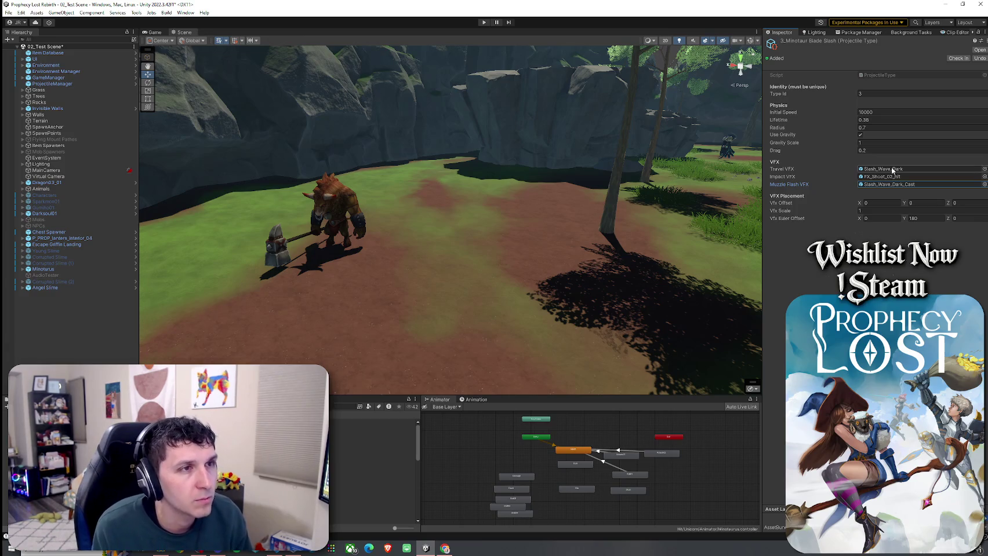
pyautogui.click(892, 176)
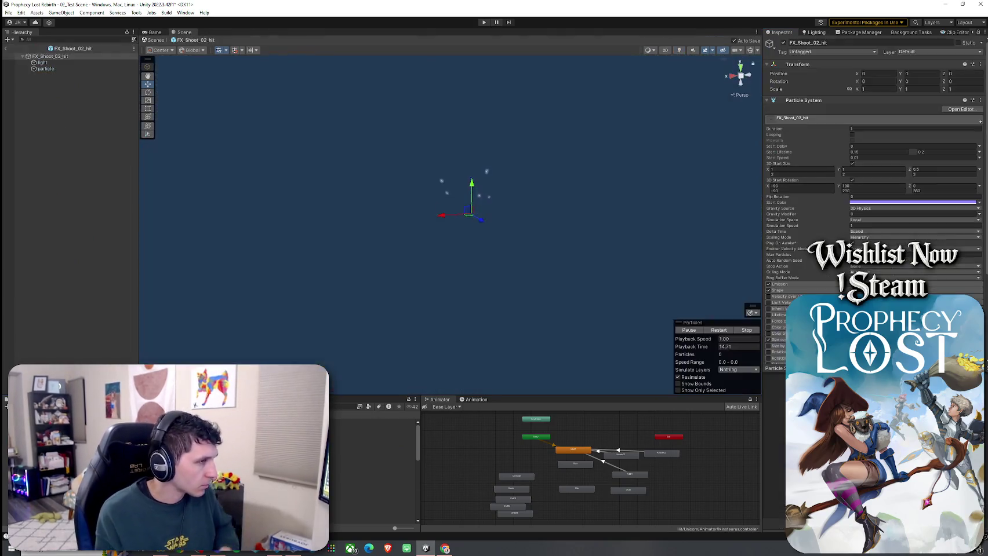
pyautogui.doubleClick(894, 178)
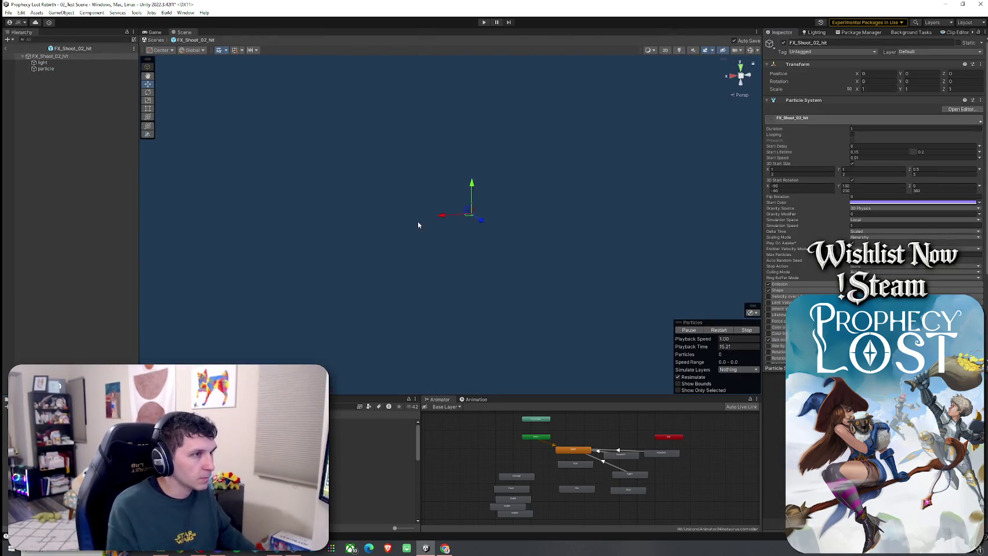
# Step: Replay the FX_Shoot_02_hit impact effect preview several times
pyautogui.click(719, 331)
pyautogui.click(719, 331)
pyautogui.click(722, 334)
pyautogui.click(721, 332)
pyautogui.click(721, 332)
pyautogui.click(722, 332)
pyautogui.click(721, 332)
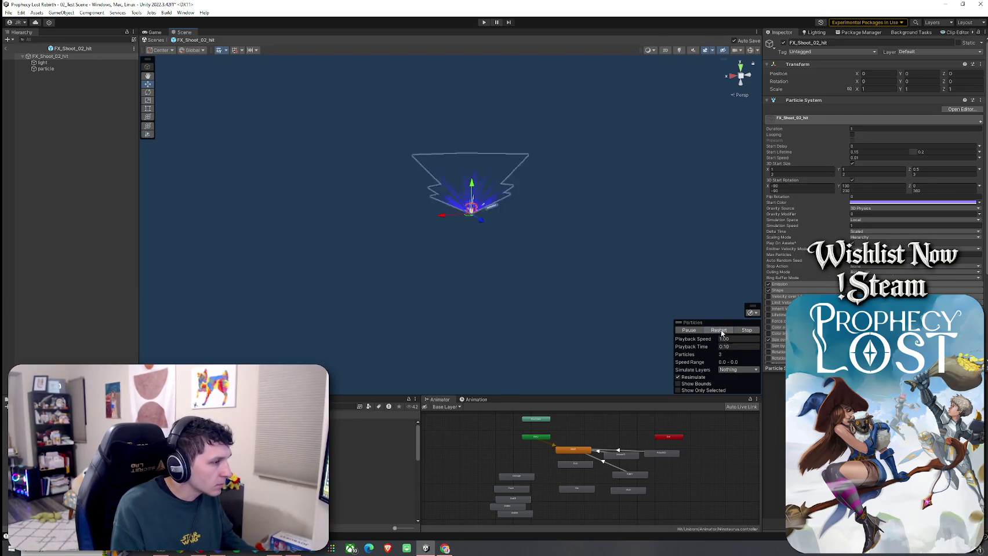
# Step: Open FX_Shoot_11_hit and replay its preview
pyautogui.scroll(-3, 374, 463)
pyautogui.click(371, 475)
pyautogui.doubleClick(371, 474)
pyautogui.click(719, 330)
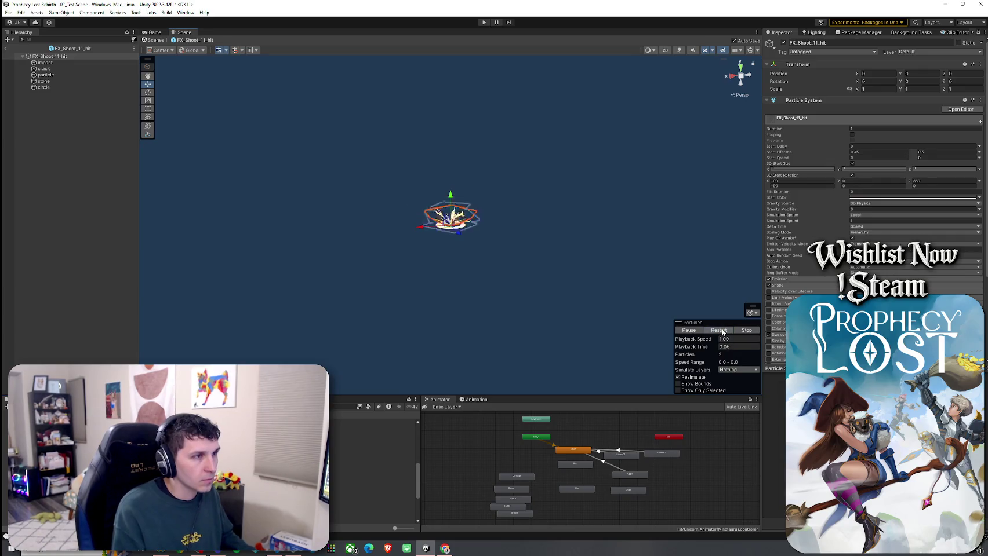
pyautogui.click(719, 331)
pyautogui.click(371, 475)
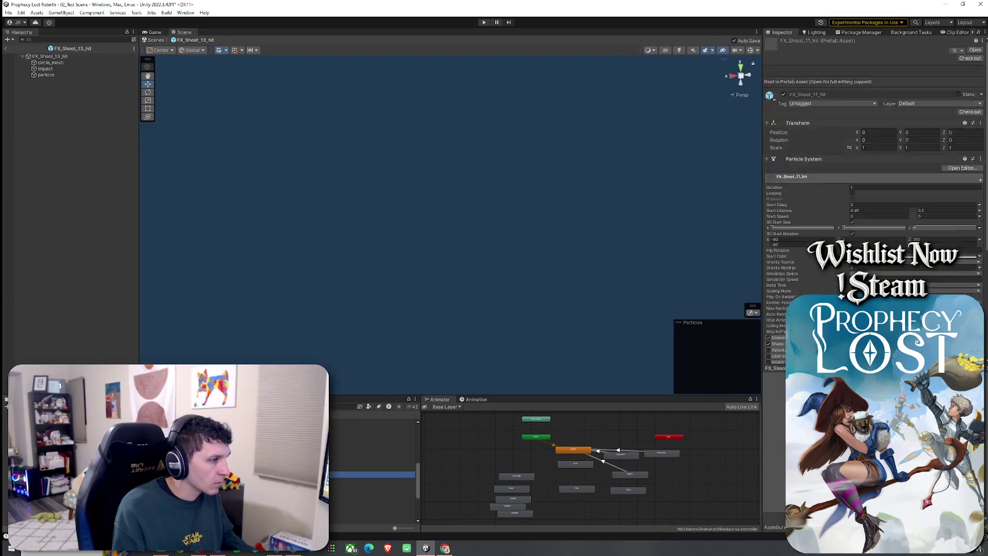
pyautogui.click(719, 330)
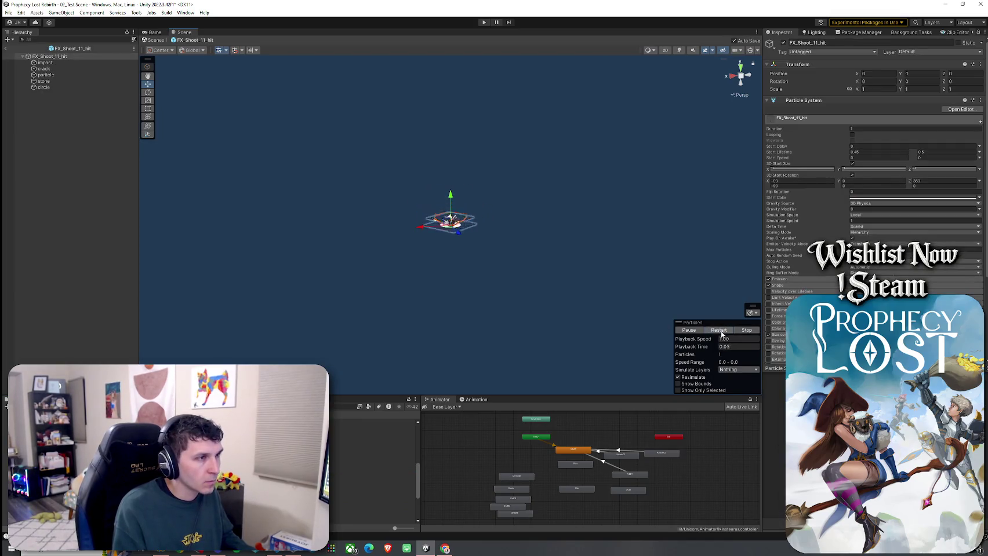
# Step: Compare FX_Shoot_10_hit, FX_Shoot_09_hit and FX_Shoot_16_hit, orbiting around the FX_Shoot_16_hit preview
pyautogui.doubleClick(371, 468)
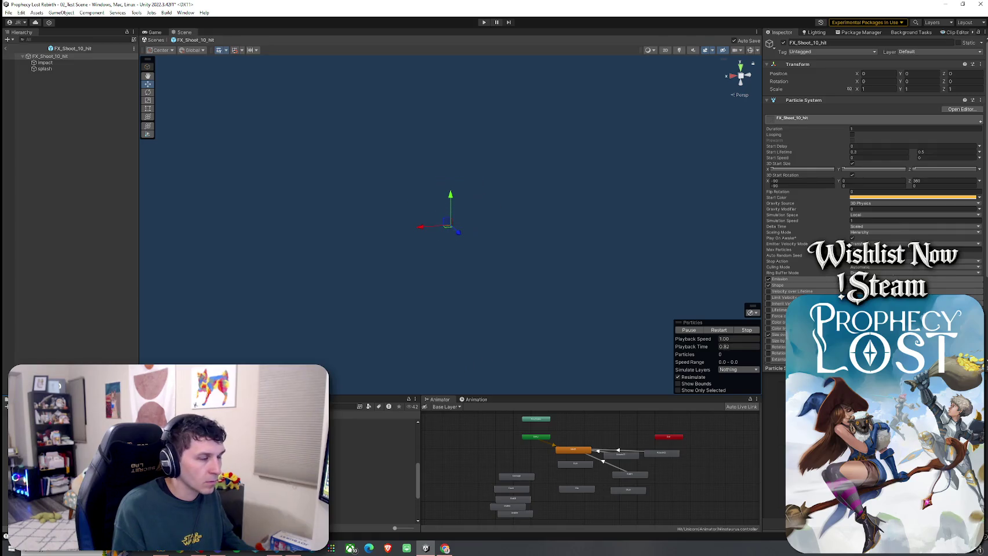
pyautogui.doubleClick(371, 437)
pyautogui.scroll(-3, 371, 464)
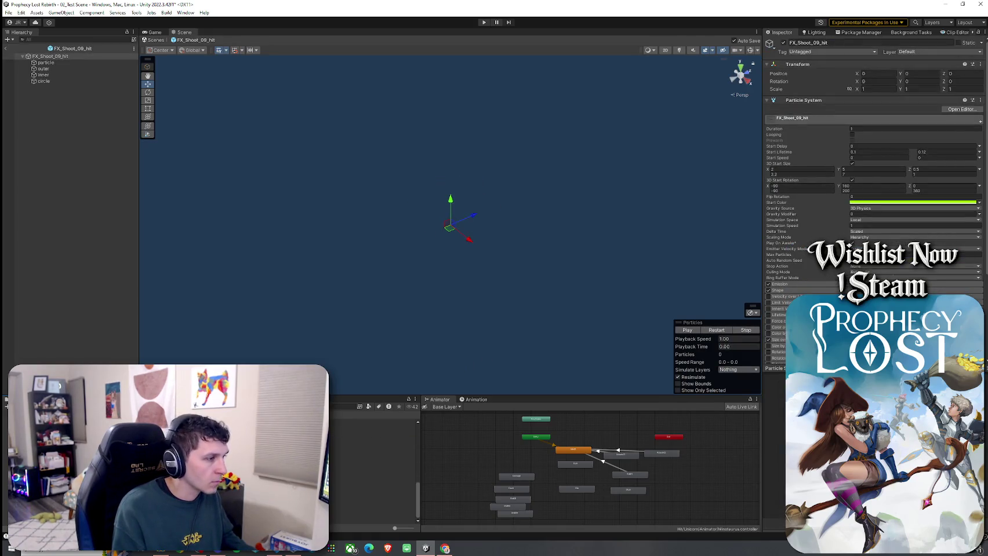
pyautogui.doubleClick(370, 503)
pyautogui.click(719, 331)
pyautogui.click(52, 57)
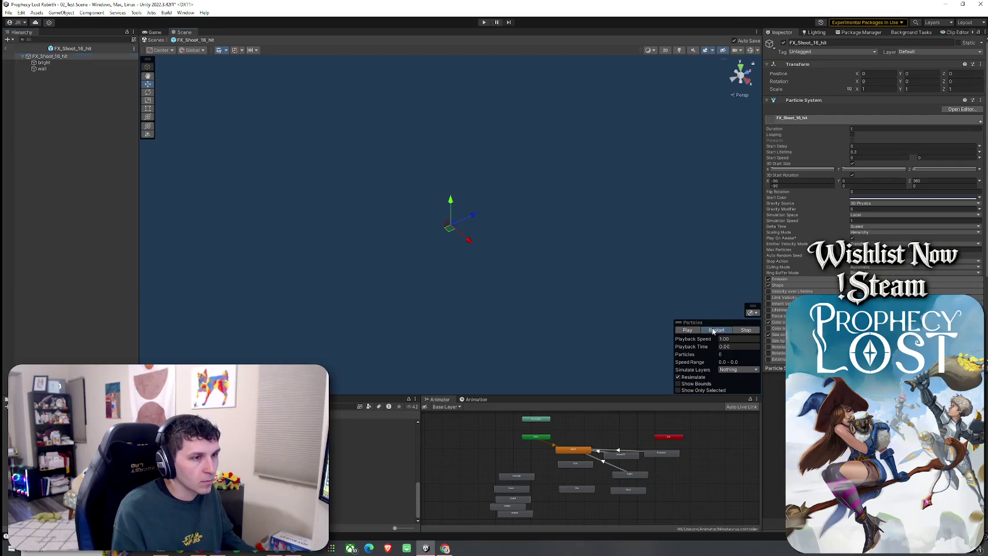
pyautogui.moveTo(471, 202)
pyautogui.mouseDown()
pyautogui.moveTo(505, 294)
pyautogui.moveTo(507, 187)
pyautogui.moveTo(442, 270)
pyautogui.mouseUp()
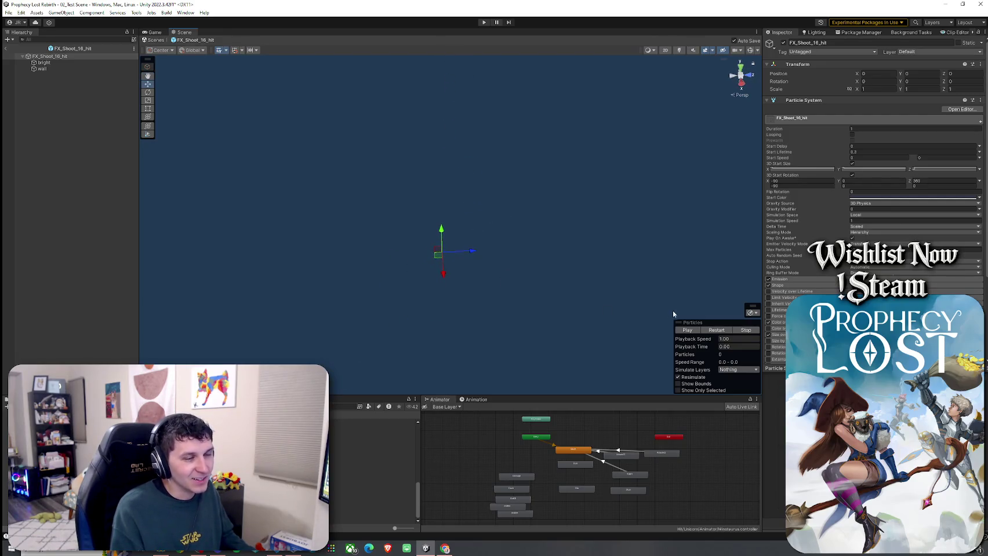
pyautogui.click(716, 335)
pyautogui.moveTo(571, 293); pyautogui.dragTo(578, 301)
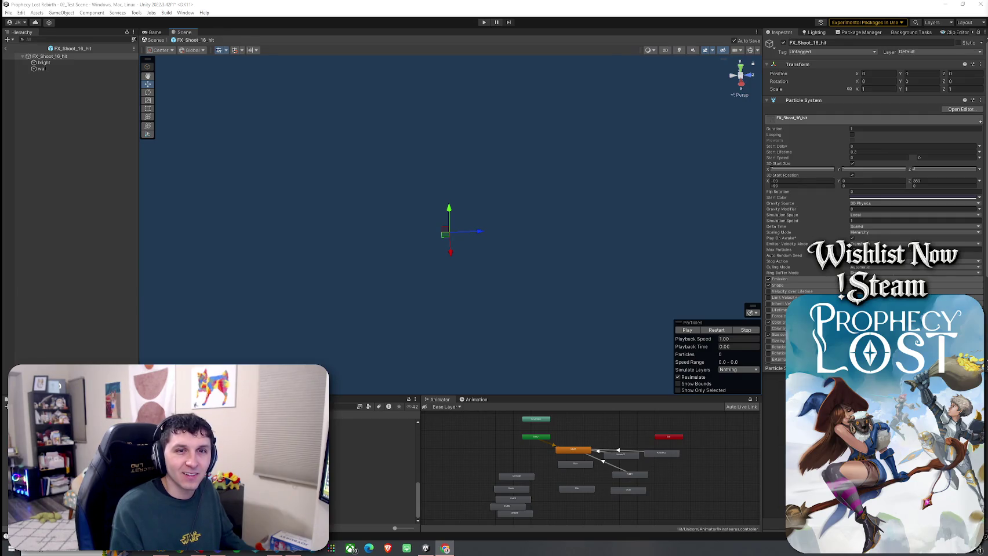
# Step: Play FX_Shoot_16_hit once more, then exit Prefab Mode back to the test scene
pyautogui.press('super+shift+Left')
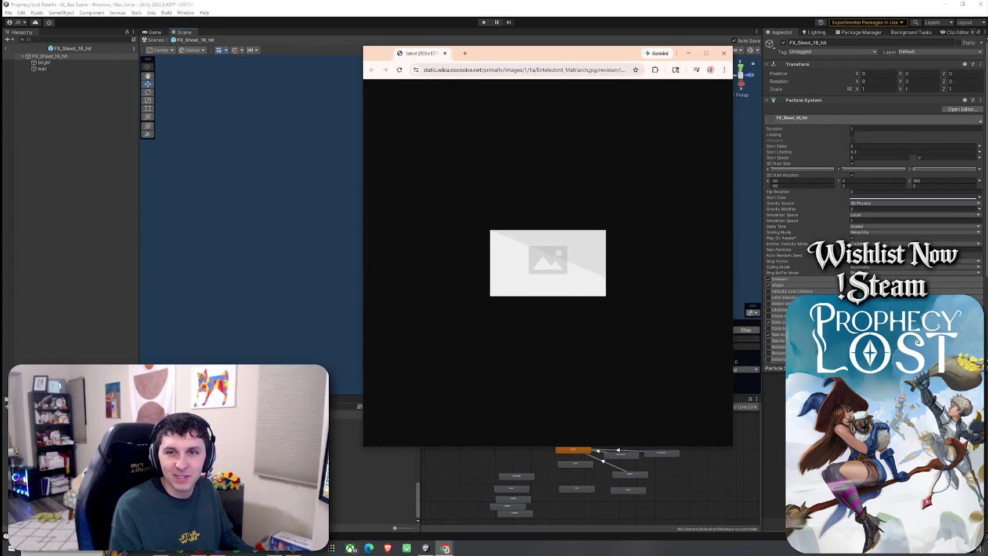
pyautogui.press('super+shift+Right')
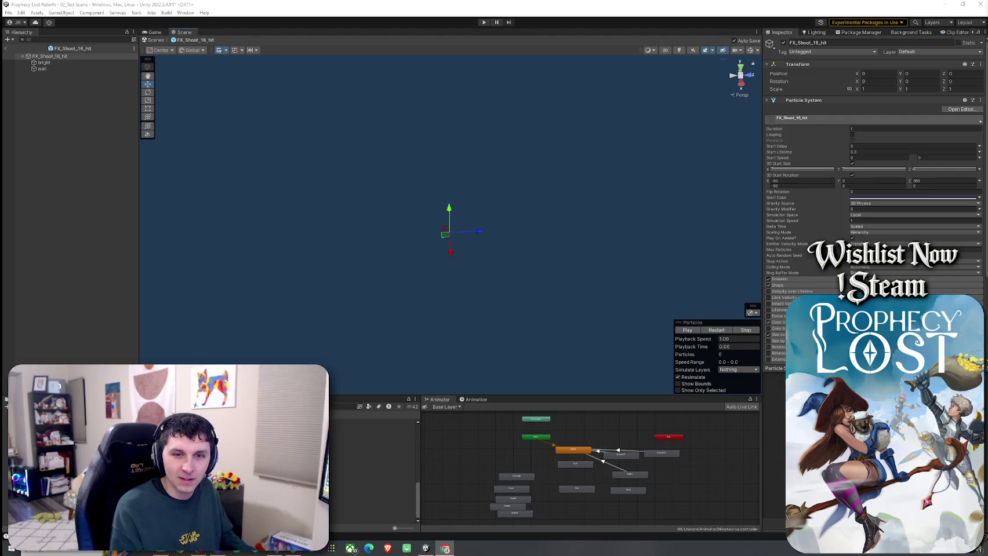
pyautogui.press('/')
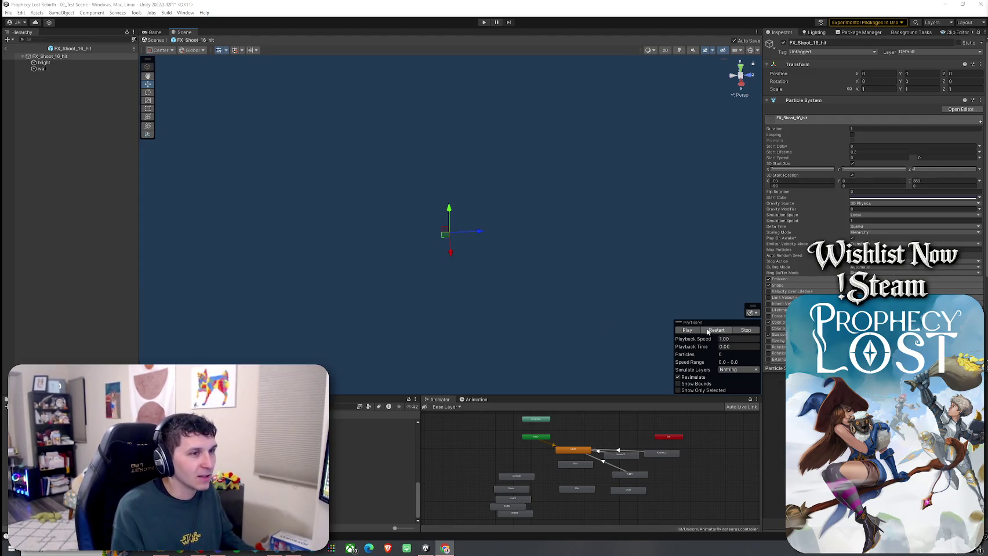
pyautogui.moveTo(502, 298); pyautogui.dragTo(500, 296)
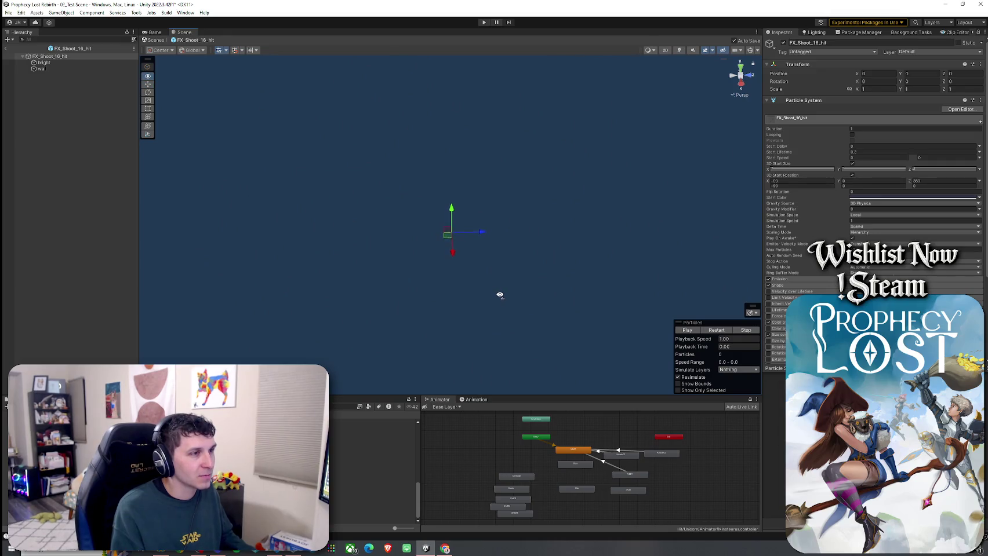
pyautogui.click(8, 48)
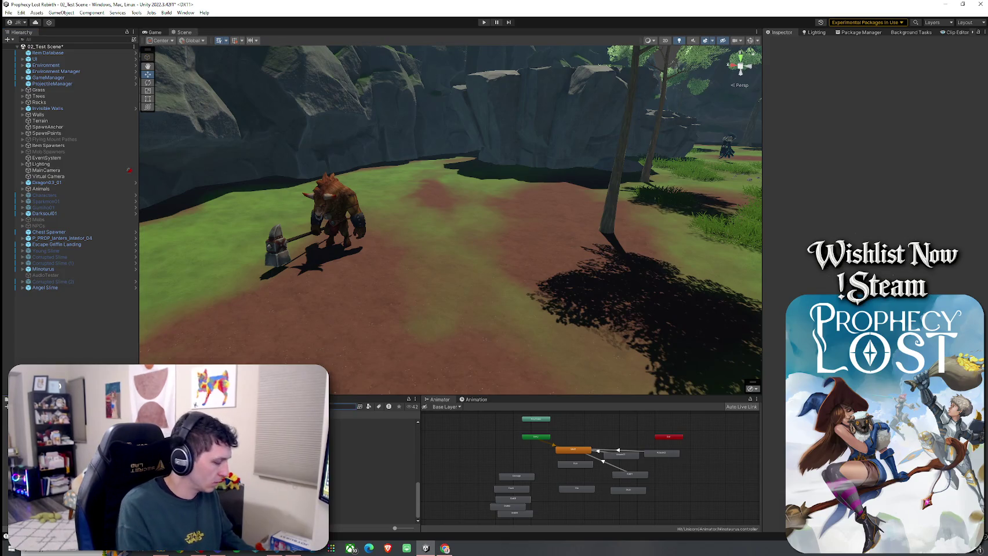
# Step: Assign FX_Shoot_16_hit as the Minotaur Blade Slash projectile's Impact VFX
pyautogui.write('hit')
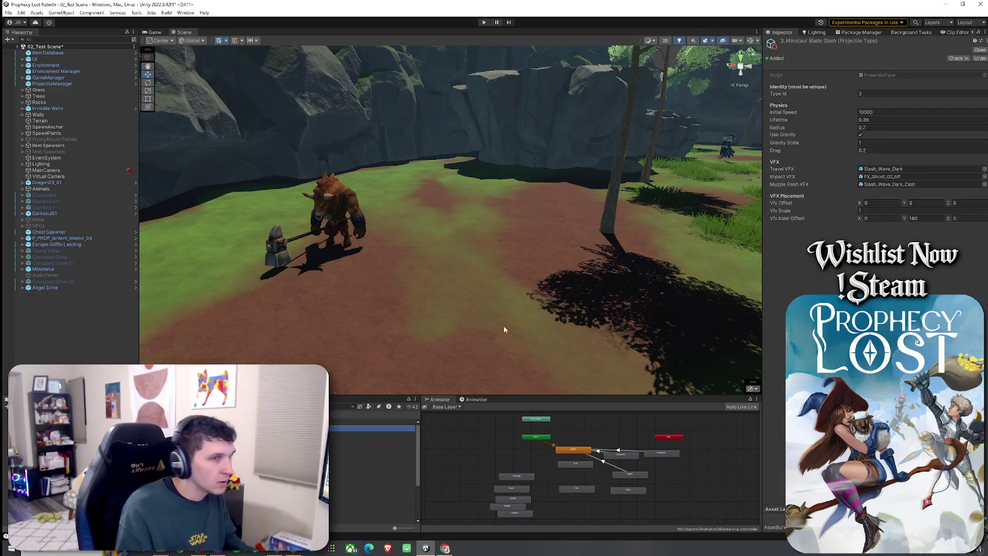
pyautogui.click(929, 177)
pyautogui.click(984, 177)
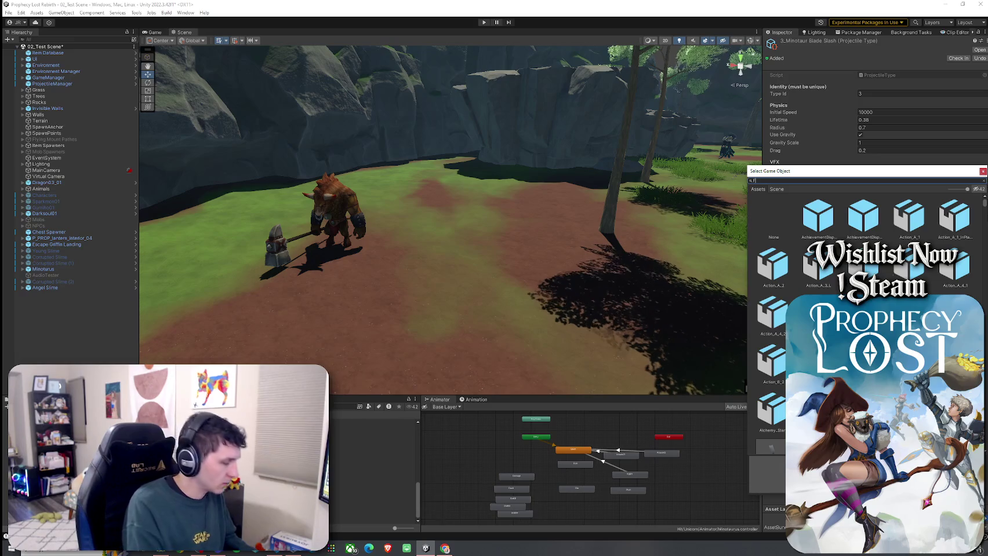
pyautogui.write('FX_shoot_16')
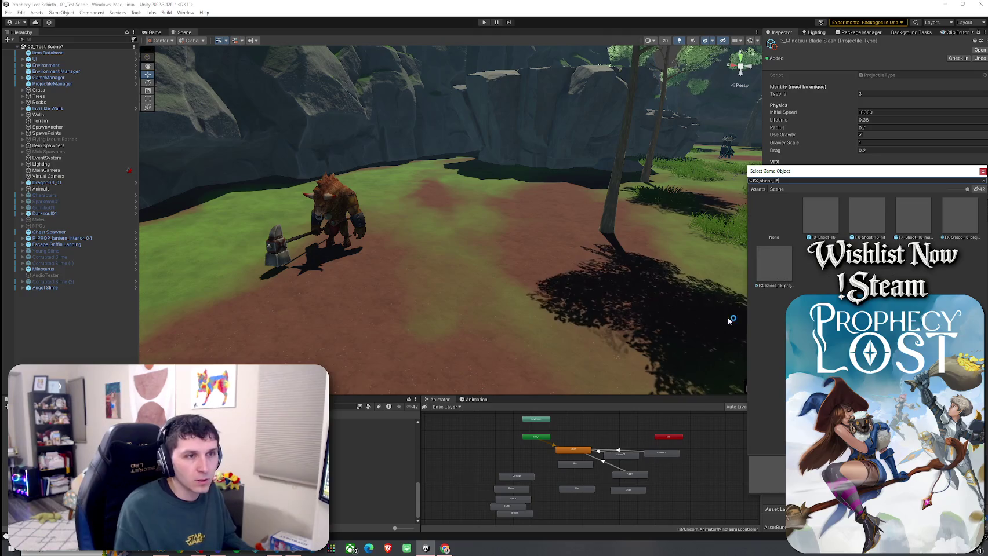
pyautogui.click(867, 217)
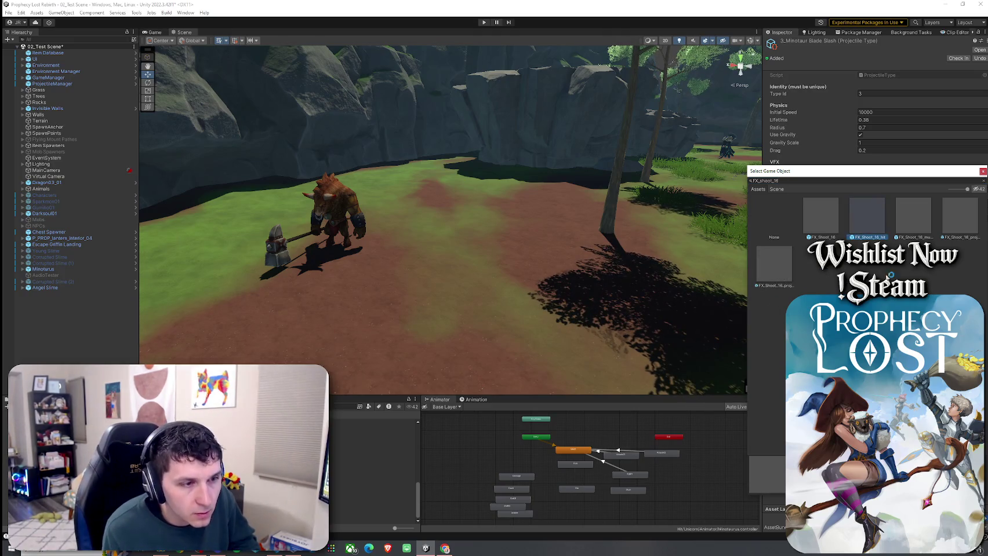
pyautogui.doubleClick(869, 215)
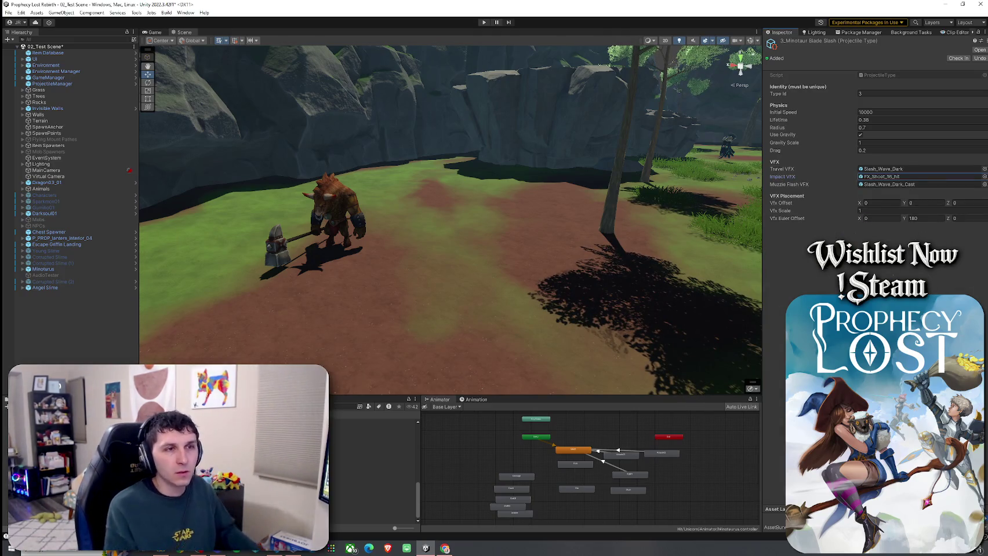
# Step: Save the scene, then search 'attack' to find the Champion Minotaurus prefab
pyautogui.click(8, 12)
pyautogui.click(23, 51)
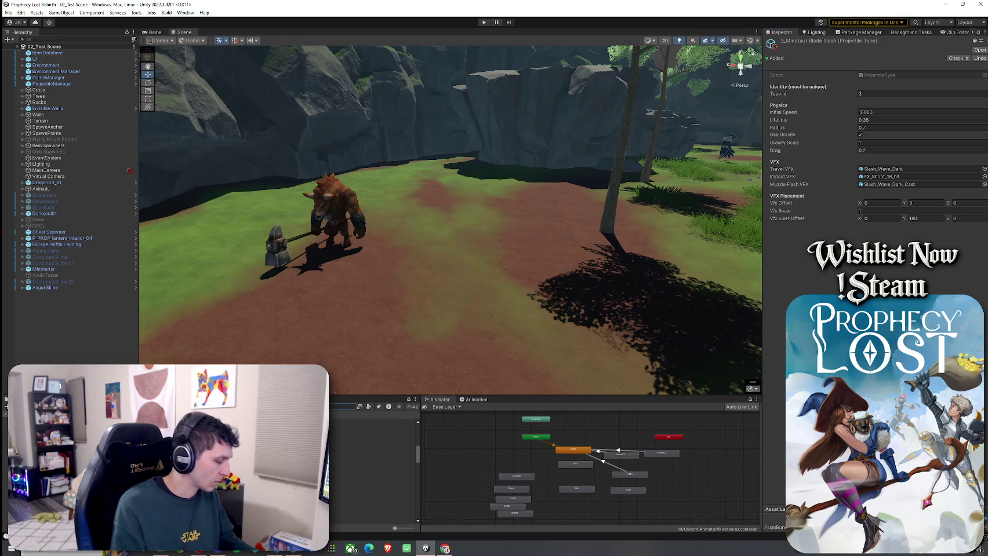
pyautogui.write('attack')
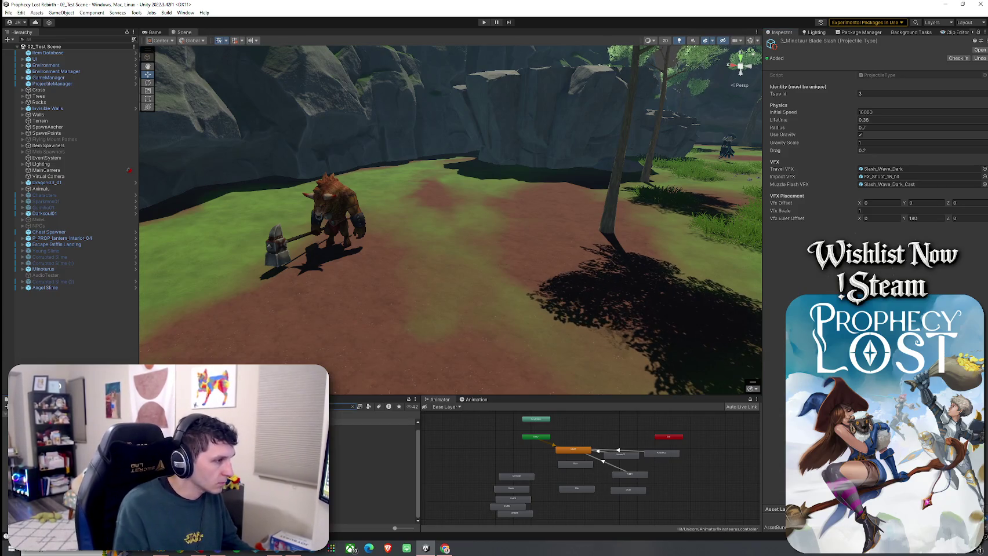
pyautogui.click(43, 269)
# Step: Open the Champion Minotaurus prefab and enable Uses Projectiles in its Mob AI
pyautogui.click(135, 268)
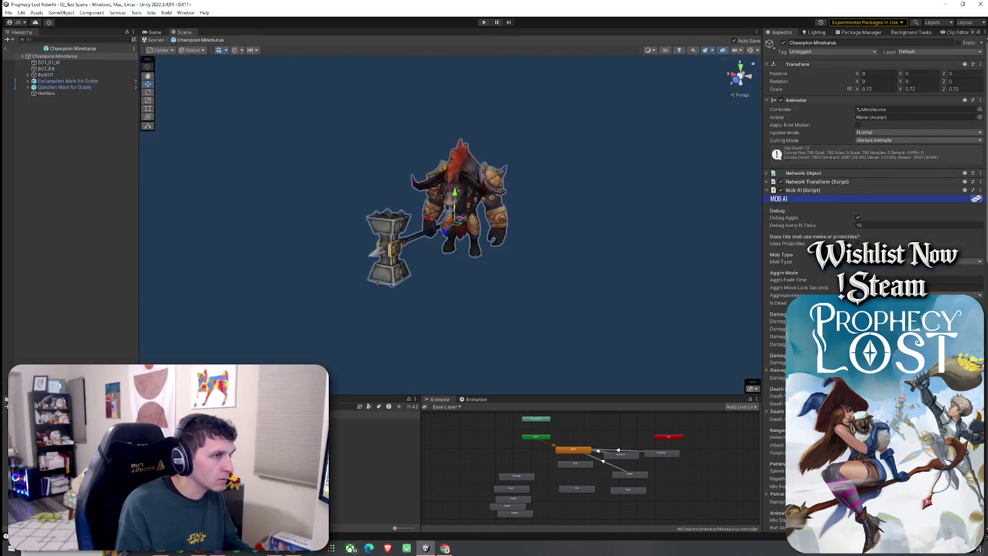
pyautogui.click(858, 243)
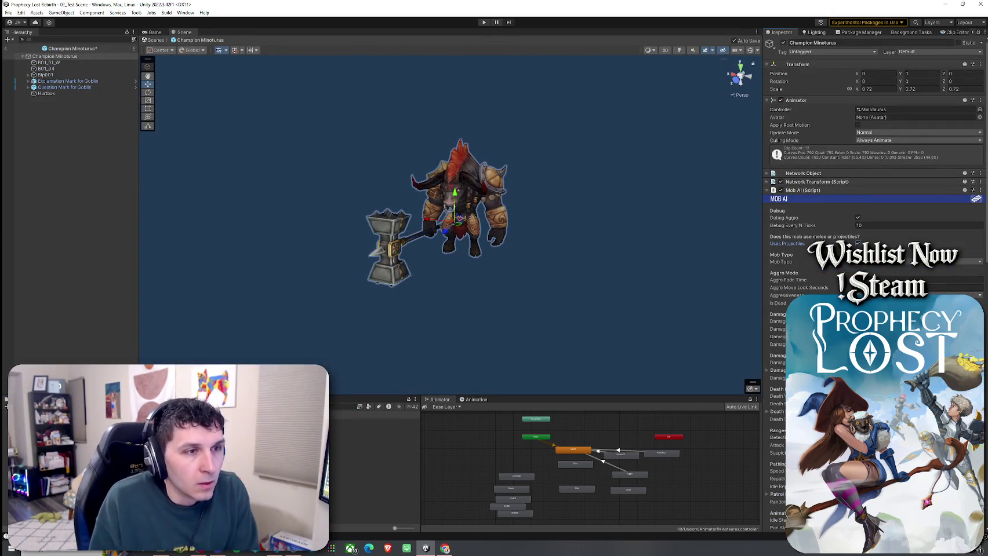
pyautogui.scroll(-15, 872, 231)
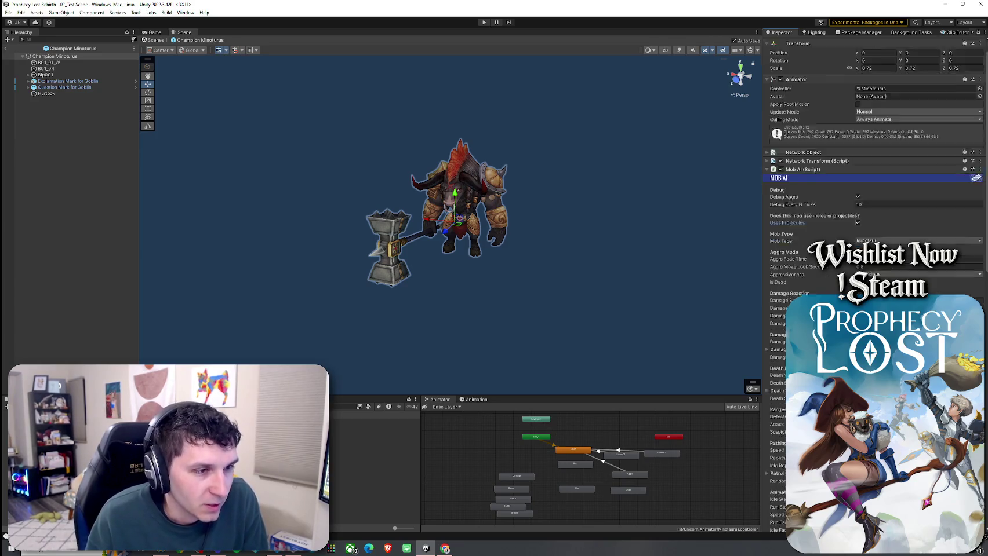
pyautogui.scroll(-6, 873, 232)
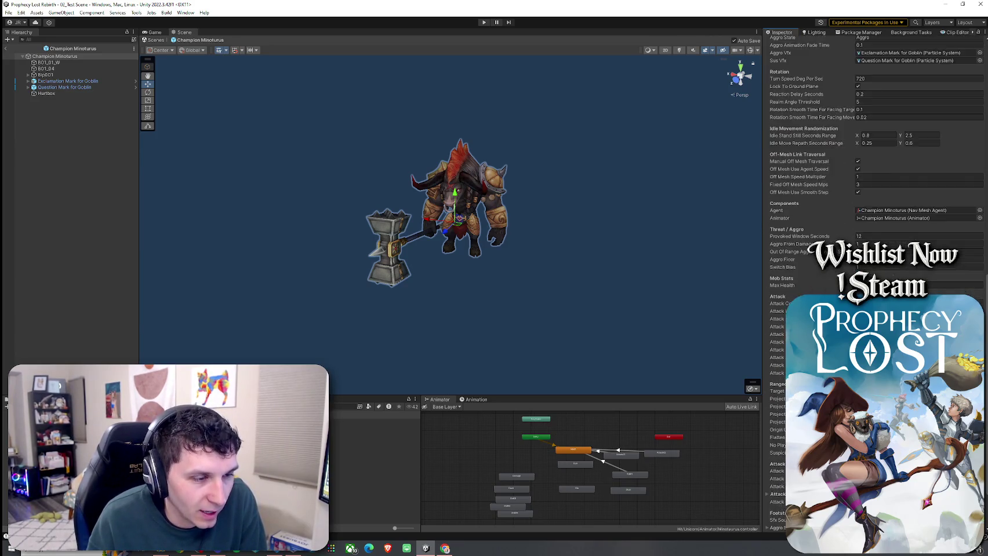
# Step: Add an empty child named Muzzle and start moving it in front of the minotaur
pyautogui.rightClick(65, 56)
pyautogui.moveTo(116, 291)
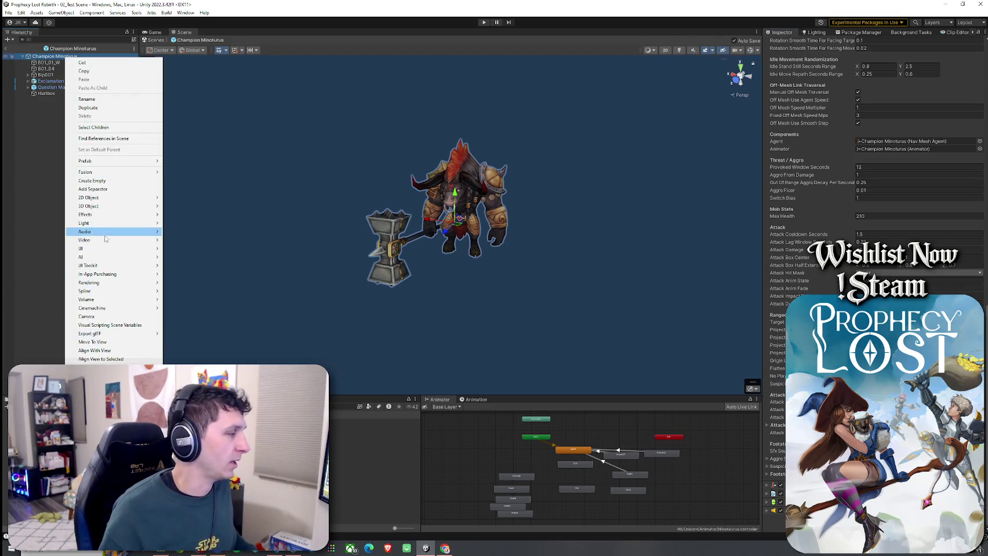
pyautogui.click(99, 181)
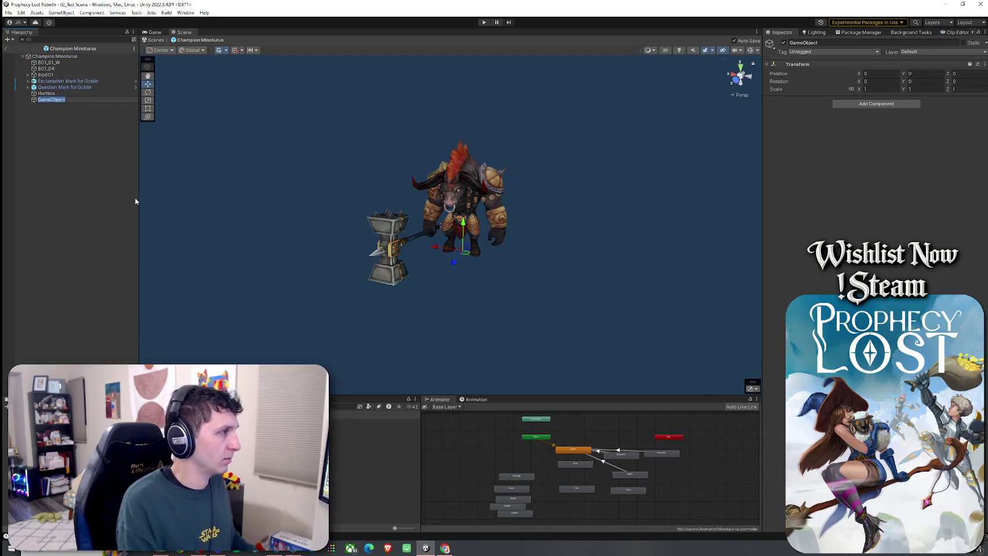
pyautogui.write('Muzzle')
pyautogui.press('Return')
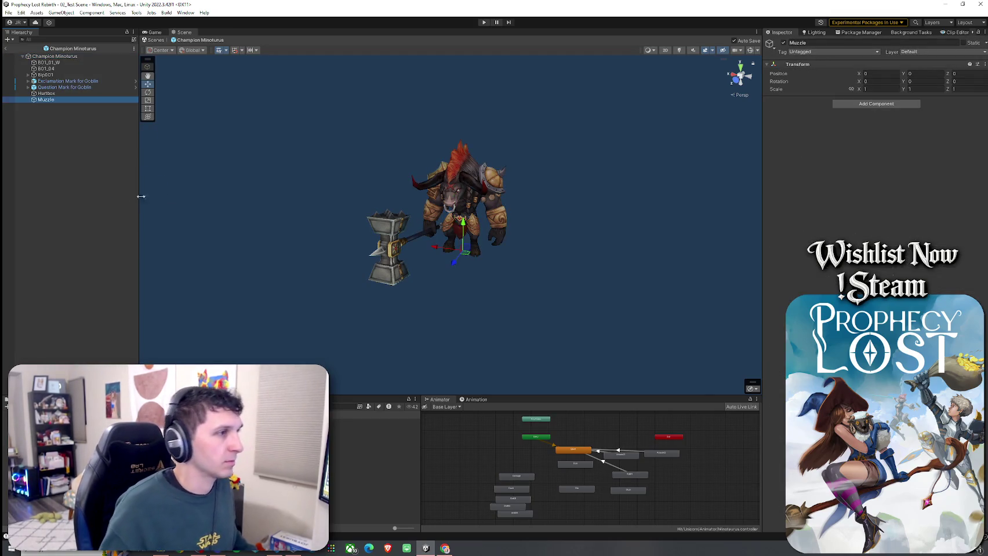
pyautogui.doubleClick(125, 102)
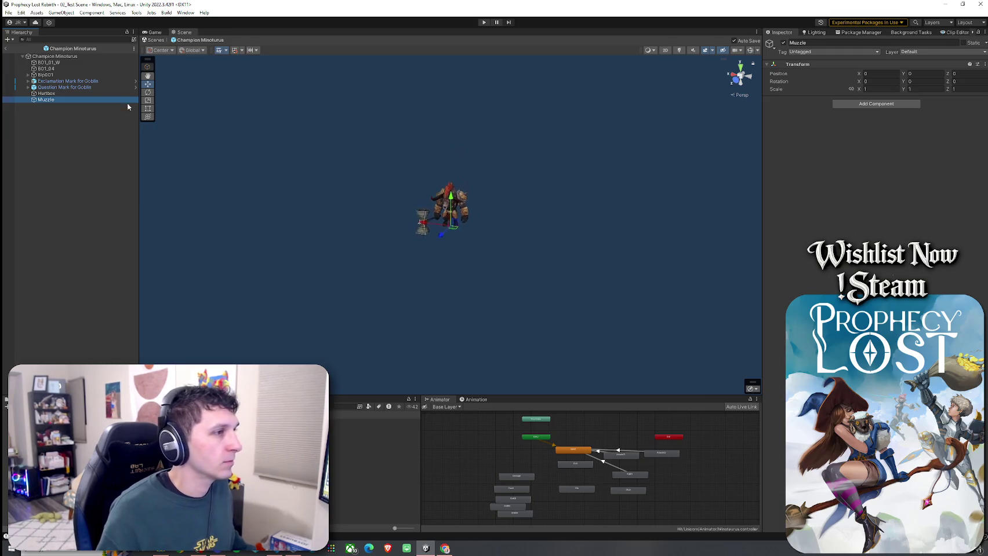
pyautogui.doubleClick(106, 99)
pyautogui.scroll(-10, 594, 202)
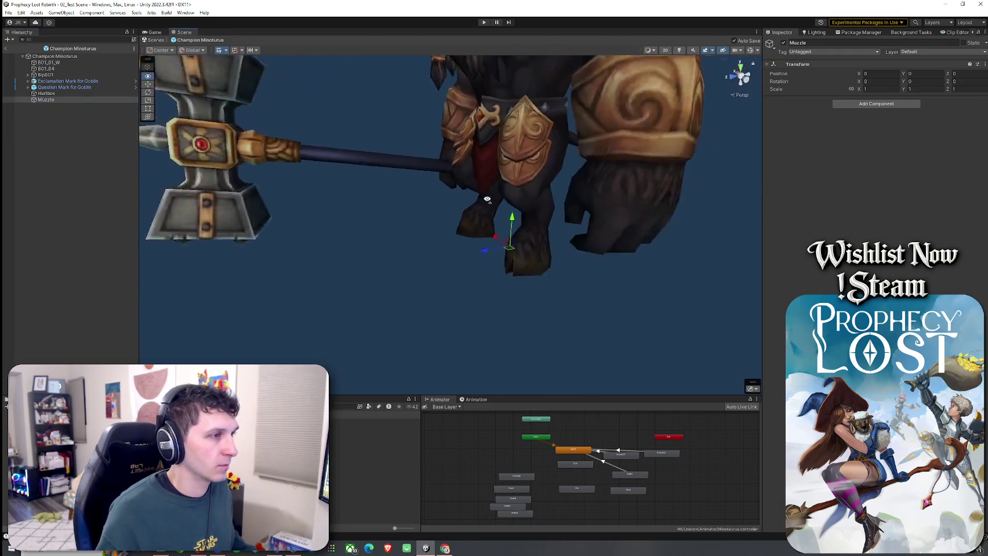
pyautogui.moveTo(483, 244)
pyautogui.mouseDown()
pyautogui.moveTo(448, 246)
pyautogui.moveTo(451, 194)
pyautogui.moveTo(403, 200)
pyautogui.moveTo(355, 181)
pyautogui.moveTo(604, 222)
pyautogui.moveTo(426, 241)
pyautogui.moveTo(443, 238)
pyautogui.mouseUp()
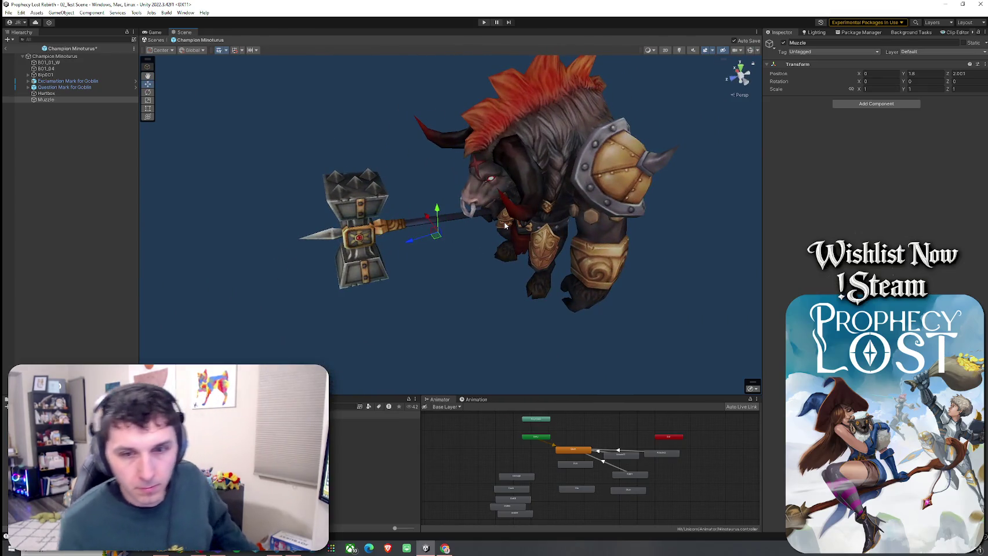
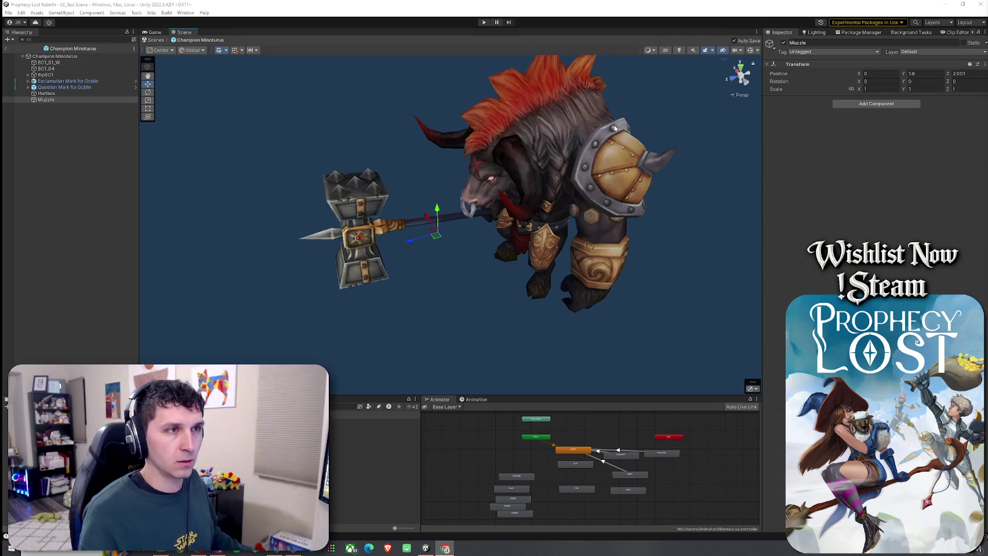
# Step: Orbit the Scene view to face the minotaur and select the Champion Minoturus root object
pyautogui.moveTo(597, 130); pyautogui.dragTo(586, 131)
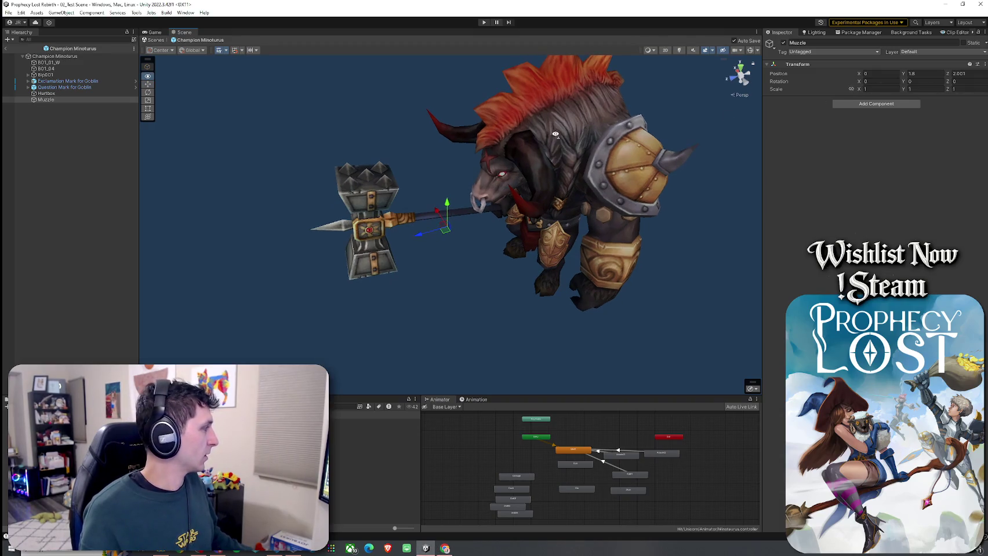
pyautogui.moveTo(517, 157)
pyautogui.mouseDown()
pyautogui.moveTo(442, 164)
pyautogui.moveTo(474, 151)
pyautogui.mouseUp()
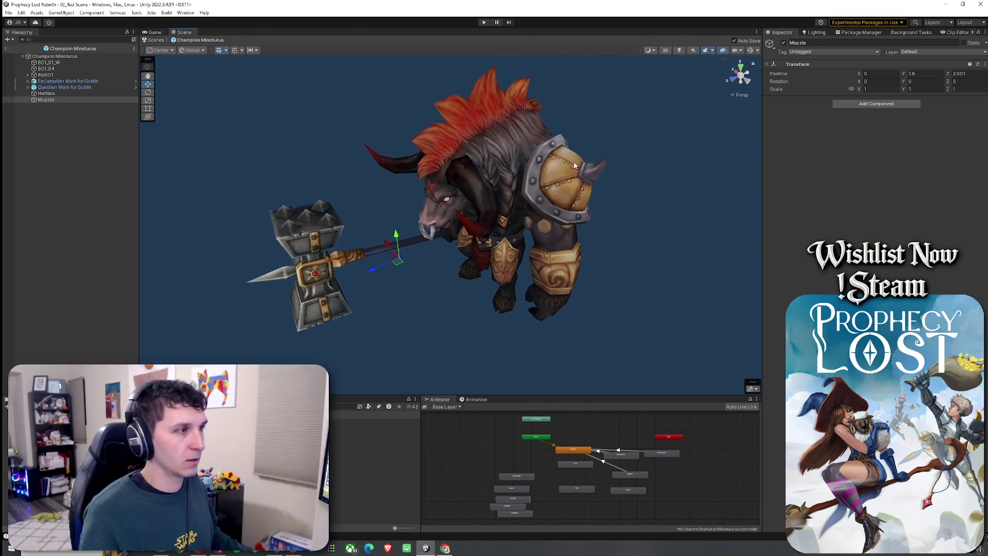
pyautogui.click(91, 56)
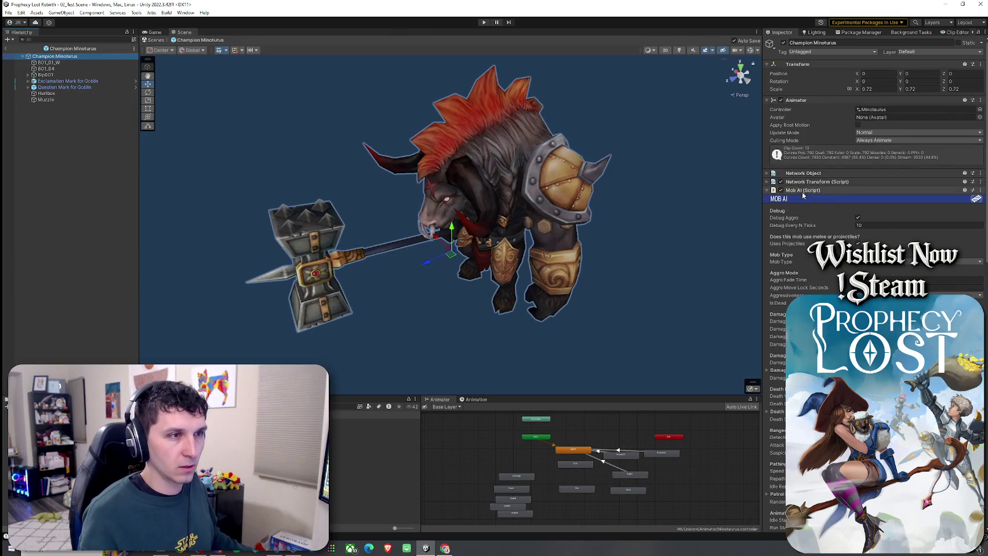
# Step: Review the Mob AI settings, then save the Champion Minoturus prefab with Ctrl+S
pyautogui.scroll(-5, 815, 272)
pyautogui.scroll(-12, 815, 273)
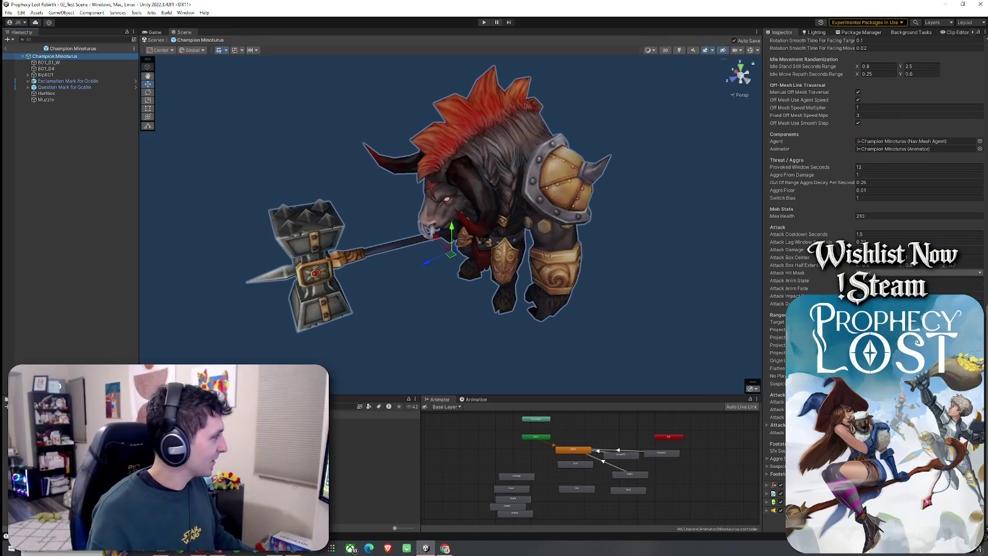
pyautogui.click(777, 418)
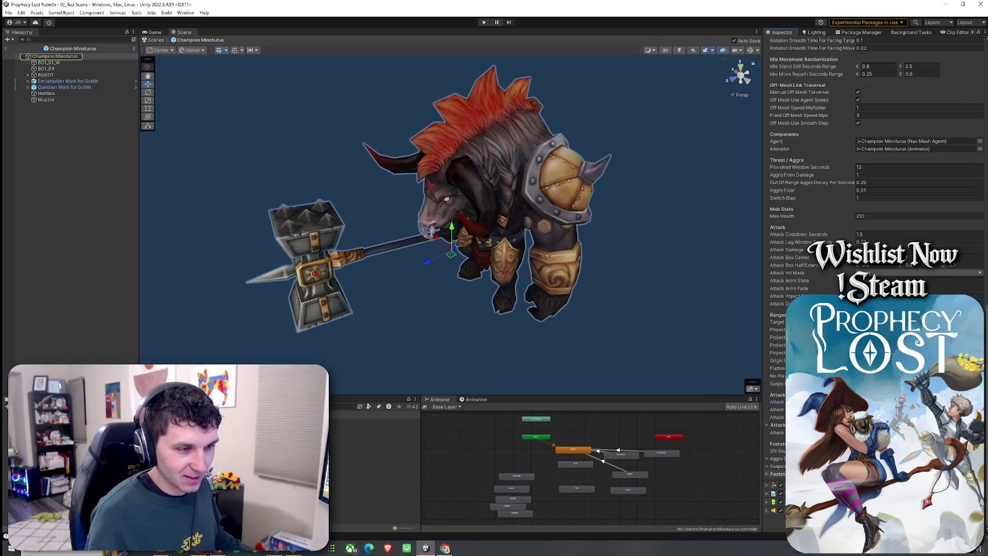
pyautogui.scroll(15, 876, 232)
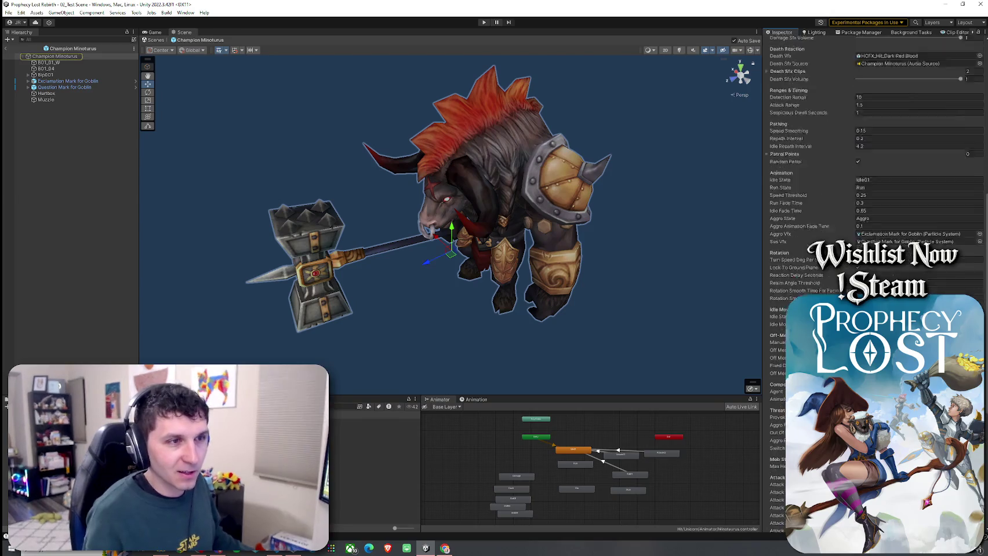
pyautogui.scroll(10, 875, 232)
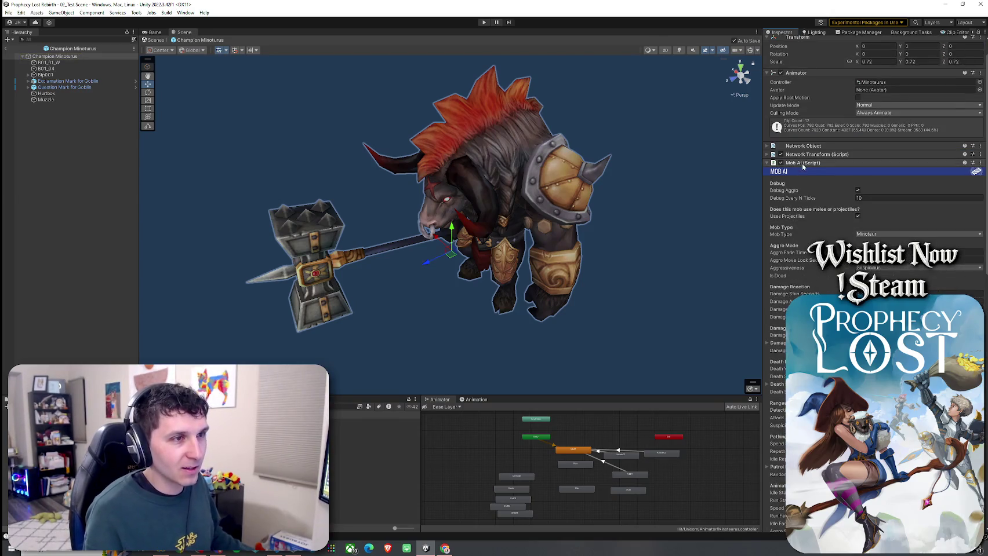
pyautogui.scroll(-15, 793, 275)
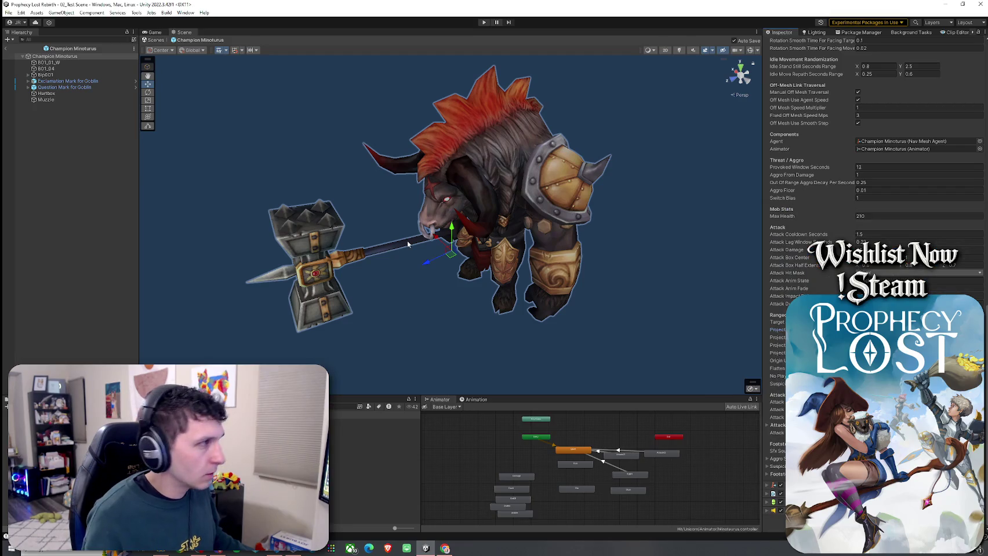
pyautogui.hotkey('ctrl', 's')
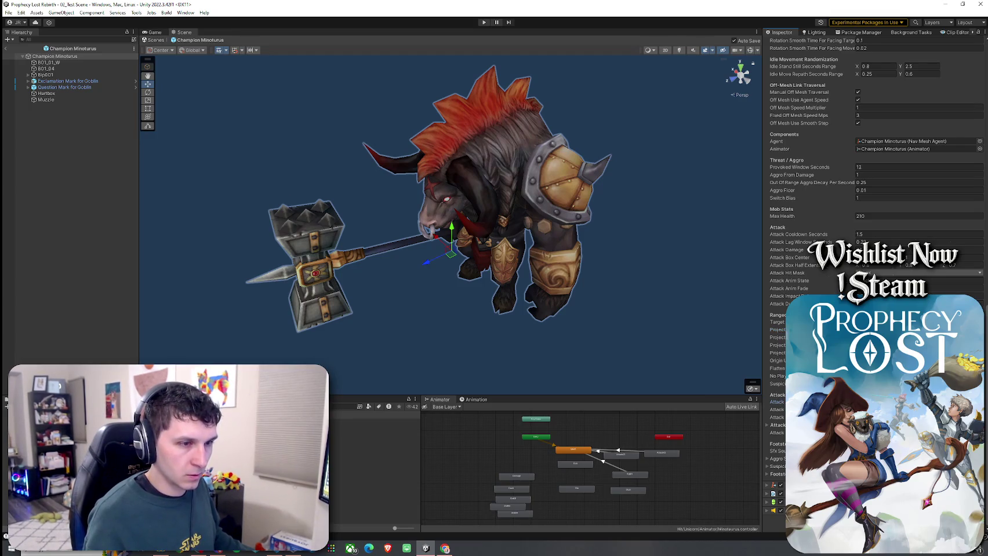
# Step: Expand the Attack list to see its element, then go to the Combat & Magic asset folder
pyautogui.click(767, 424)
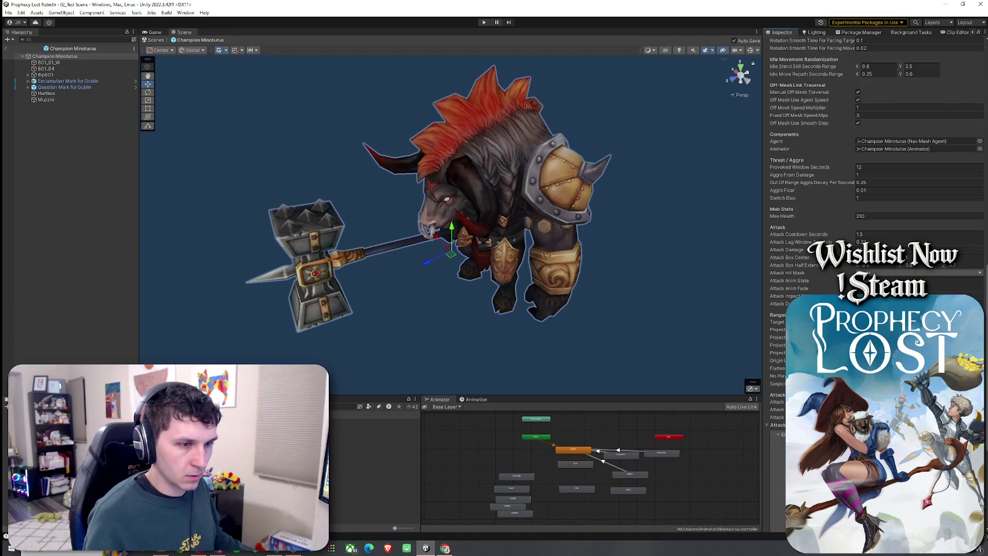
pyautogui.scroll(-3, 869, 231)
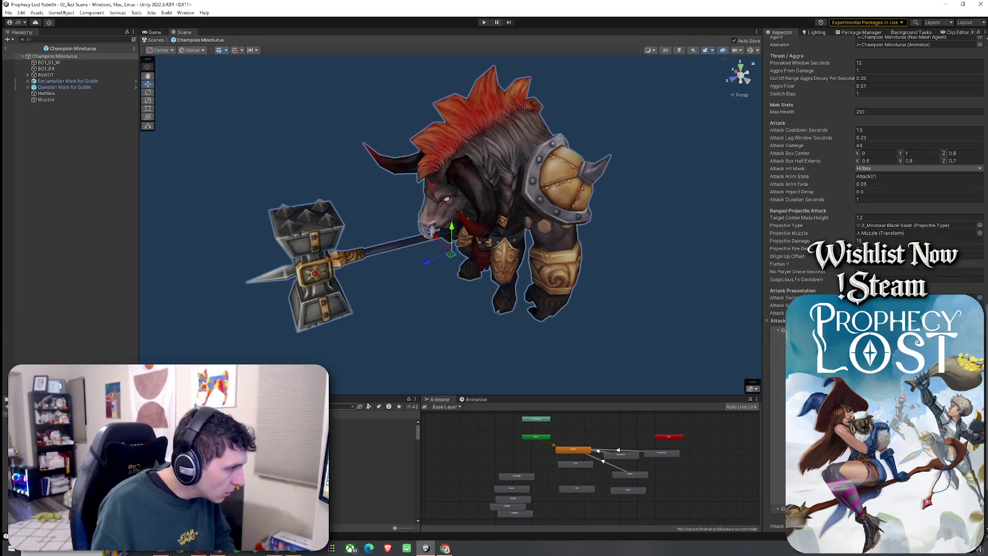
pyautogui.click(58, 441)
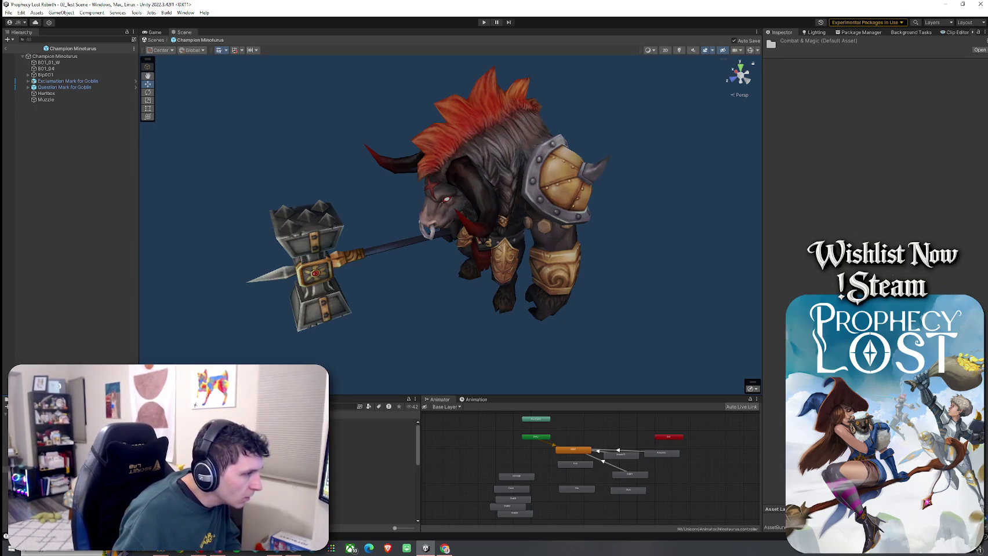
# Step: Audition the Arcane Spell 13, Shadow Spell 20 and Special Attack 05/20 clips, returning to Arcane Spell 13 Variation 3
pyautogui.click(371, 448)
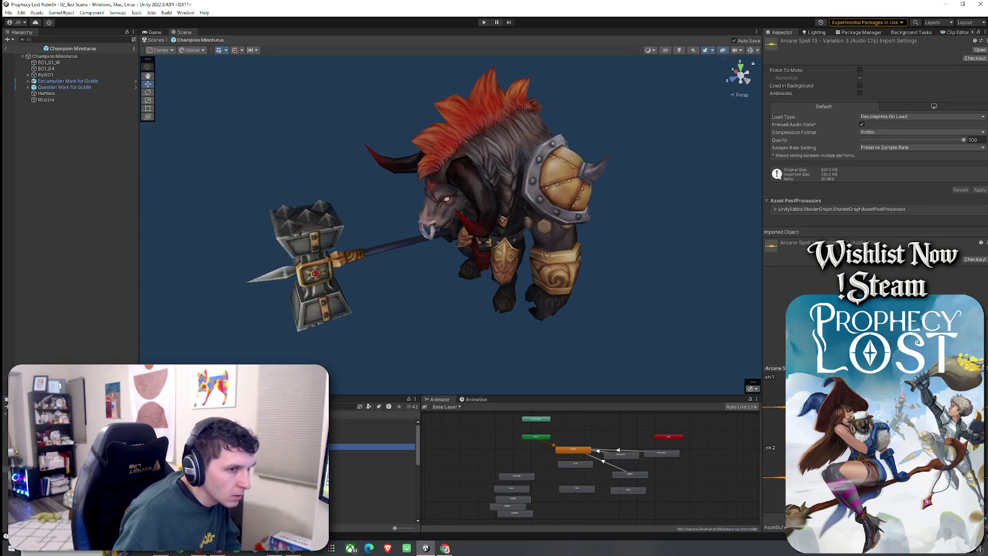
pyautogui.scroll(-2, 370, 464)
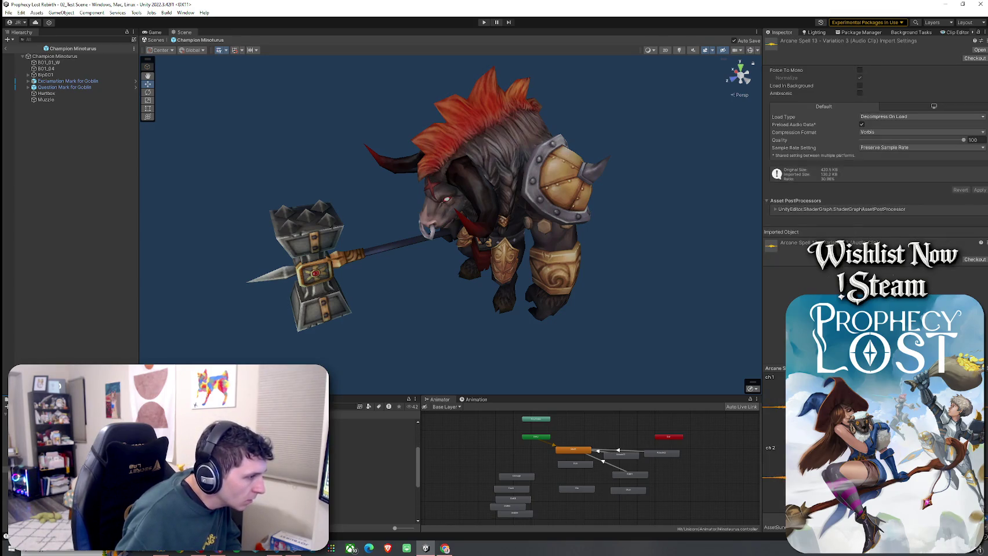
pyautogui.scroll(-2, 371, 463)
pyautogui.click(371, 505)
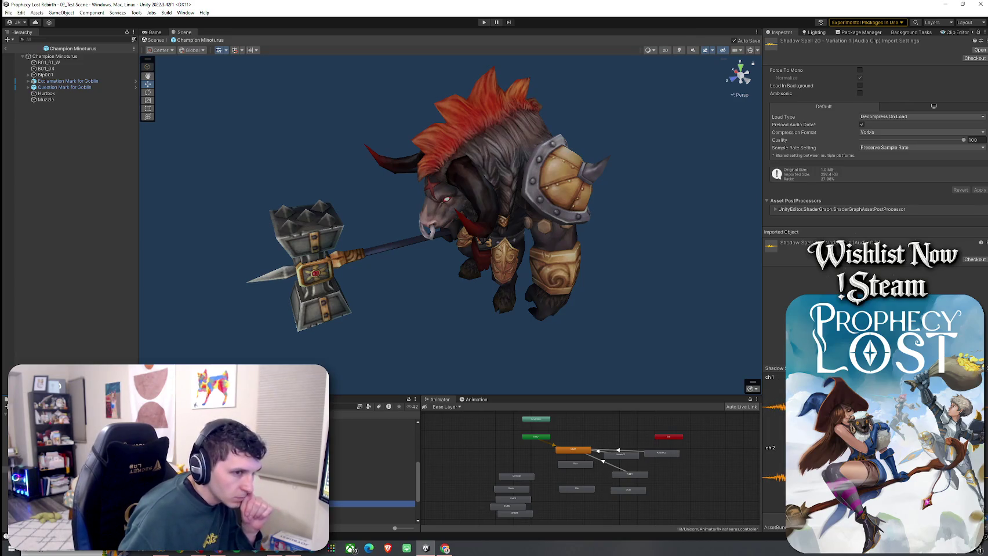
pyautogui.click(371, 510)
pyautogui.click(371, 478)
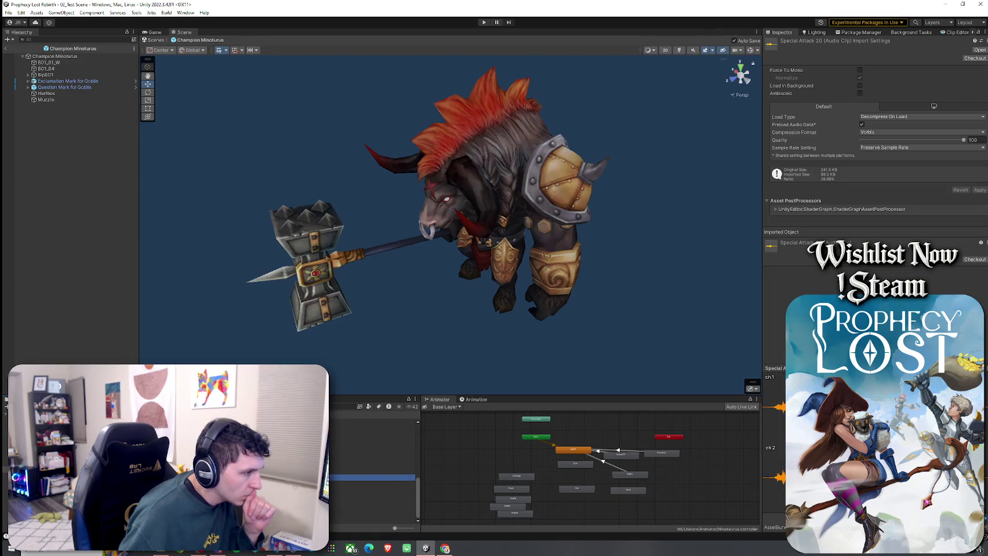
pyautogui.scroll(3, 371, 475)
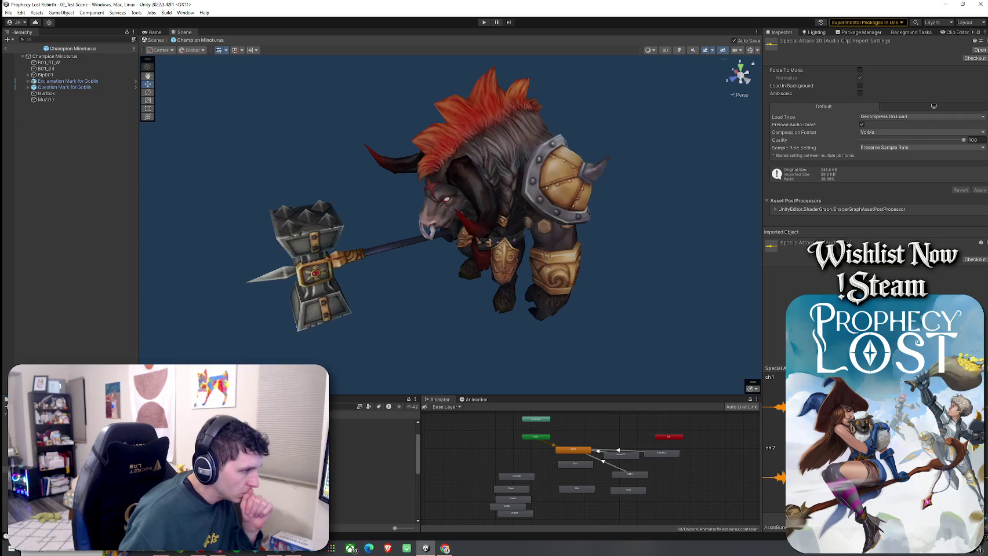
pyautogui.click(371, 449)
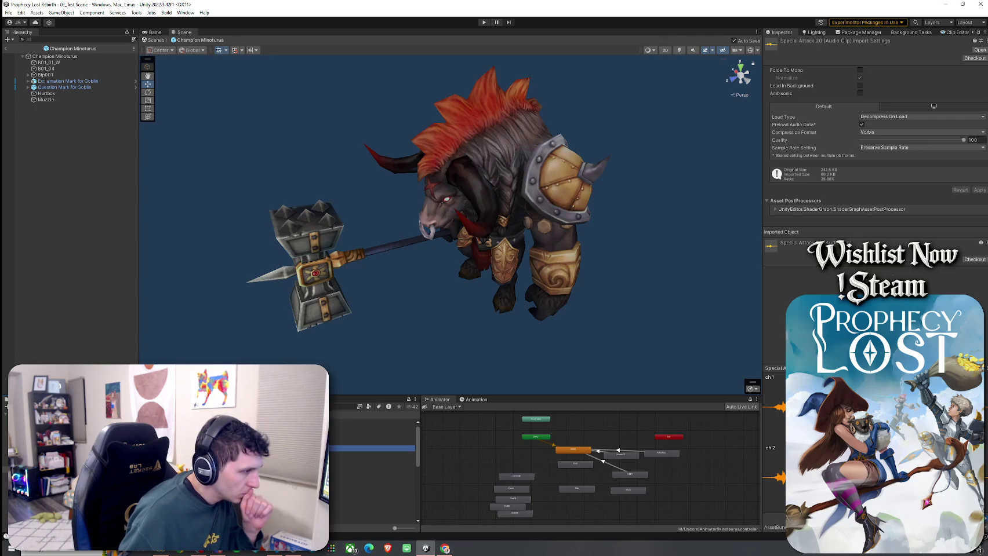
pyautogui.click(371, 455)
pyautogui.click(371, 442)
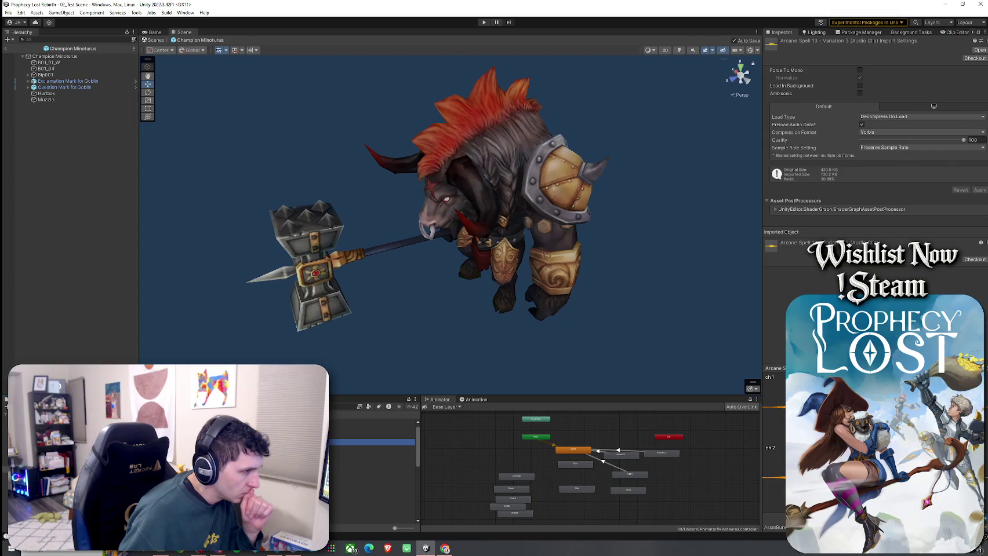
pyautogui.scroll(-3, 371, 452)
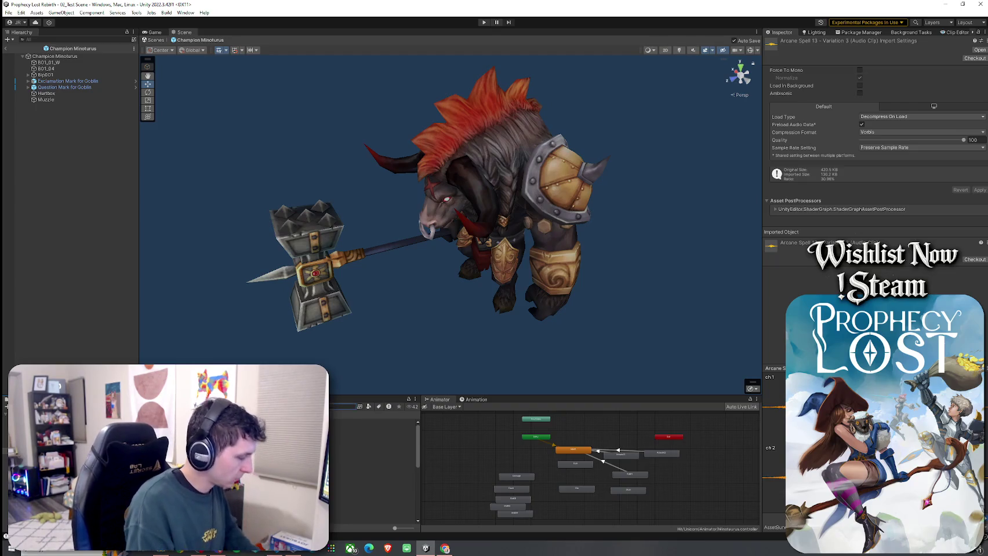
# Step: Search for MAGIC_SPELL clips and audition Percussive Flanger, Echo Fade Out, Rumble Spooky Vibrato and Scary Raising Reverse Rain
pyautogui.hotkey('ctrl', 'v')
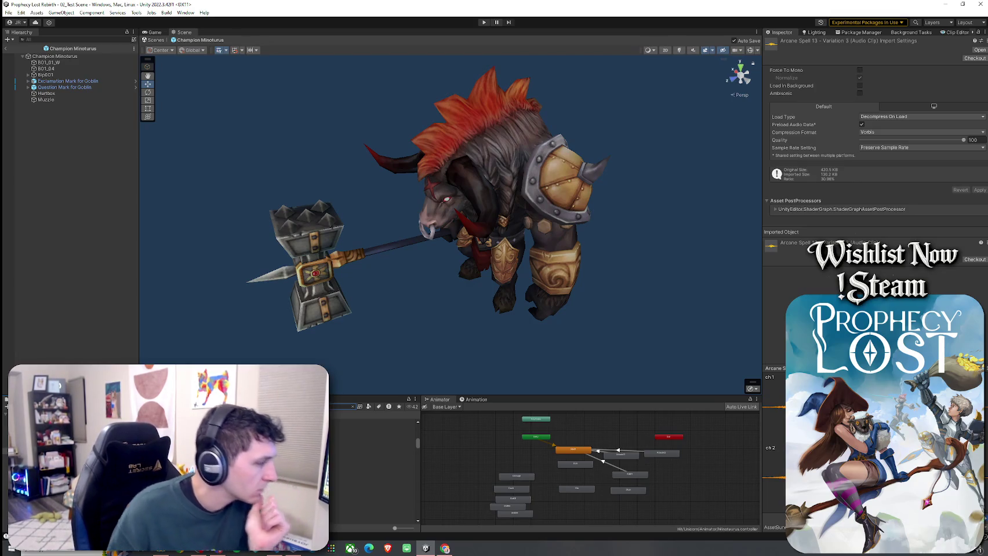
pyautogui.click(371, 445)
pyautogui.click(370, 439)
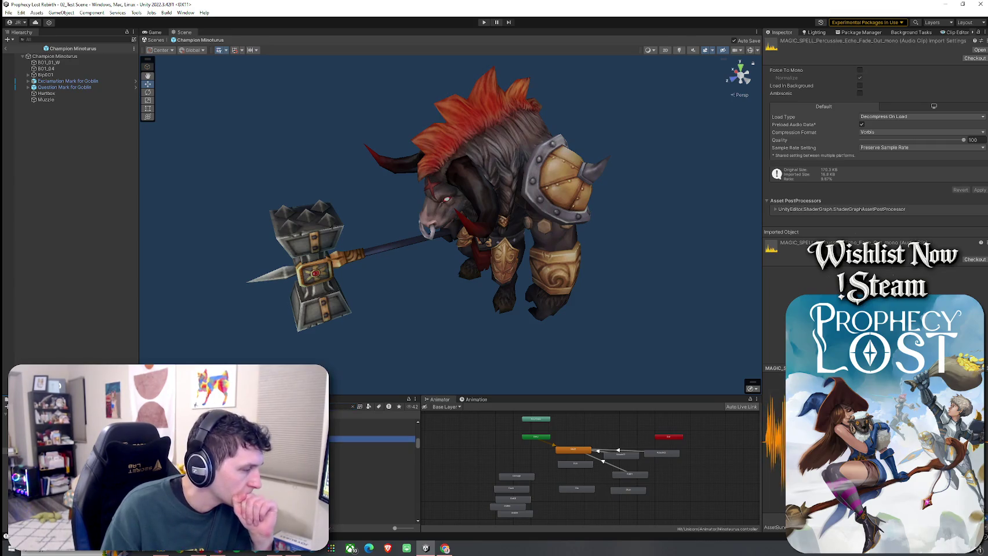
pyautogui.click(371, 490)
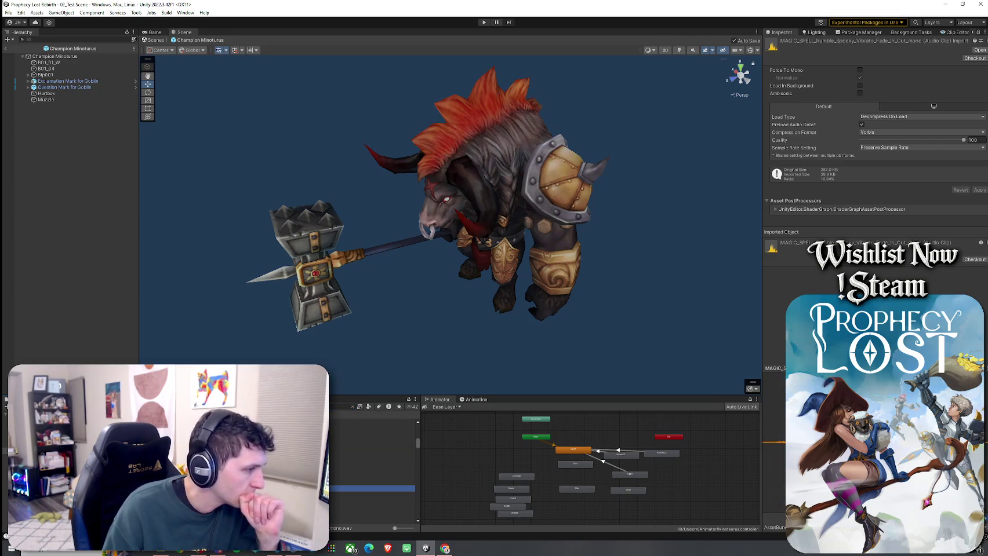
pyautogui.click(371, 496)
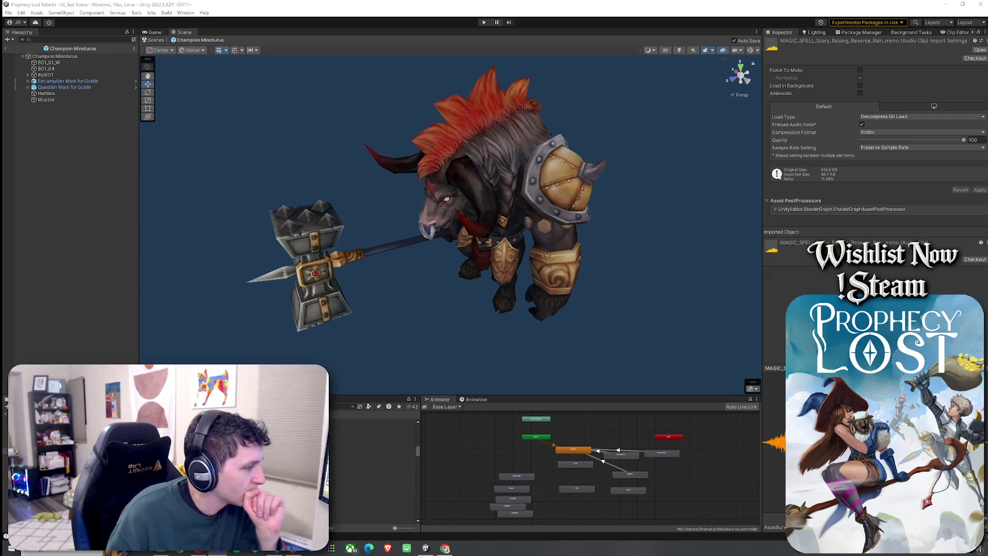
# Step: Audition the SFX_Spell 01 Cast, Cast 01/02 Dark, Cast Layer 02 and Dark clips
pyautogui.click(371, 455)
pyautogui.click(371, 466)
pyautogui.click(371, 486)
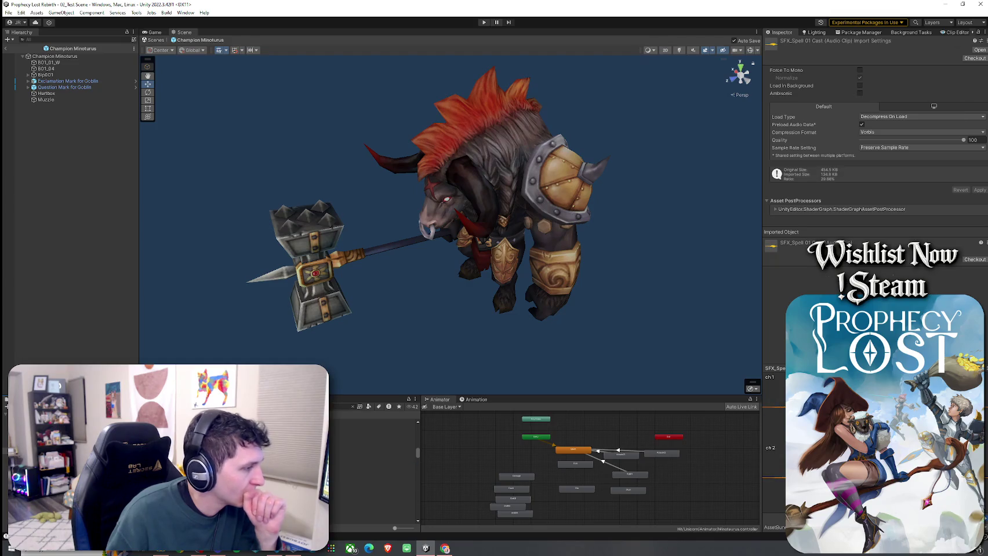
pyautogui.click(371, 479)
pyautogui.click(371, 505)
pyautogui.click(371, 487)
pyautogui.click(371, 444)
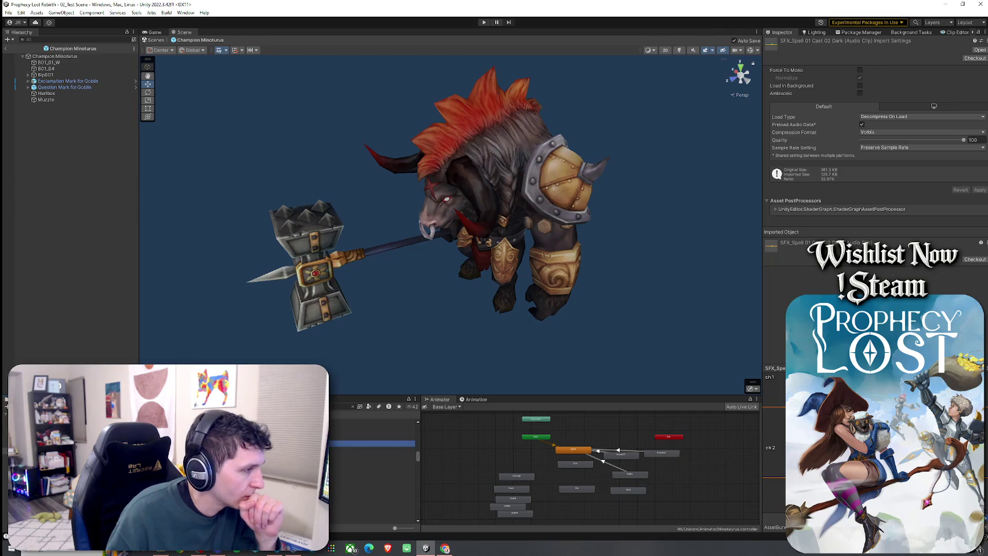
pyautogui.click(371, 421)
pyautogui.click(371, 450)
pyautogui.click(371, 488)
pyautogui.click(371, 464)
pyautogui.click(371, 470)
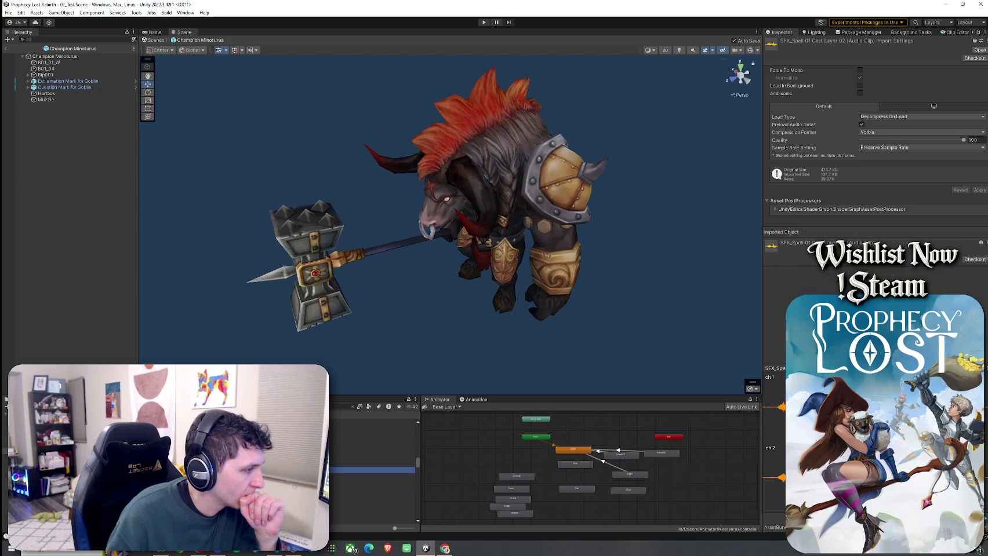
pyautogui.click(371, 496)
pyautogui.click(371, 500)
pyautogui.click(371, 507)
pyautogui.click(371, 513)
pyautogui.click(371, 510)
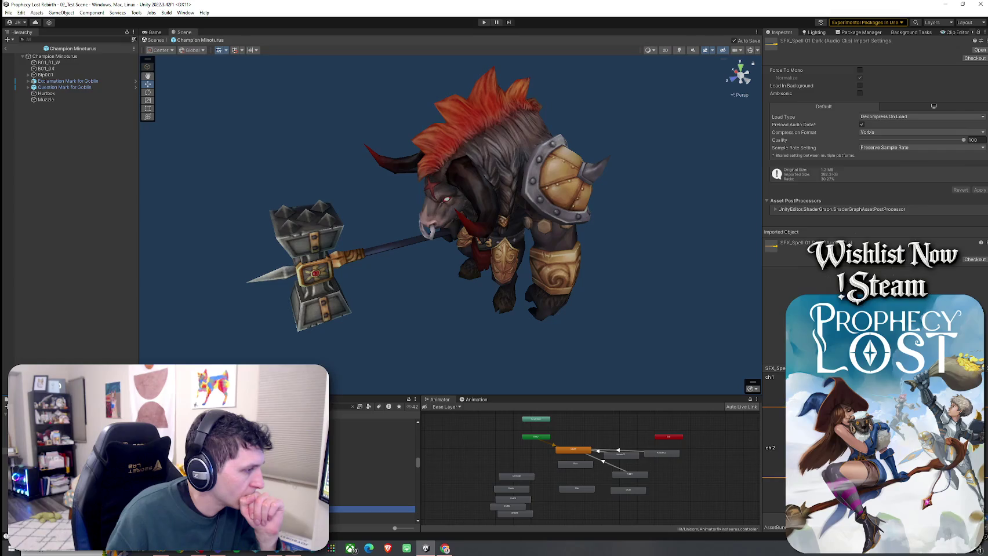
pyautogui.click(371, 516)
# Step: Audition the SFX_Spell 01 Earth and Layer 01 clips, ending on Layer 01 Dark
pyautogui.click(371, 441)
pyautogui.click(371, 421)
pyautogui.click(371, 436)
pyautogui.click(371, 429)
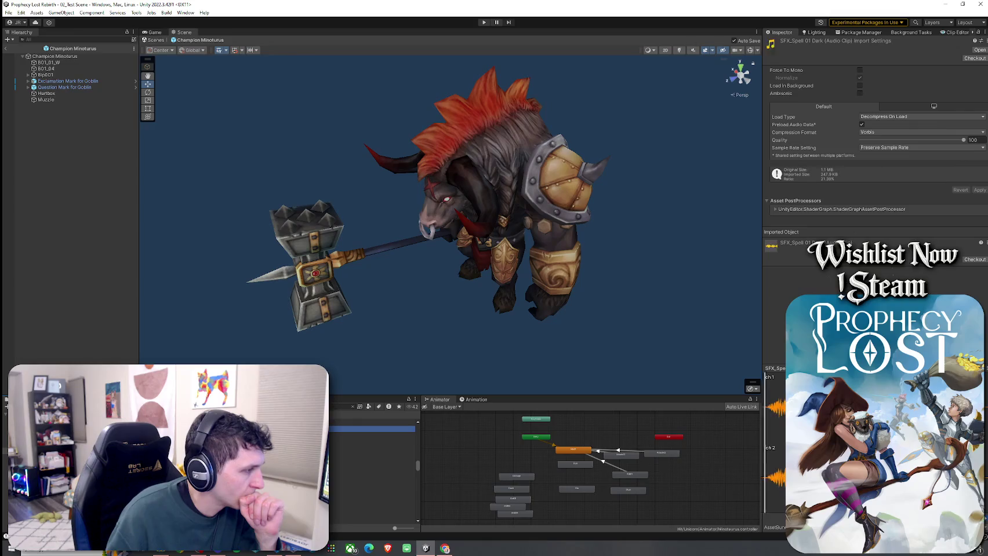
pyautogui.click(371, 425)
pyautogui.click(371, 446)
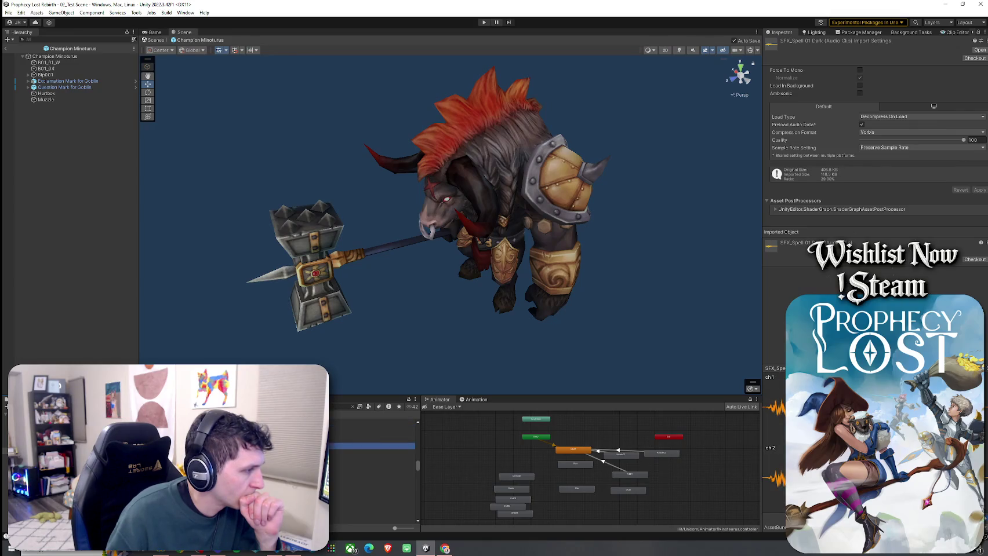
pyautogui.click(371, 453)
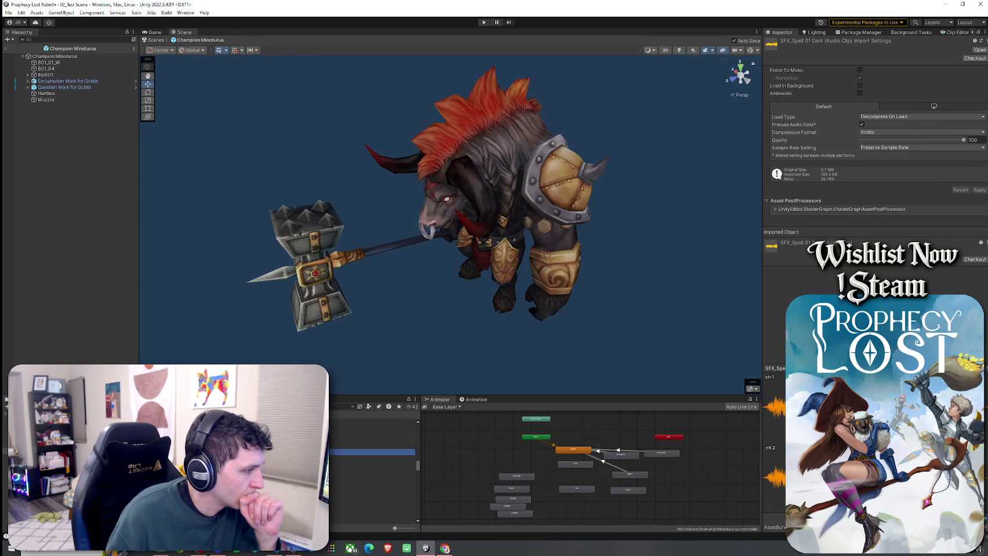
pyautogui.click(371, 477)
pyautogui.scroll(-1, 371, 464)
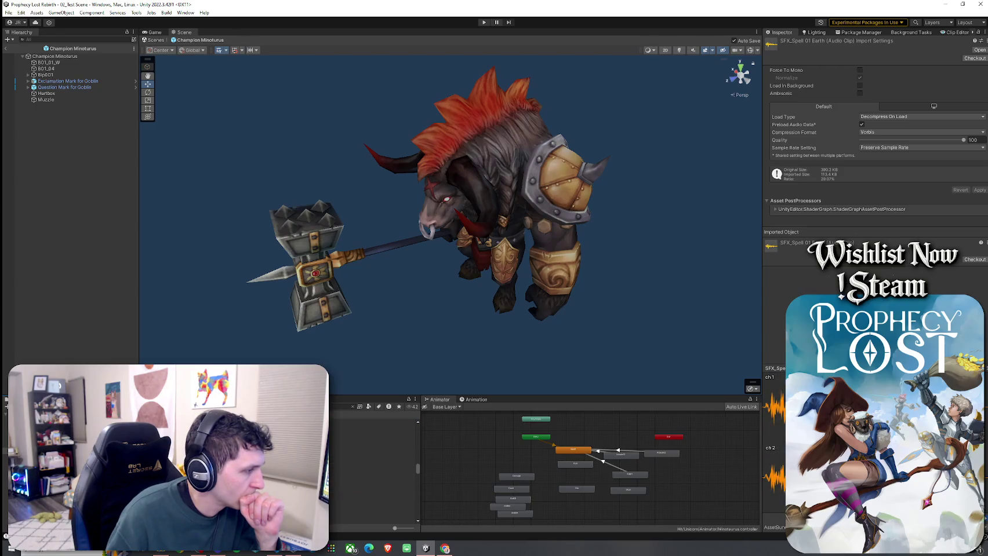
pyautogui.click(371, 464)
pyautogui.click(371, 490)
pyautogui.click(371, 466)
pyautogui.click(371, 479)
pyautogui.click(371, 455)
pyautogui.click(371, 473)
pyautogui.click(371, 430)
pyautogui.click(371, 436)
pyautogui.scroll(-1, 371, 464)
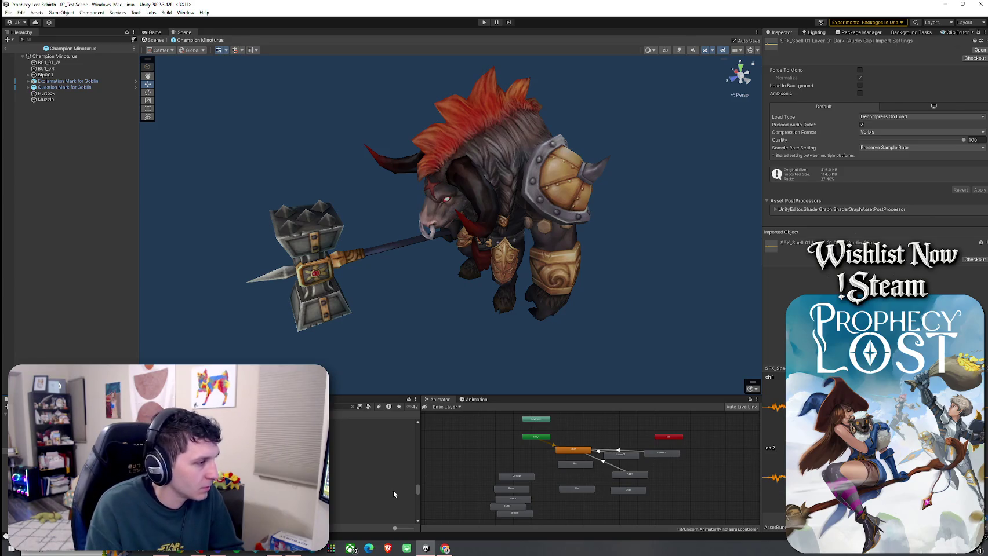
# Step: Step through the SFX_Spell 02 and 03 clips: Dark, Layer 01, Fire Loop and Impact 01 Dark
pyautogui.click(371, 472)
pyautogui.press('Down')
pyautogui.press('Down')
pyautogui.press('Down')
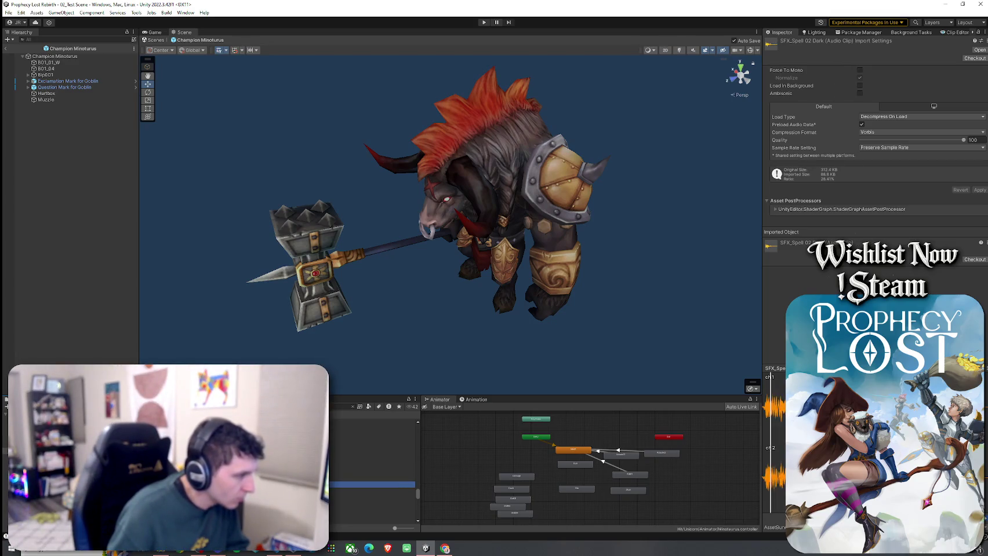
pyautogui.press('Down')
pyautogui.press('Down')
pyautogui.press('Down')
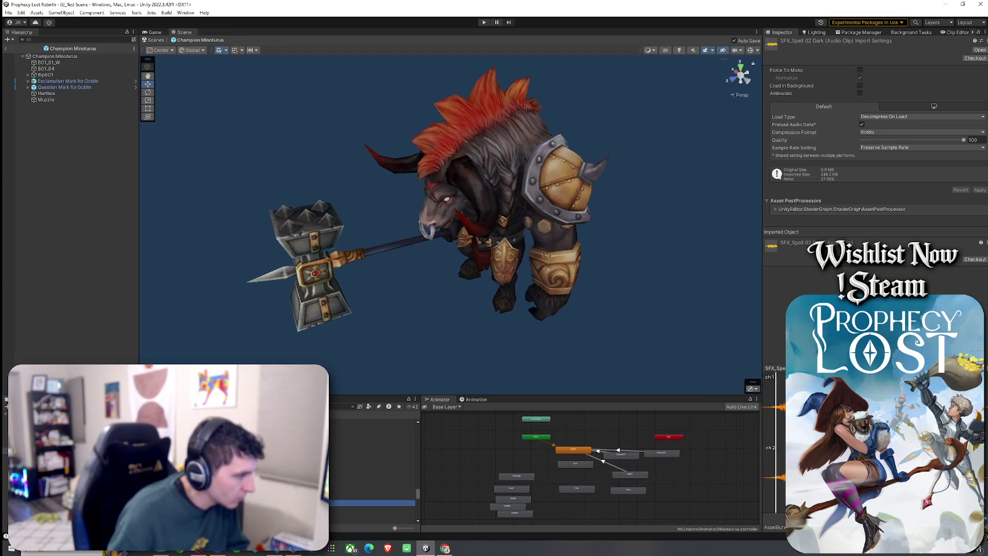
pyautogui.scroll(-5, 370, 469)
pyautogui.press('Down')
pyautogui.press('Down')
pyautogui.press('Down')
pyautogui.press('Down')
pyautogui.press('Down')
pyautogui.press('Down')
pyautogui.press('Up')
pyautogui.press('Up')
pyautogui.press('Down')
pyautogui.press('Down')
pyautogui.press('Down')
pyautogui.press('Down')
pyautogui.press('Down')
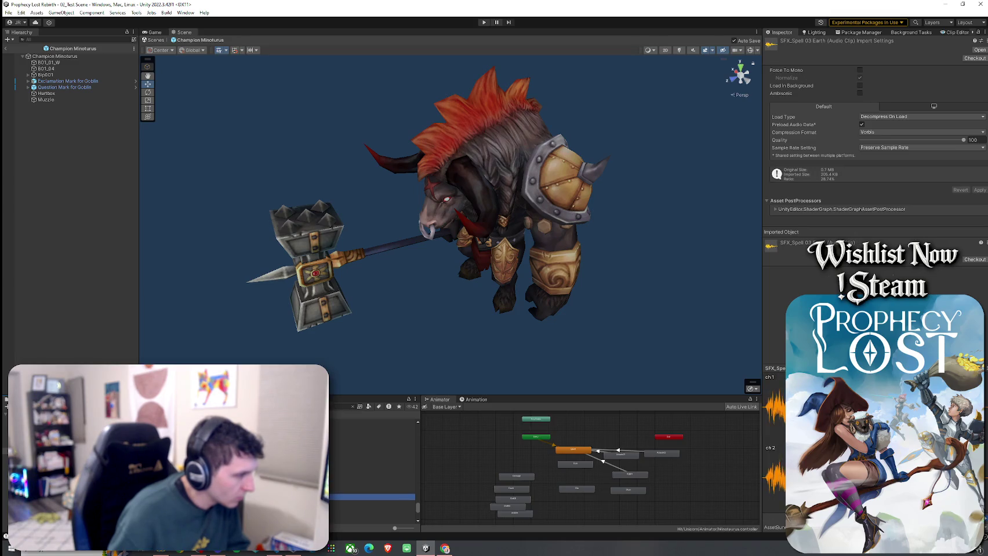
pyautogui.press('Down')
pyautogui.press('Down')
pyautogui.press('Down')
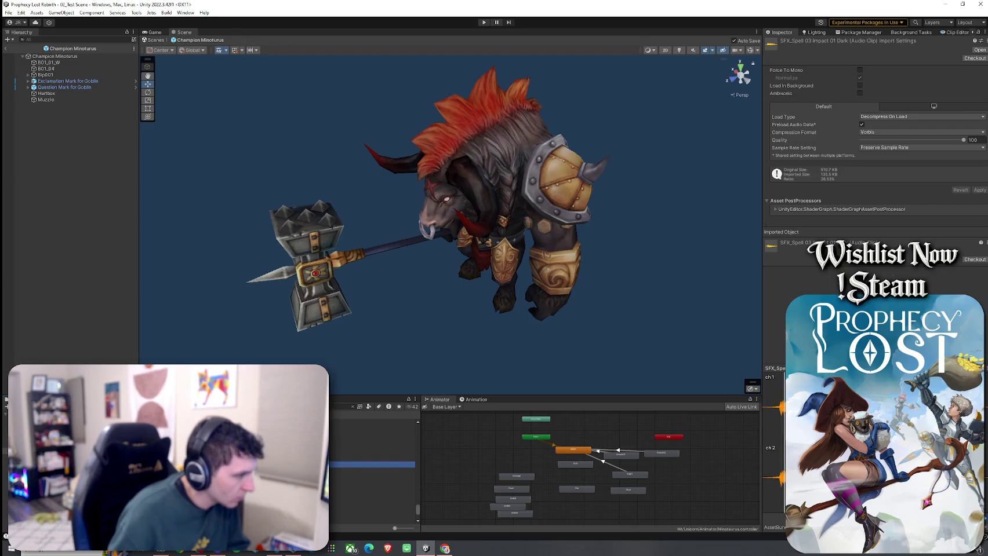
pyautogui.press('Down')
pyautogui.press('Down')
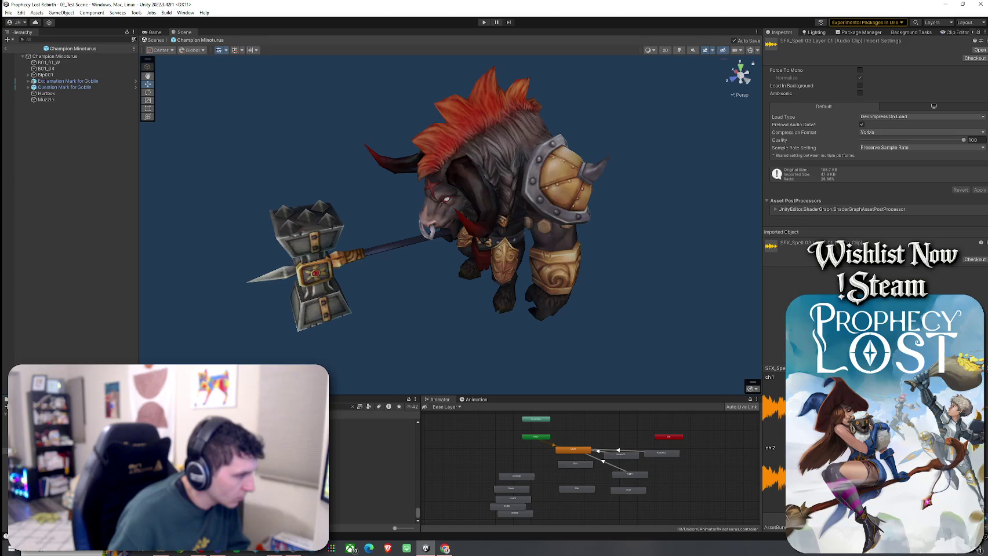
# Step: Audition Shadow Spell 20 Variation 1 and the SFX_Spell 03 Thunder and neighbouring clips
pyautogui.click(371, 465)
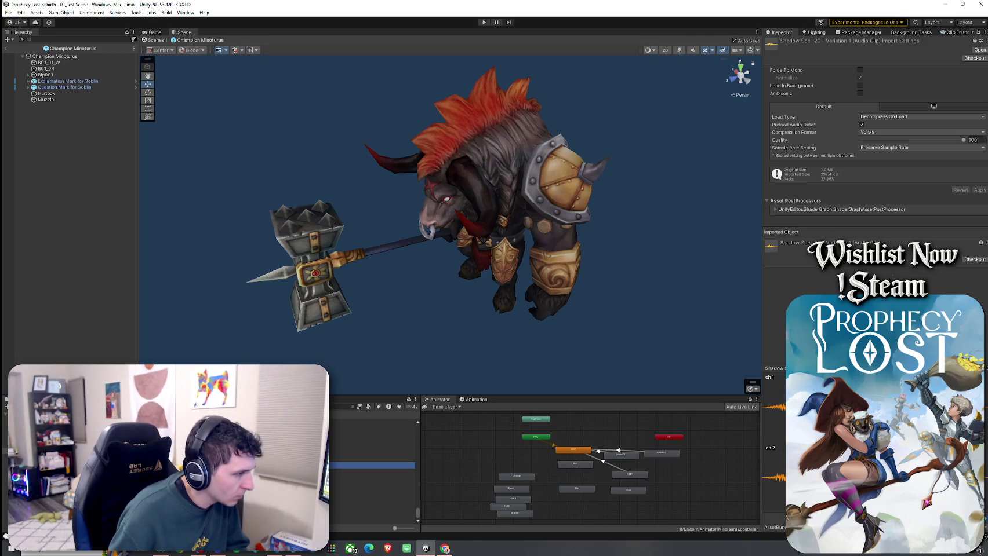
pyautogui.press('Up')
pyautogui.press('Up')
pyautogui.press('Up')
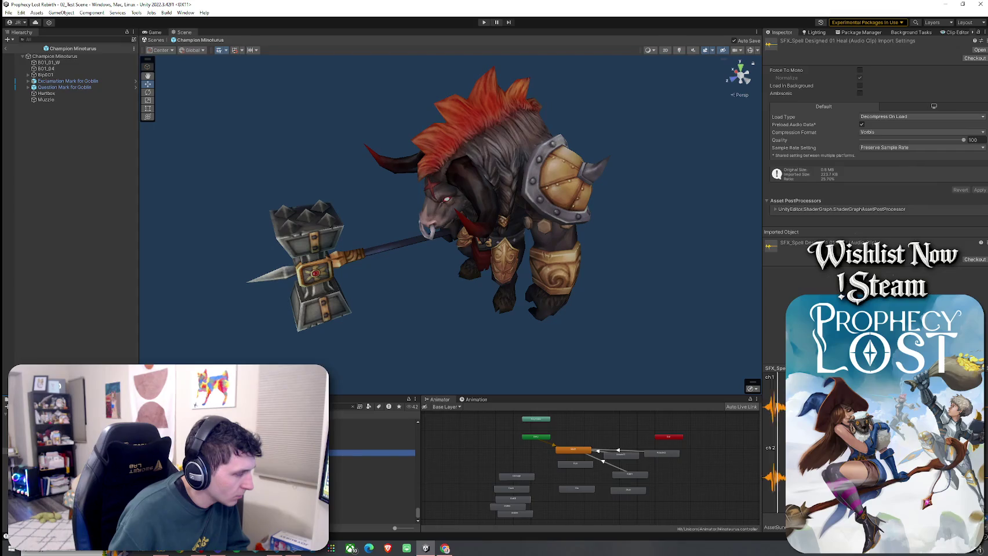
pyautogui.press('Down')
pyautogui.press('Down')
pyautogui.press('Down')
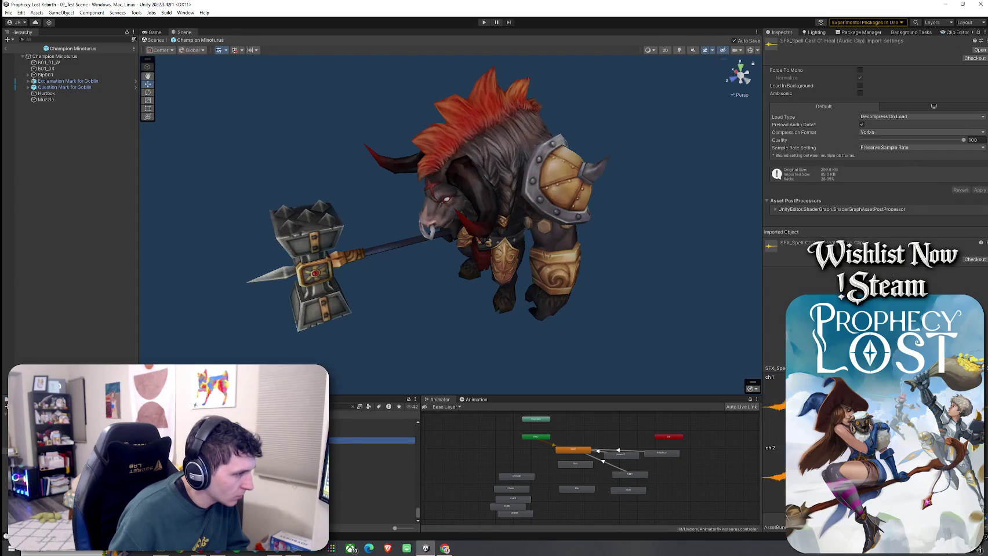
pyautogui.press('Down')
pyautogui.press('Down')
pyautogui.press('Down')
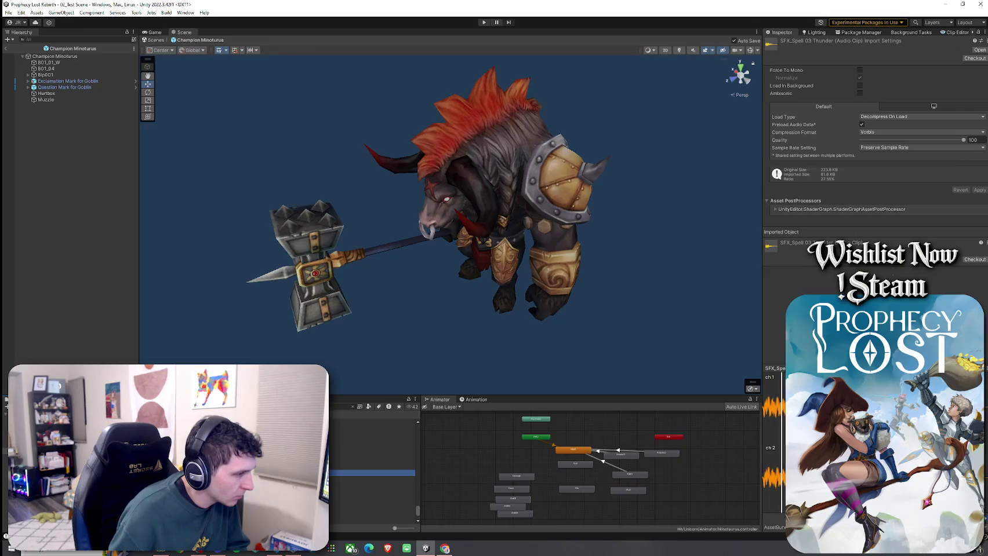
pyautogui.press('Down')
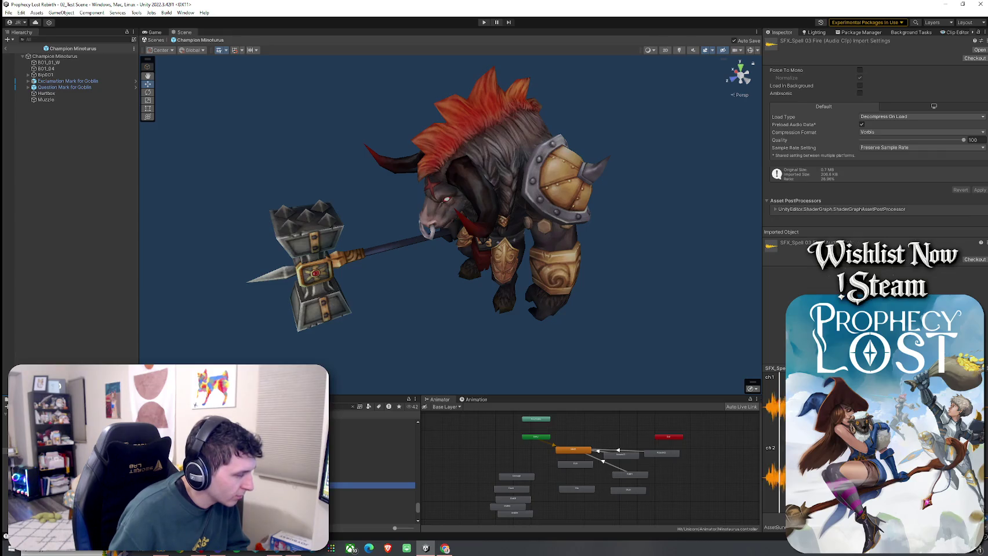
pyautogui.press('Up')
pyautogui.press('Up')
pyautogui.press('Up')
pyautogui.press('Up')
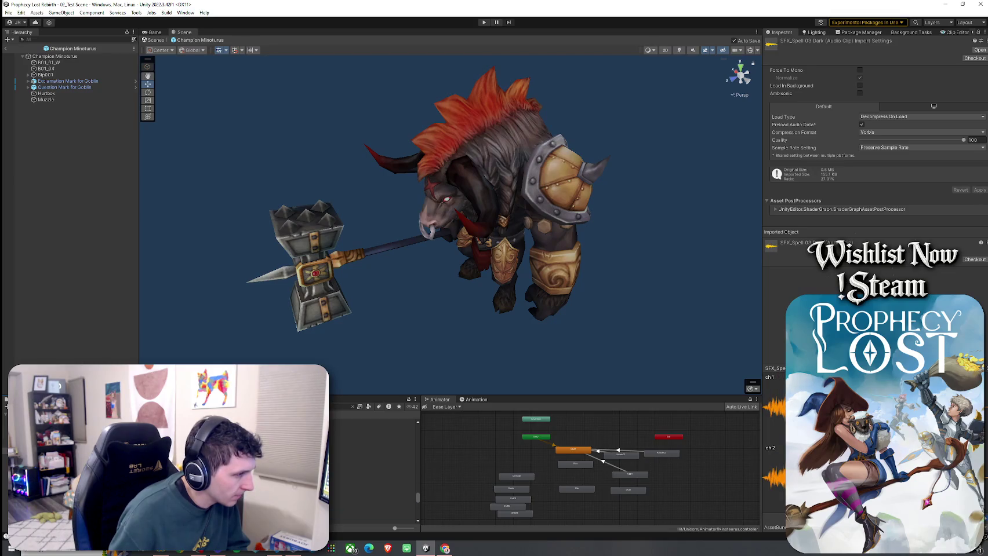
pyautogui.press('Up')
pyautogui.press('Up')
pyautogui.press('Up')
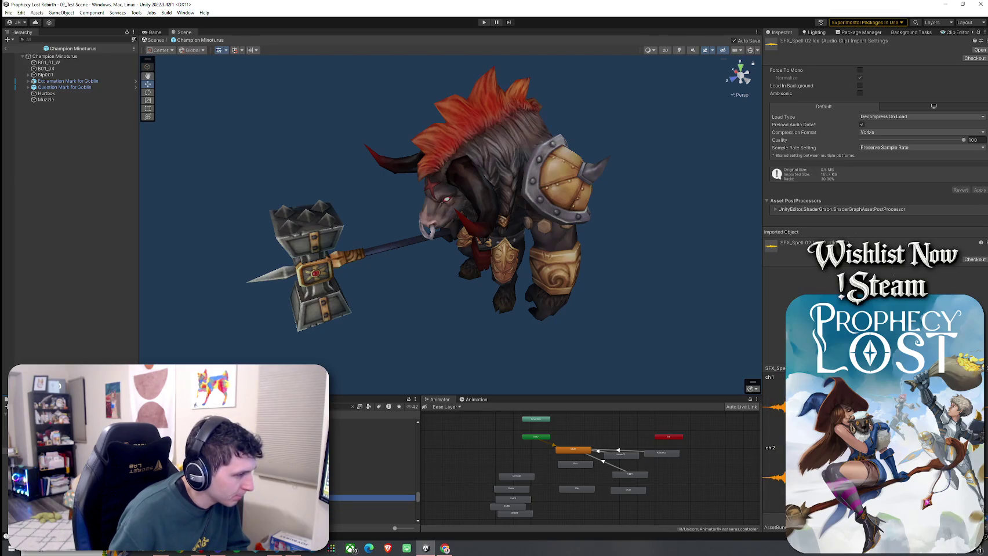
# Step: Audition SFX_Spell 01 Thunder, Stinger, Release 01 and Layer 03, then select the Champion Minoturus root
pyautogui.press('Up')
pyautogui.press('Up')
pyautogui.press('Up')
pyautogui.press('Up')
pyautogui.press('Up')
pyautogui.press('Up')
pyautogui.press('Down')
pyautogui.press('Down')
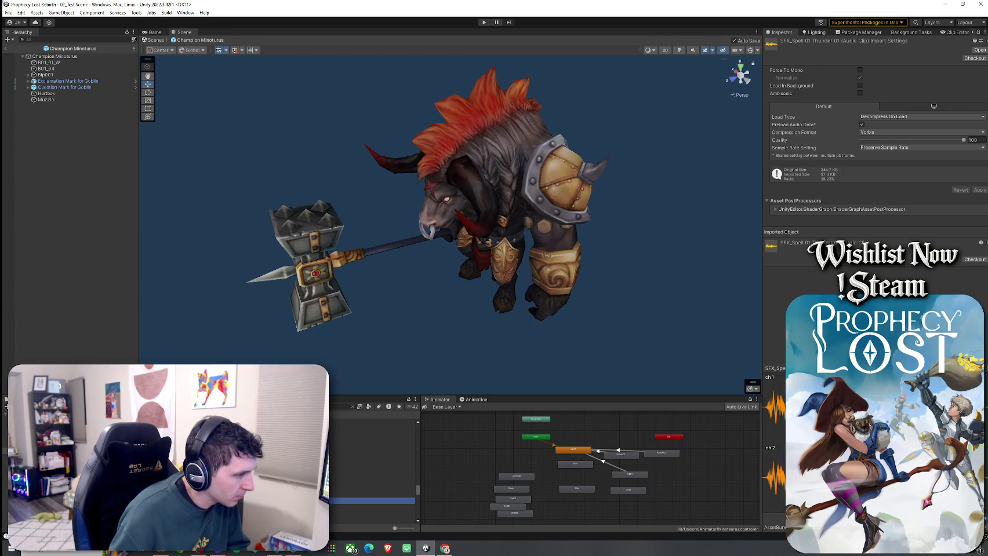
pyautogui.press('Up')
pyautogui.press('Up')
pyautogui.press('Up')
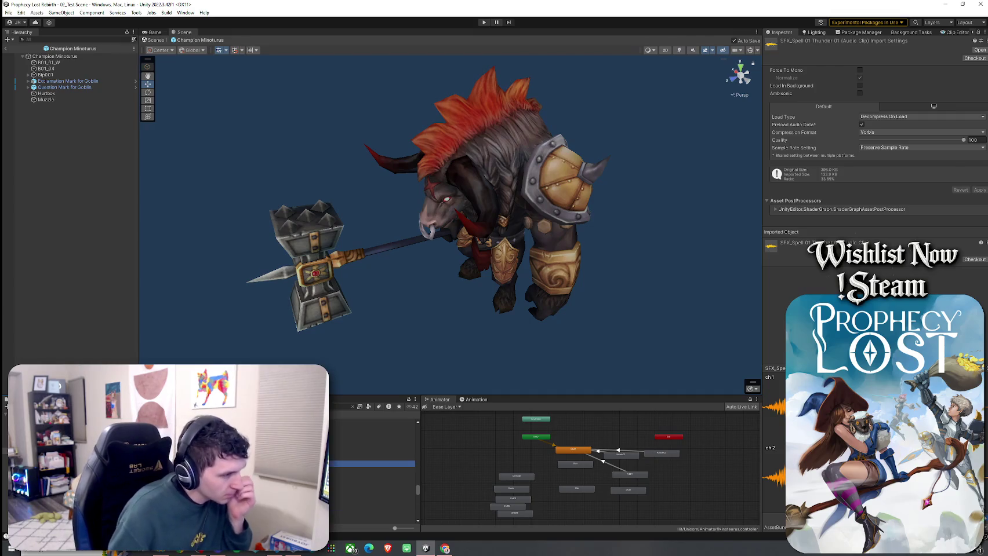
pyautogui.press('Up')
pyautogui.press('Up')
pyautogui.press('Up')
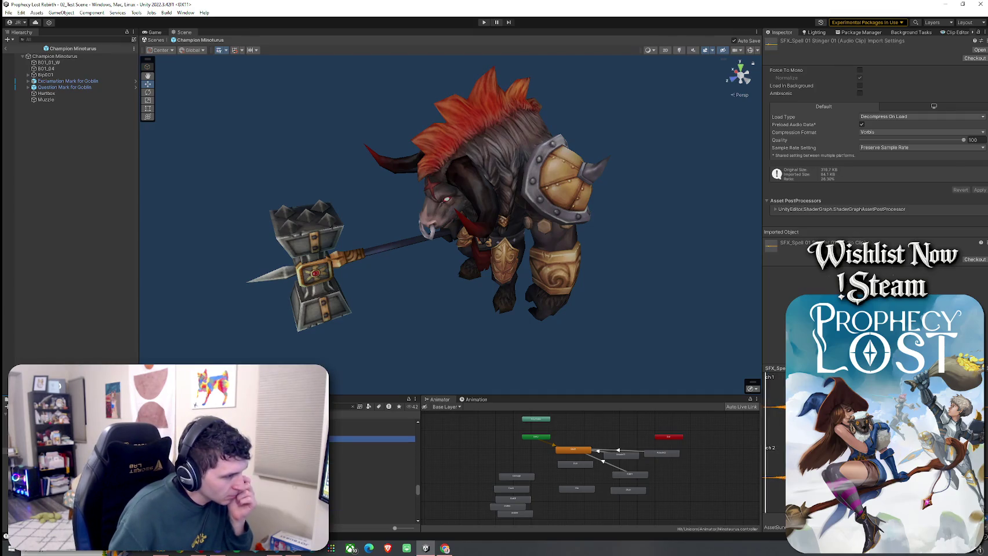
pyautogui.press('Up')
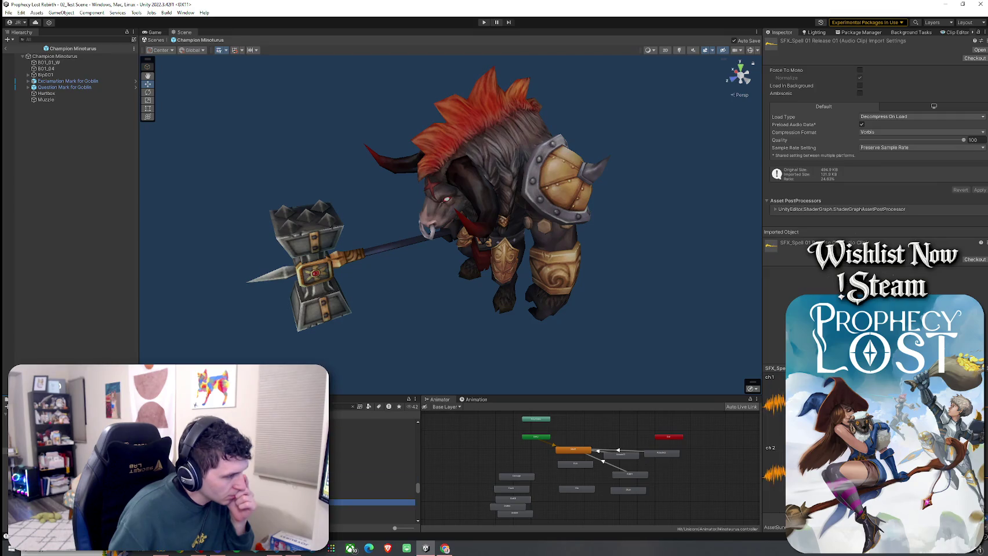
pyautogui.press('Up')
pyautogui.press('Up')
pyautogui.press('Up')
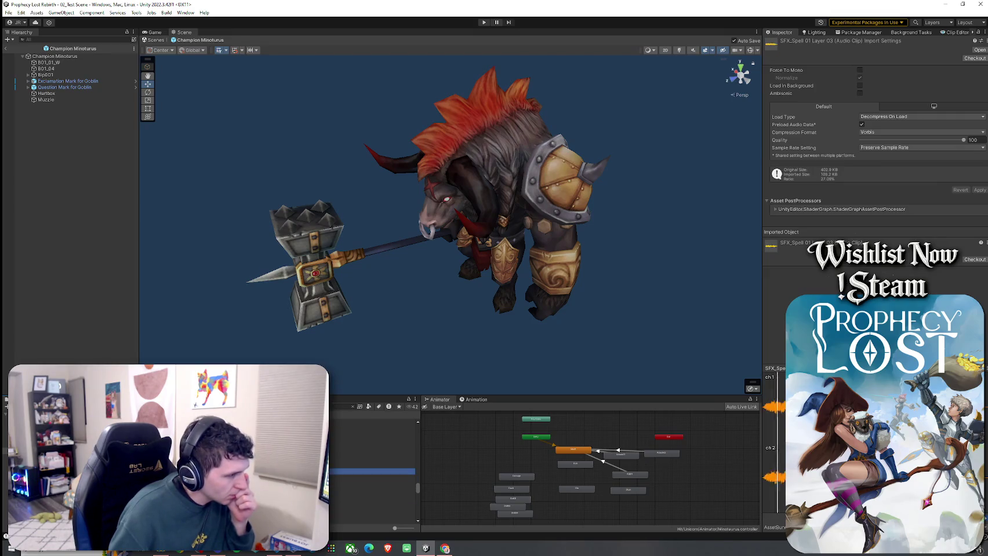
pyautogui.click(55, 56)
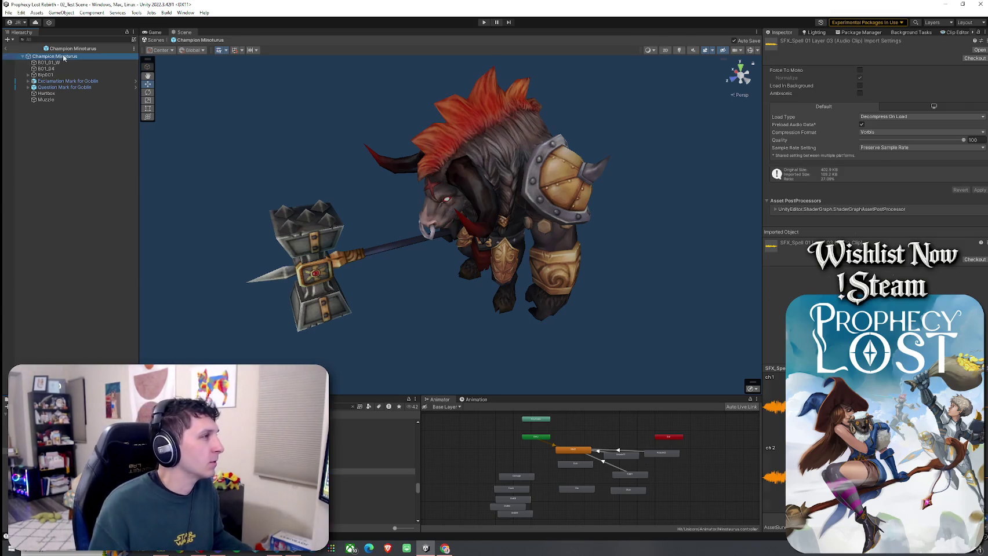
pyautogui.scroll(-15, 869, 174)
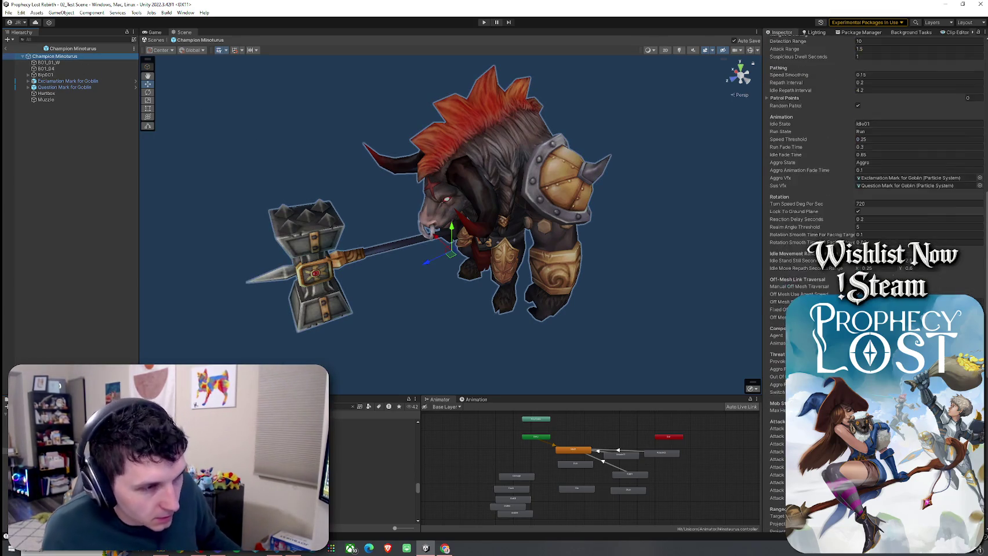
pyautogui.scroll(-4, 869, 232)
pyautogui.click(9, 12)
pyautogui.click(322, 93)
pyautogui.scroll(15, 818, 282)
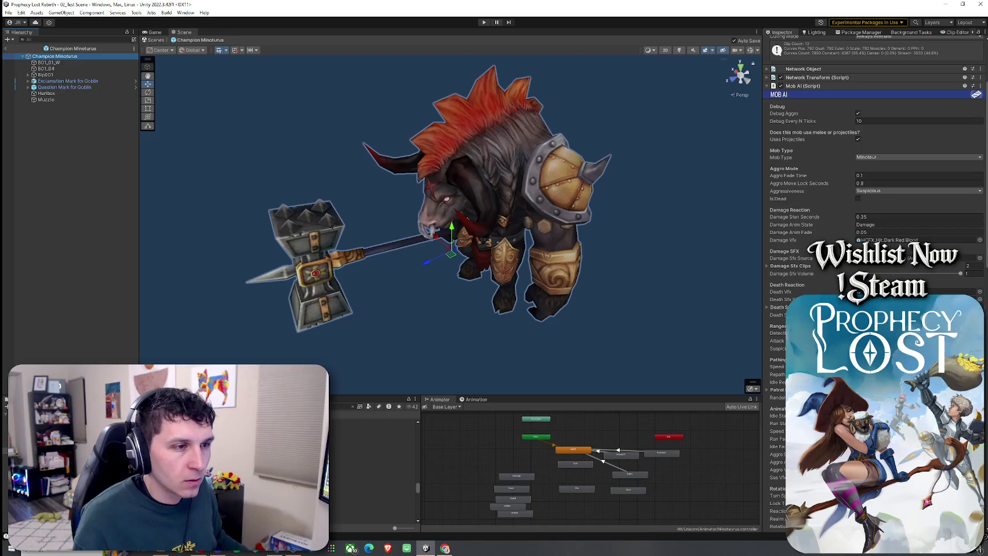
pyautogui.click(776, 341)
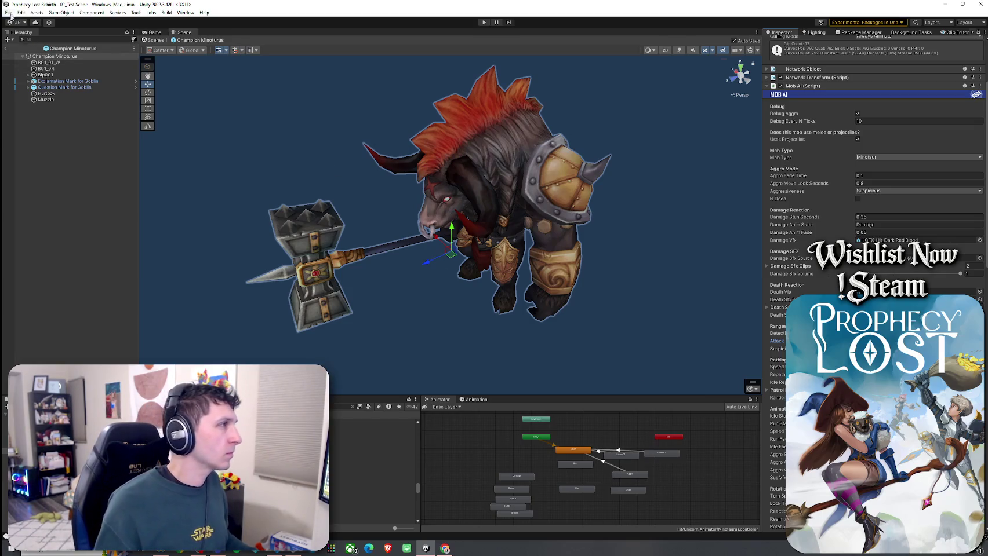
pyautogui.click(162, 33)
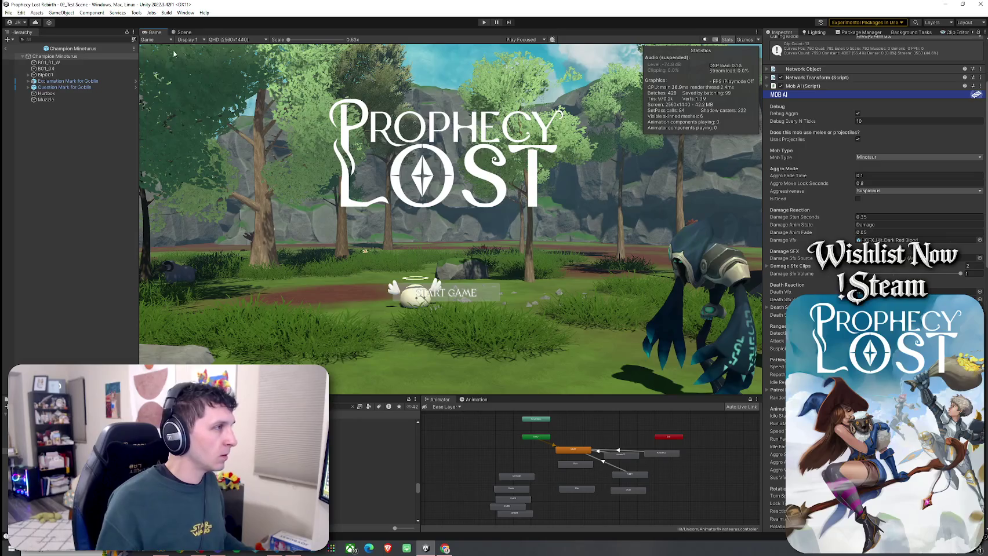
pyautogui.click(184, 33)
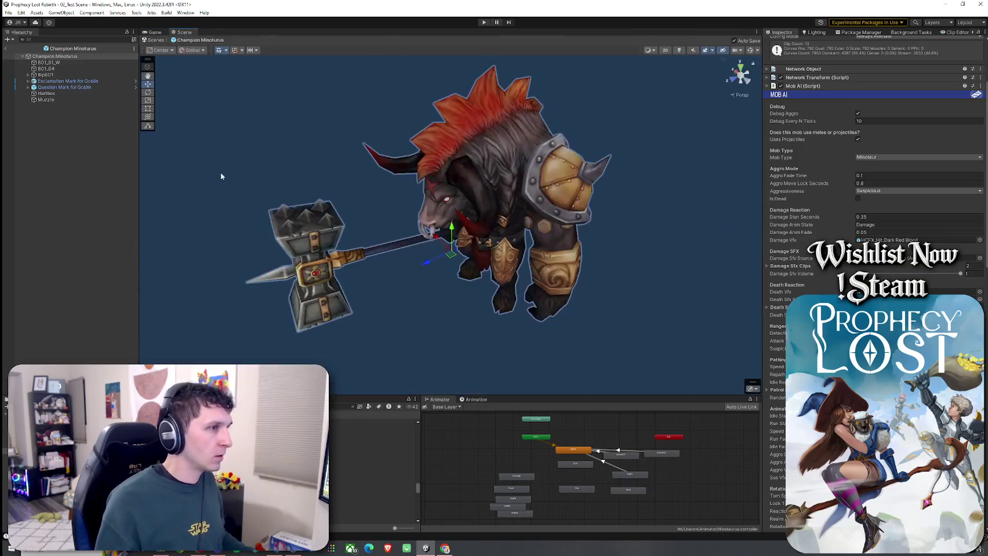
pyautogui.click(7, 49)
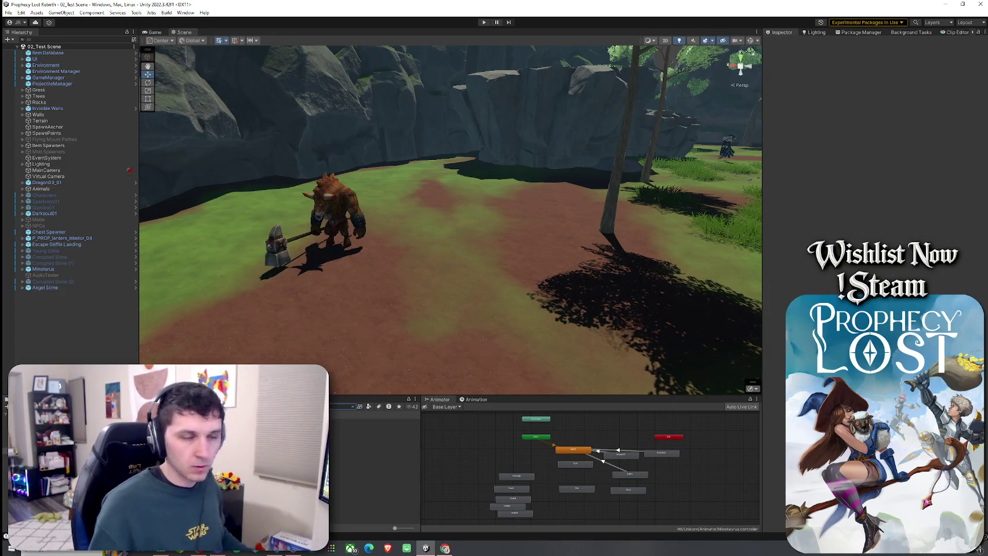
# Step: Place a Champion Minotaurus in the scene and disable the original Minotaurus
pyautogui.moveTo(374, 422); pyautogui.dragTo(445, 296)
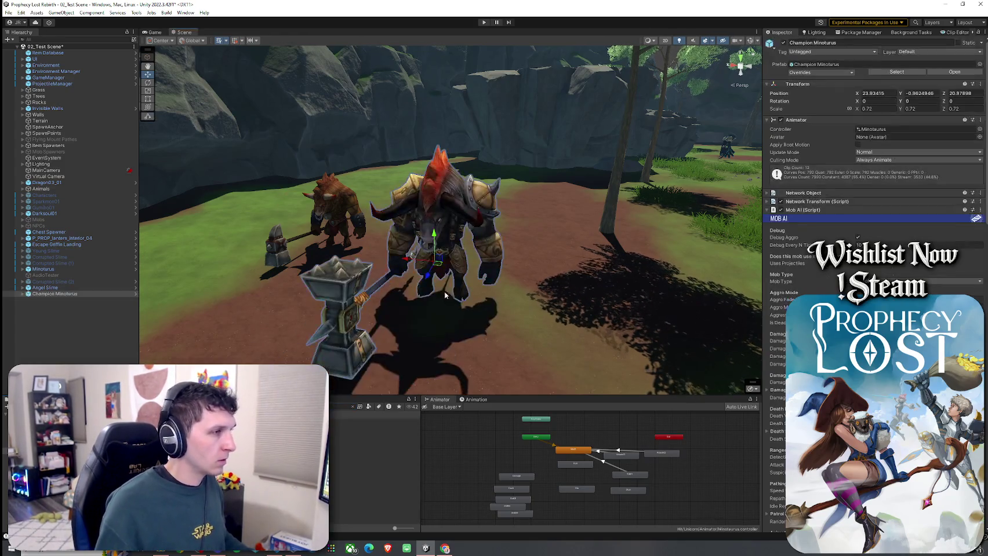
pyautogui.click(84, 267)
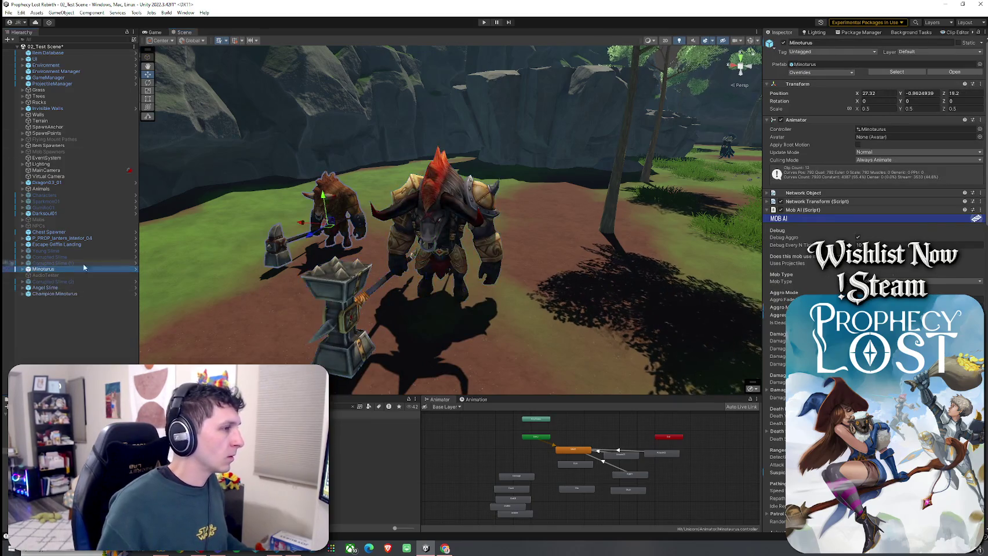
pyautogui.click(783, 43)
# Step: Save the test scene and enter Play mode in the Game view
pyautogui.click(9, 12)
pyautogui.click(24, 39)
pyautogui.click(154, 32)
pyautogui.click(484, 22)
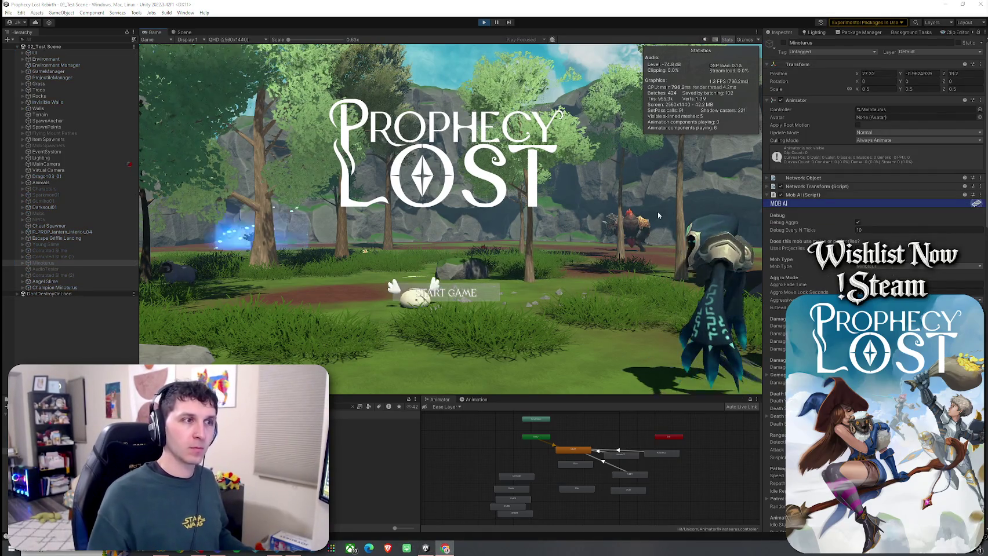
# Step: Start the game, run through the woods to the Minotaur and cast the Z ability
pyautogui.click(455, 298)
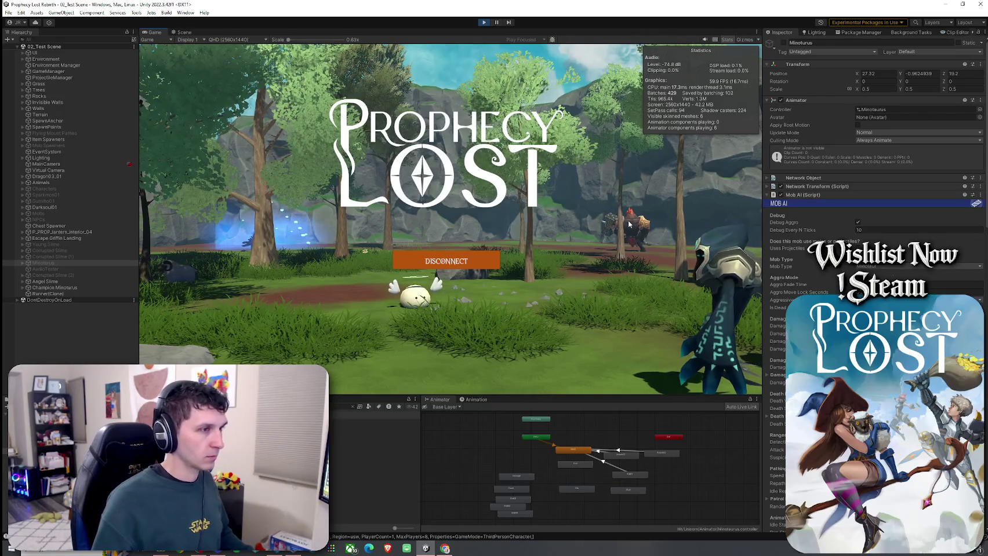
pyautogui.press('w')
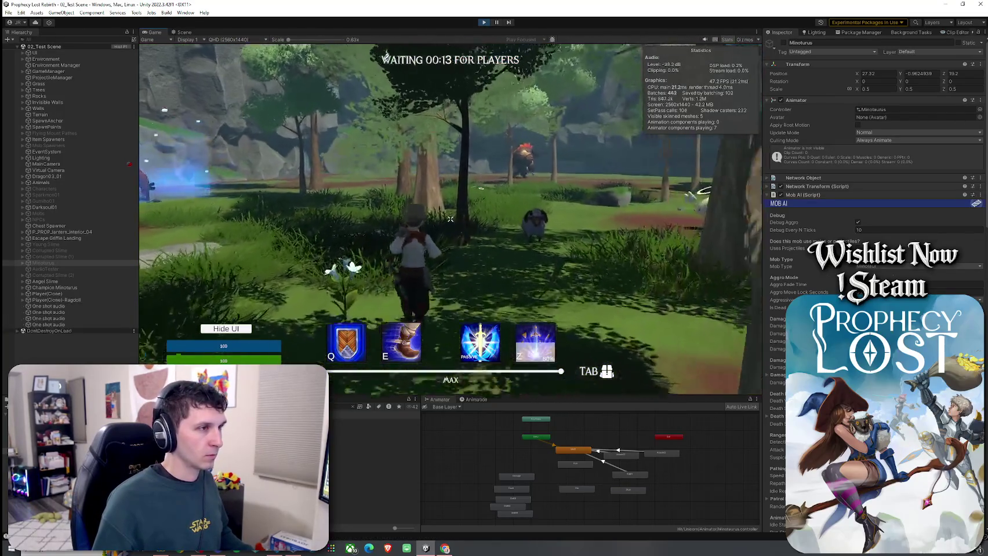
pyautogui.press('w')
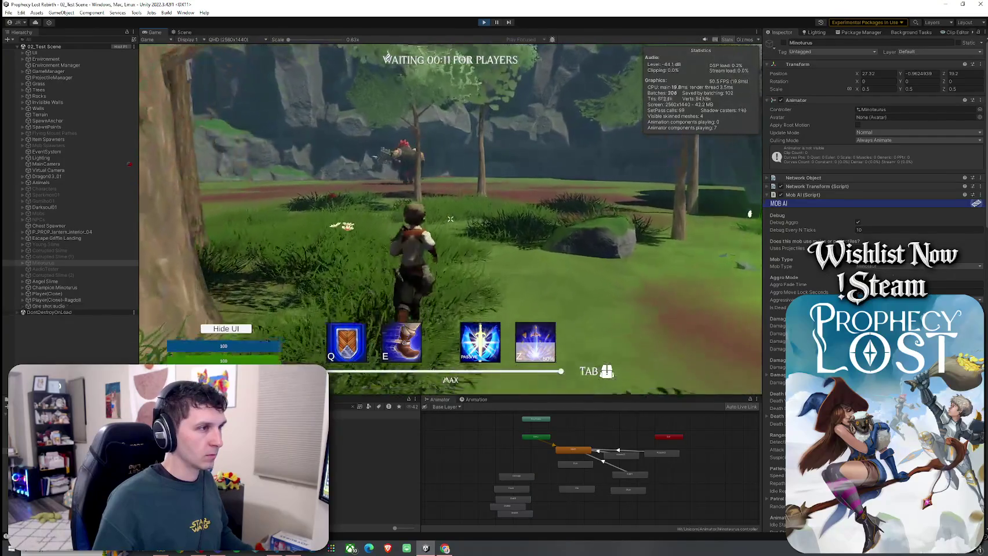
pyautogui.press('w')
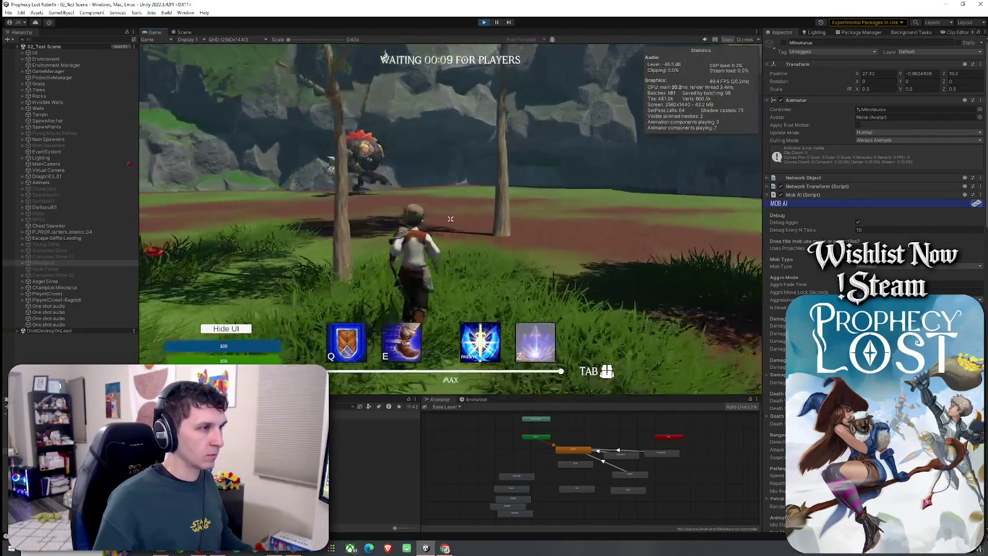
pyautogui.press('w')
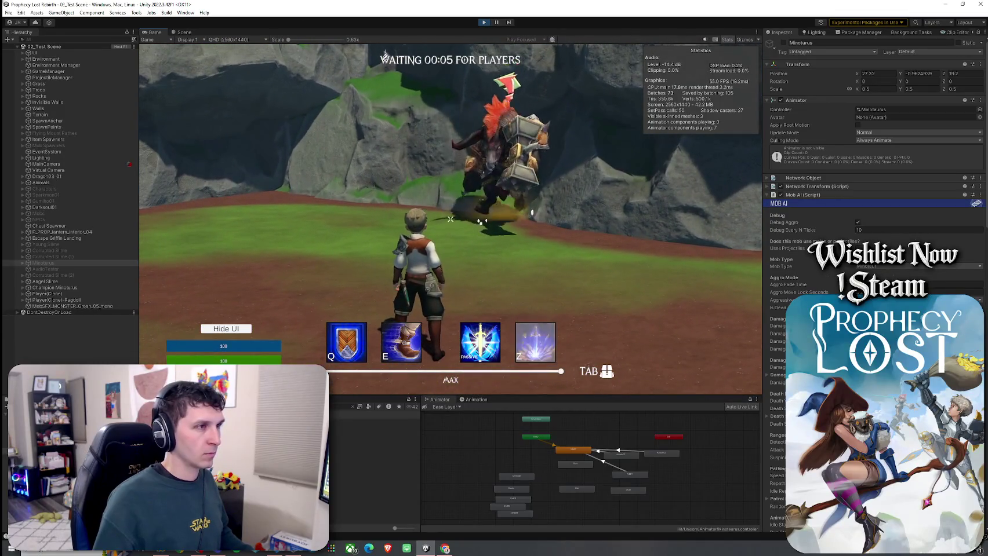
pyautogui.press('z')
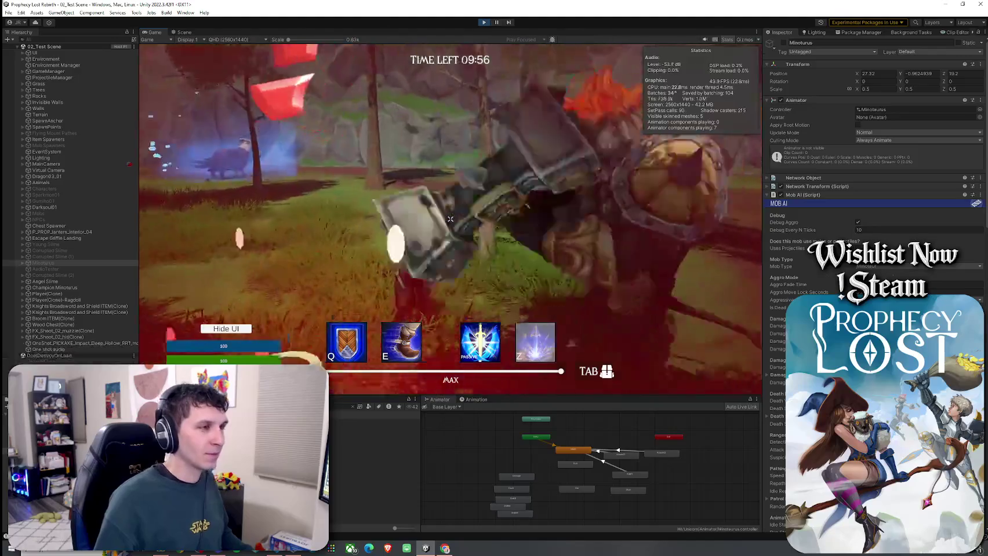
# Step: Run past the Minotaur onto the rock ledge, face it, and select the Champion Minotaurus
pyautogui.press('super')
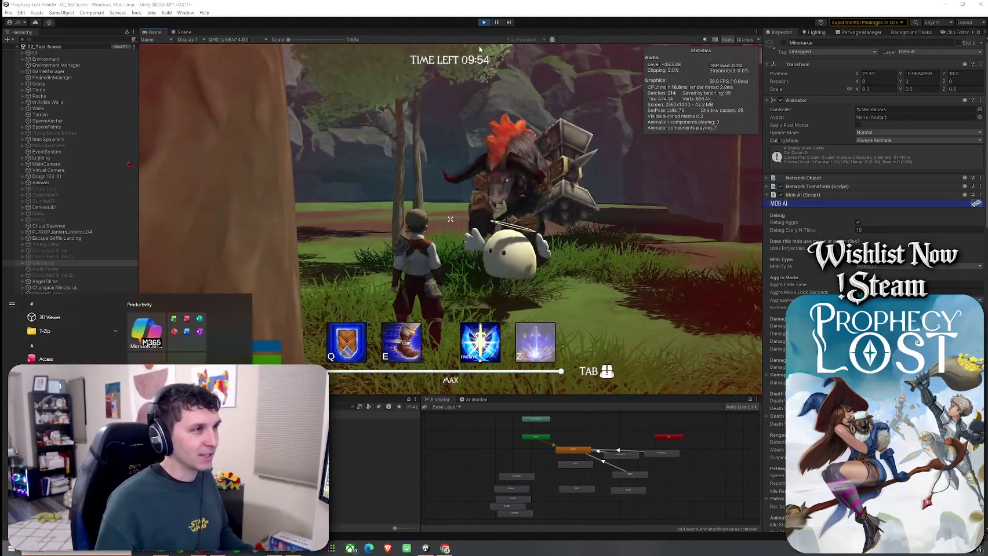
pyautogui.click(479, 49)
pyautogui.press('w')
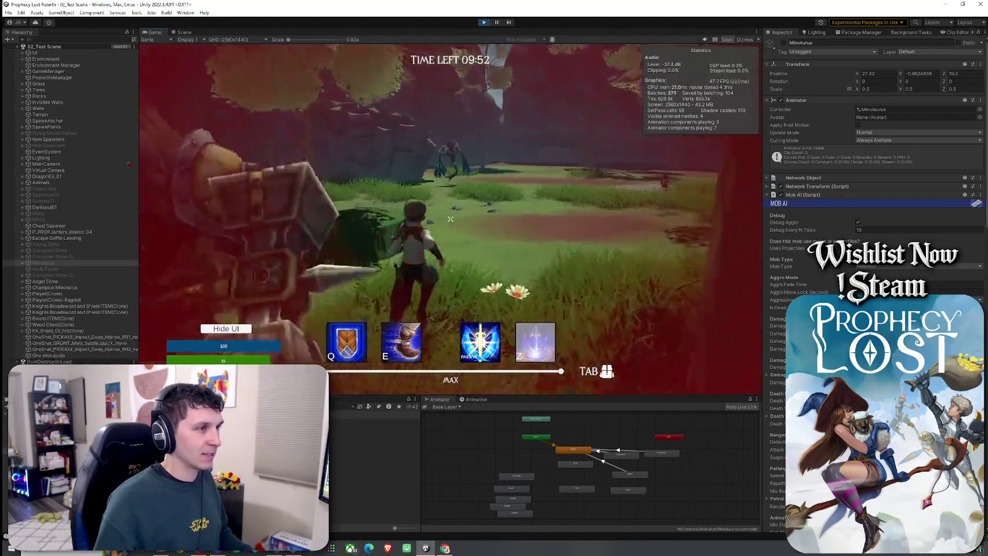
pyautogui.press('w')
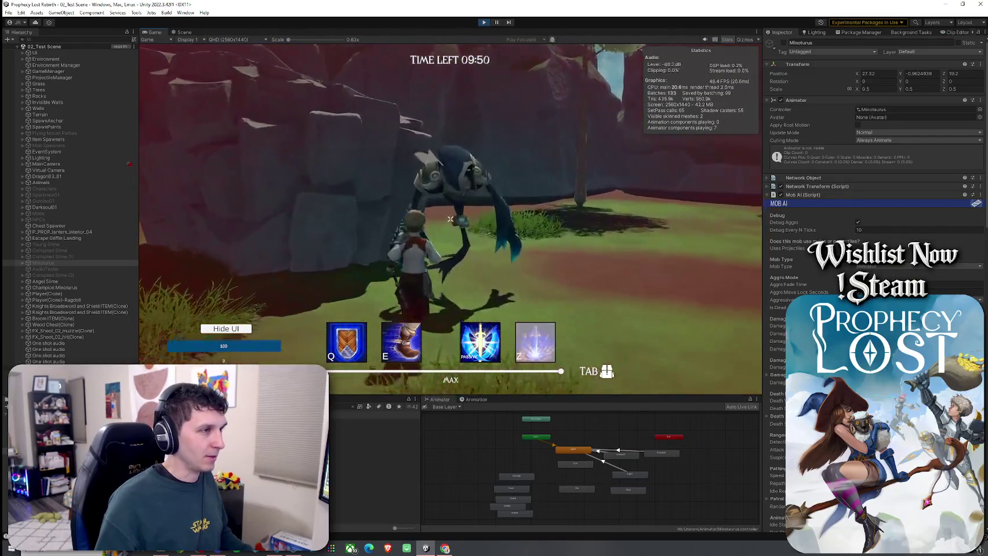
pyautogui.press('w')
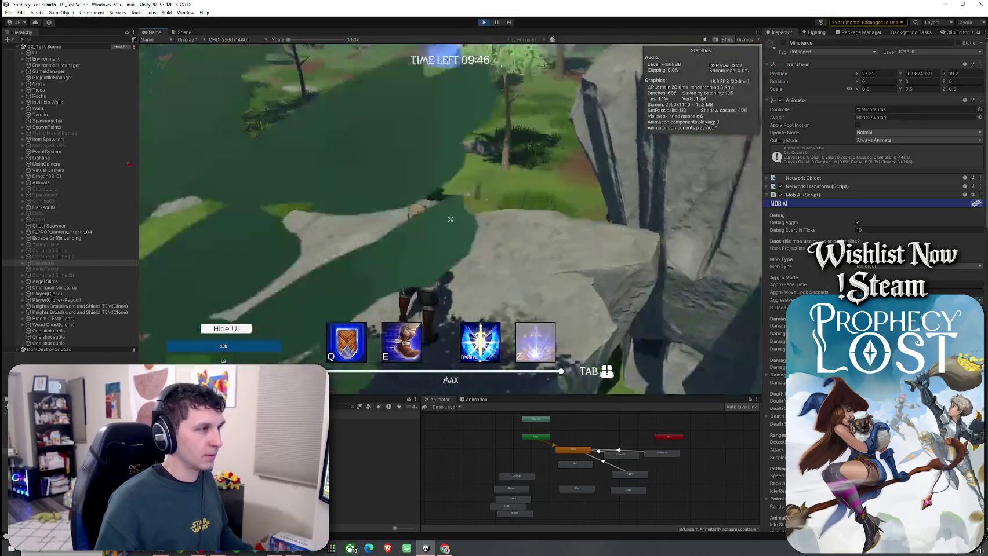
pyautogui.press('super')
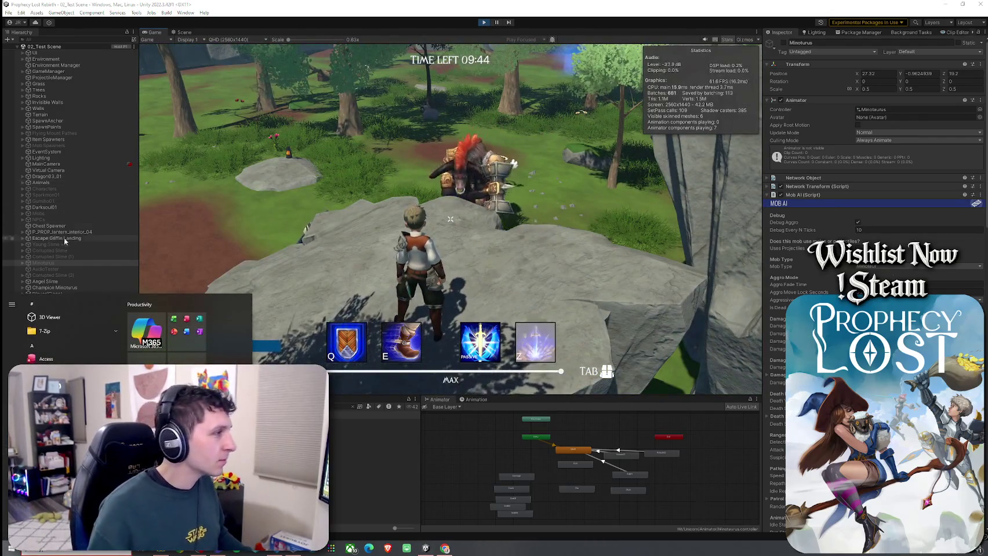
pyautogui.click(76, 282)
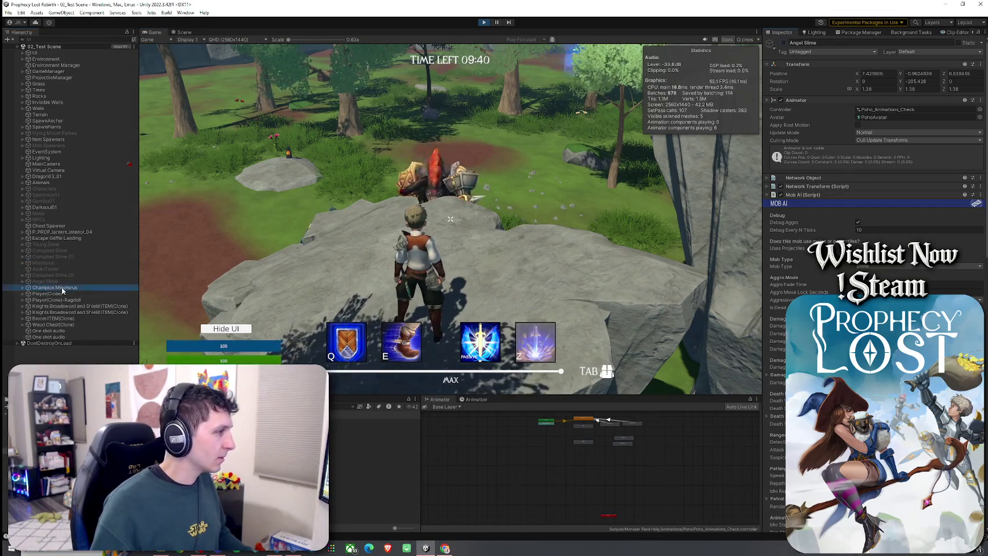
# Step: Run off the rock and turn the hero to face the Champion Minotaurus
pyautogui.scroll(-5, 870, 174)
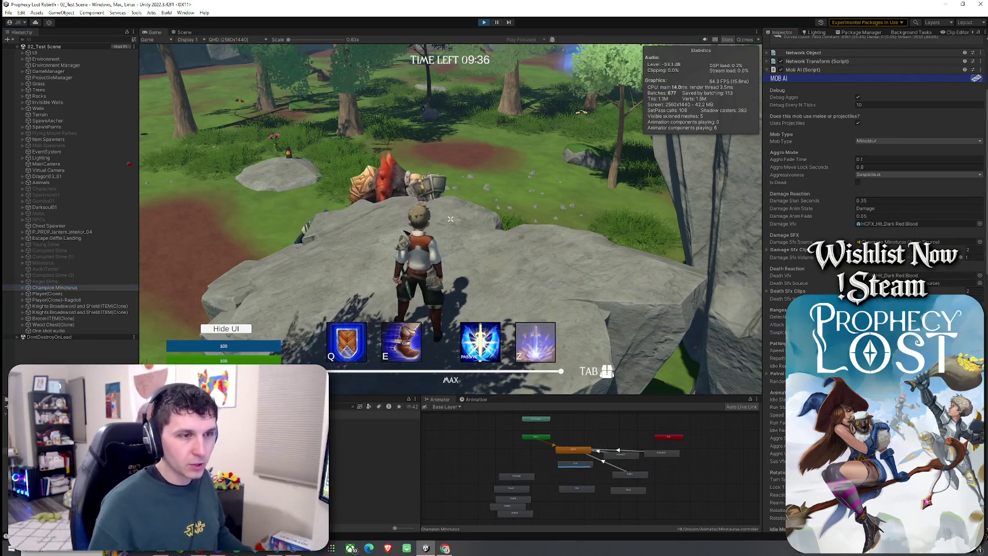
pyautogui.press('w')
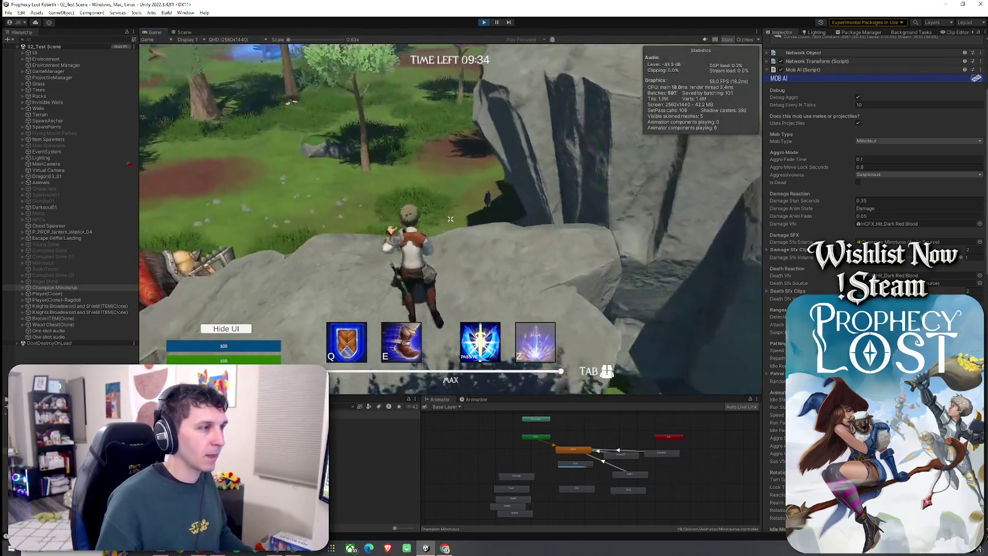
pyautogui.press('w')
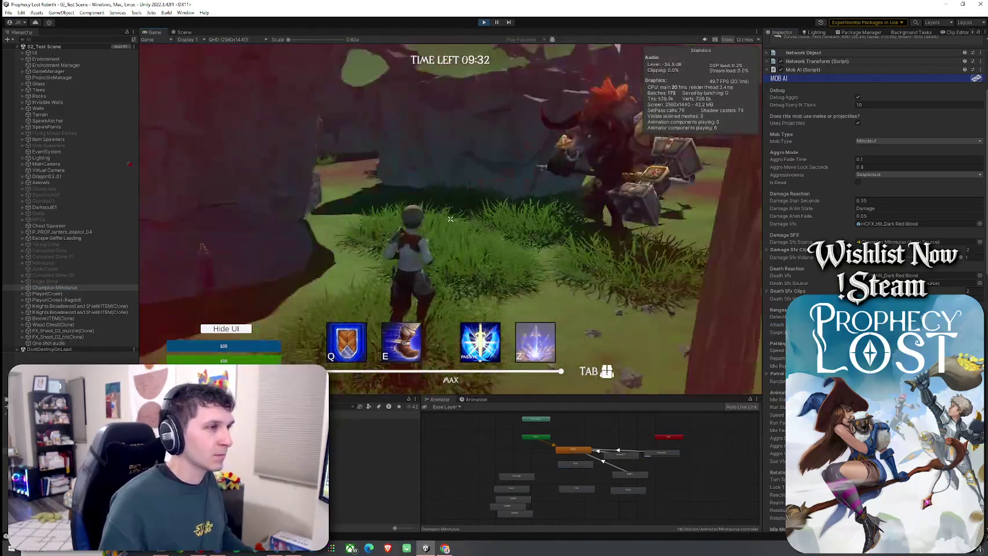
pyautogui.press('w')
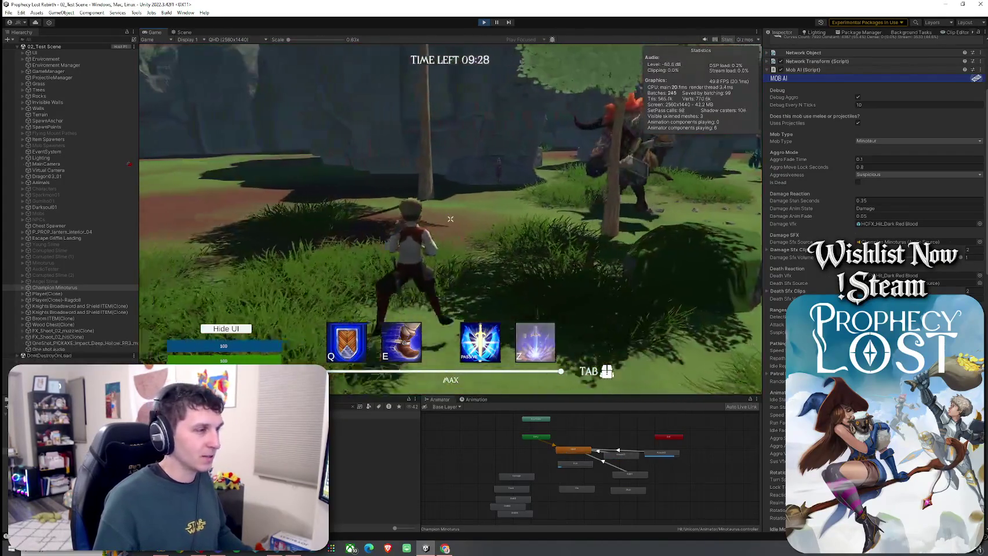
pyautogui.press('super')
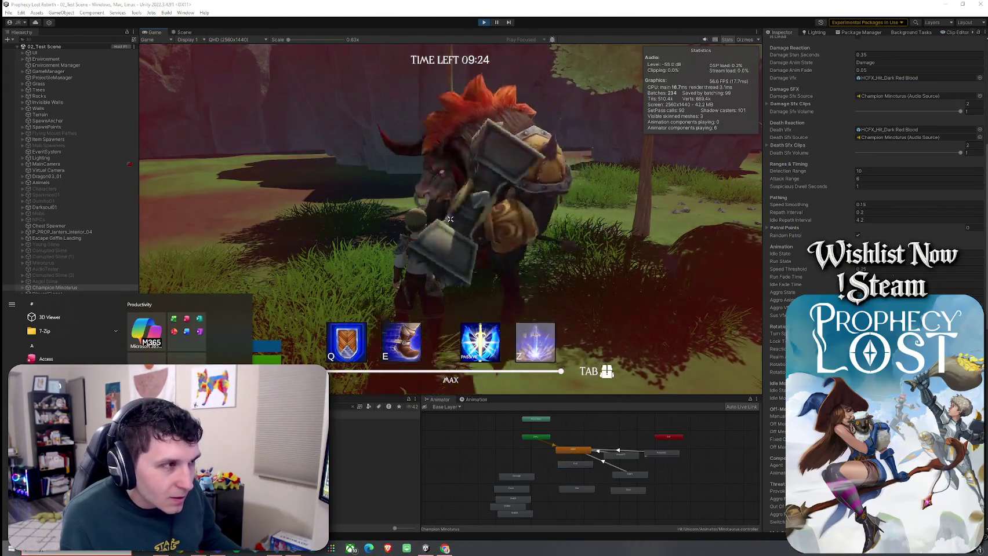
# Step: Attack the Champion Minotaurus repeatedly, casting Z, to trigger its blade slash and show the projectile settings
pyautogui.click(450, 220)
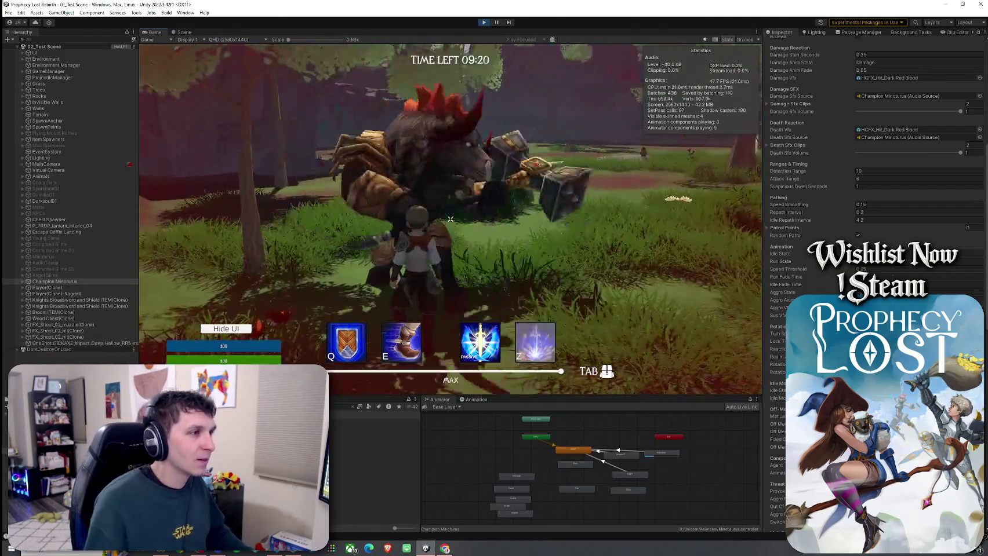
pyautogui.press('z')
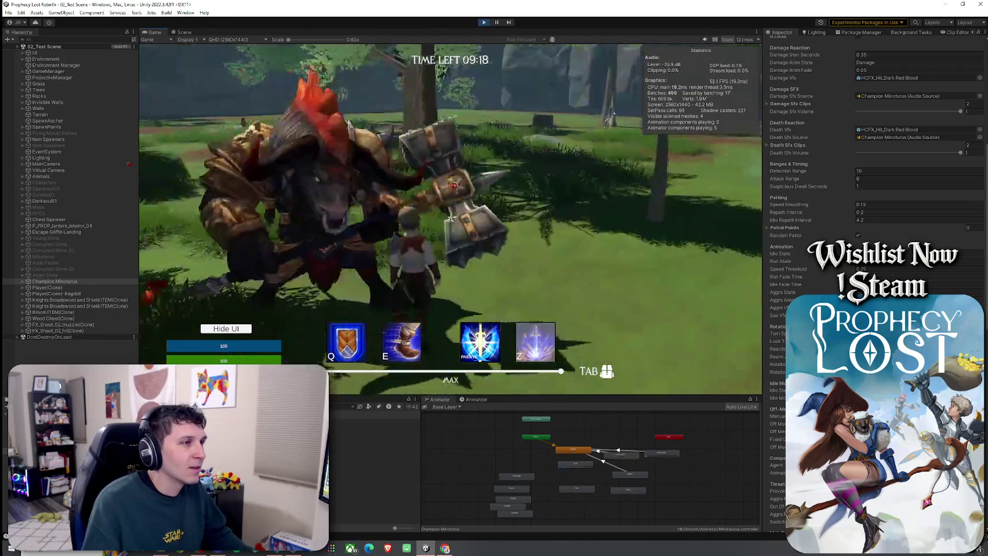
pyautogui.click(450, 219)
pyautogui.click(450, 219)
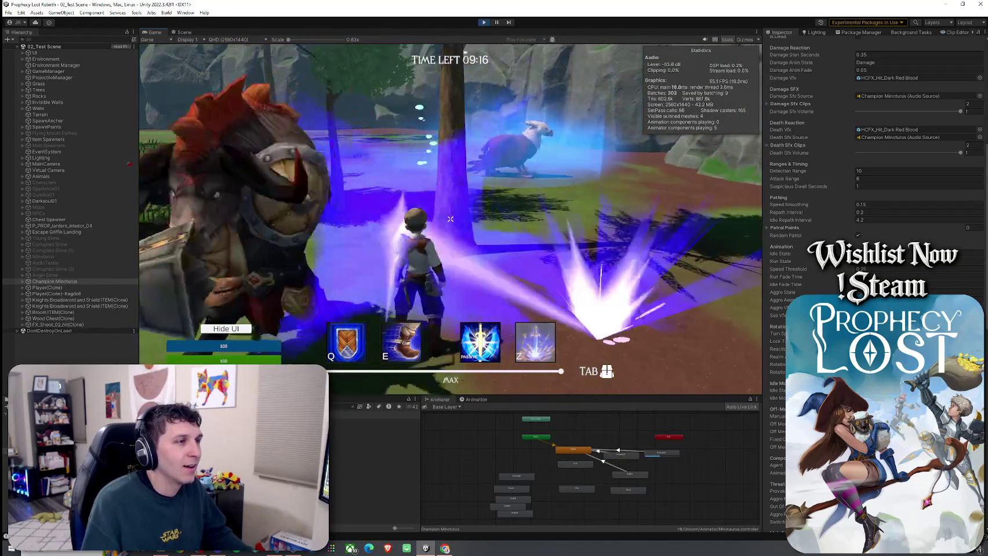
pyautogui.click(451, 219)
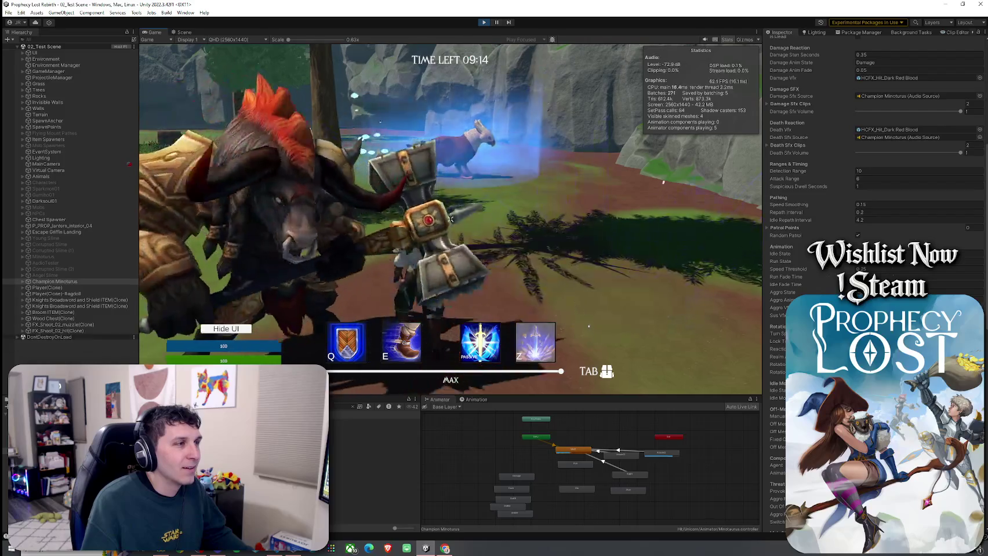
pyautogui.click(450, 220)
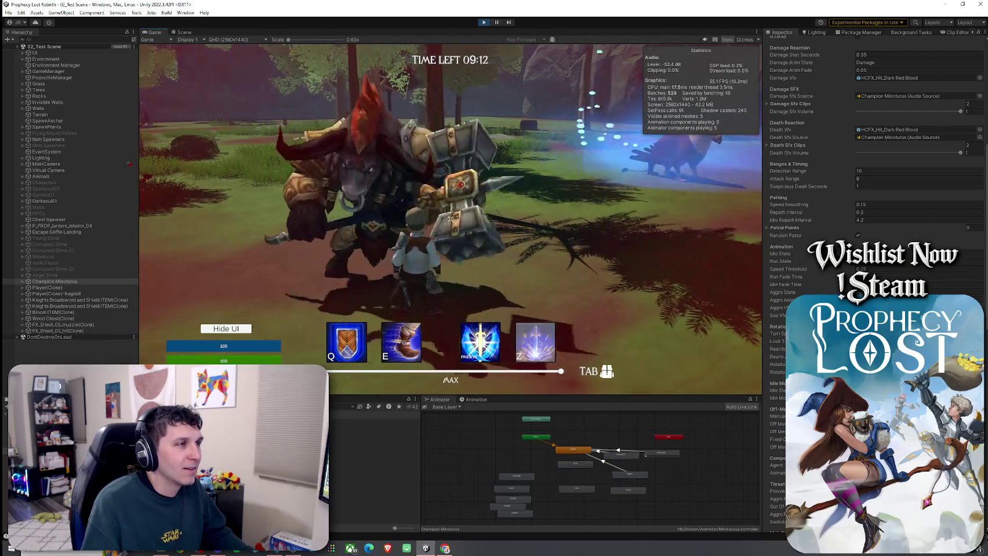
pyautogui.click(450, 219)
pyautogui.click(450, 219)
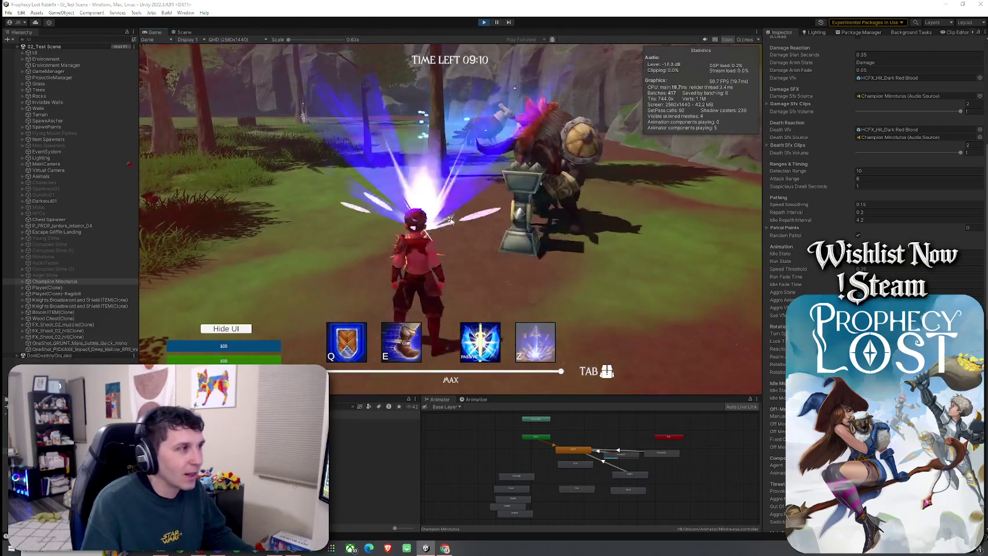
pyautogui.click(451, 219)
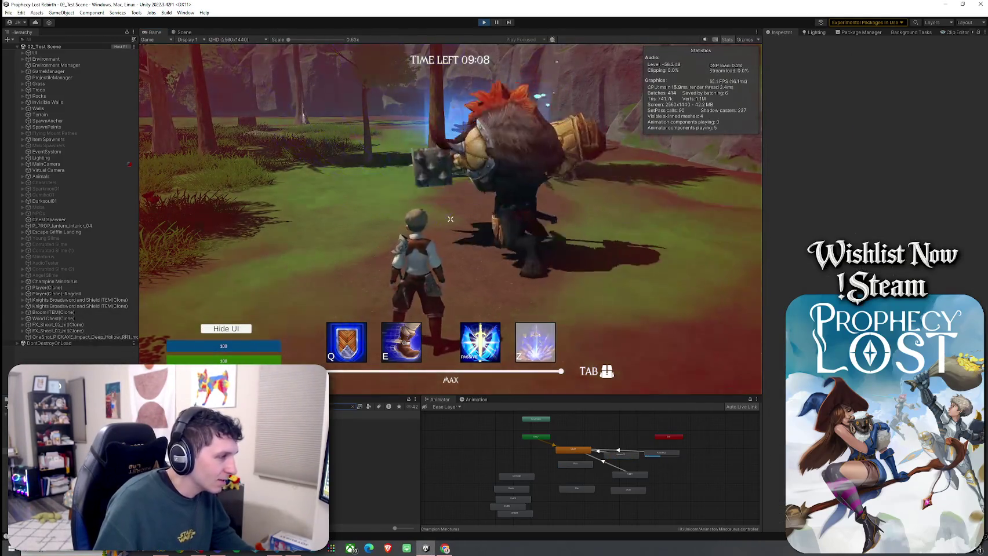
pyautogui.click(450, 219)
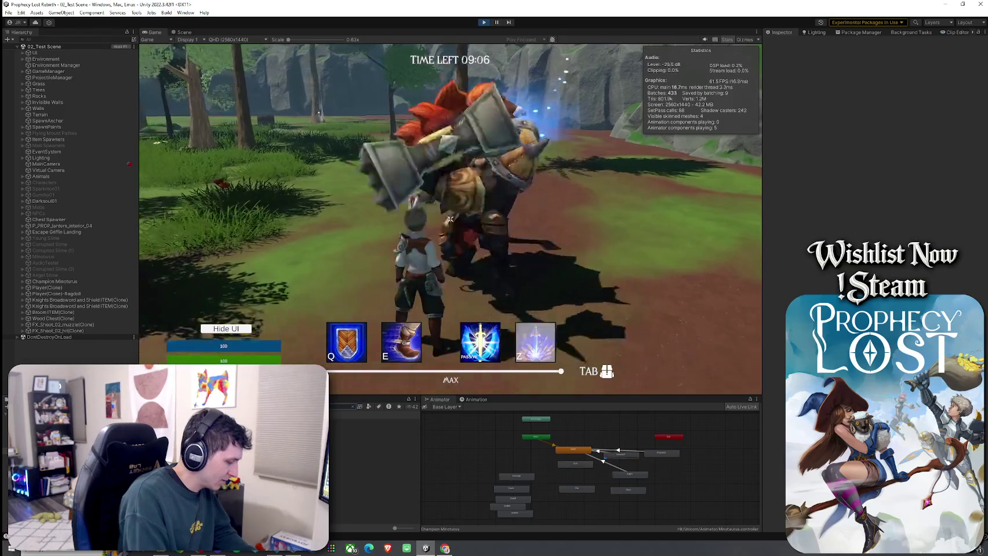
pyautogui.click(450, 219)
pyautogui.click(450, 219)
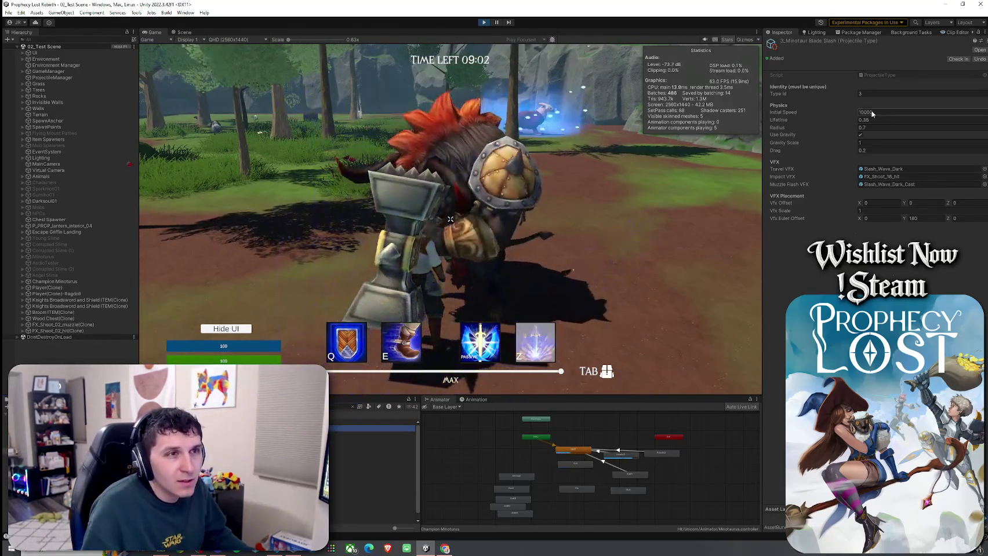
pyautogui.write('1')
# Step: Test-fire the blade slash in the running game with Initial Speed 50
pyautogui.click(650, 189)
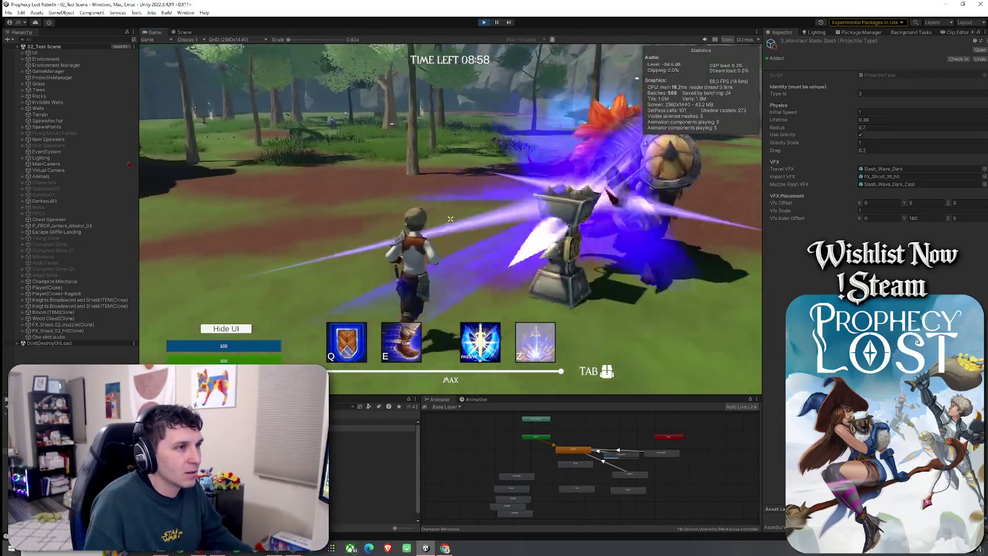
pyautogui.click(876, 113)
pyautogui.write('50')
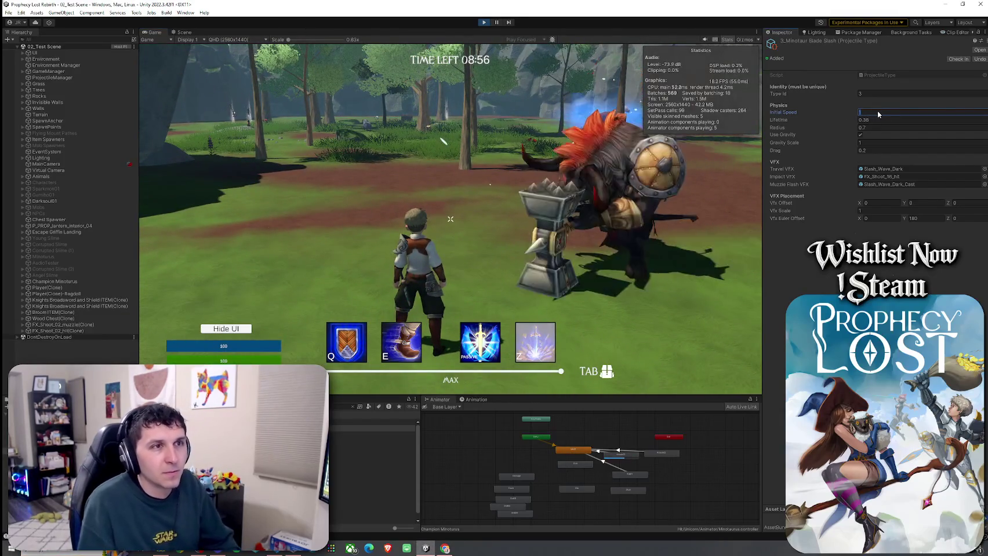
pyautogui.click(391, 180)
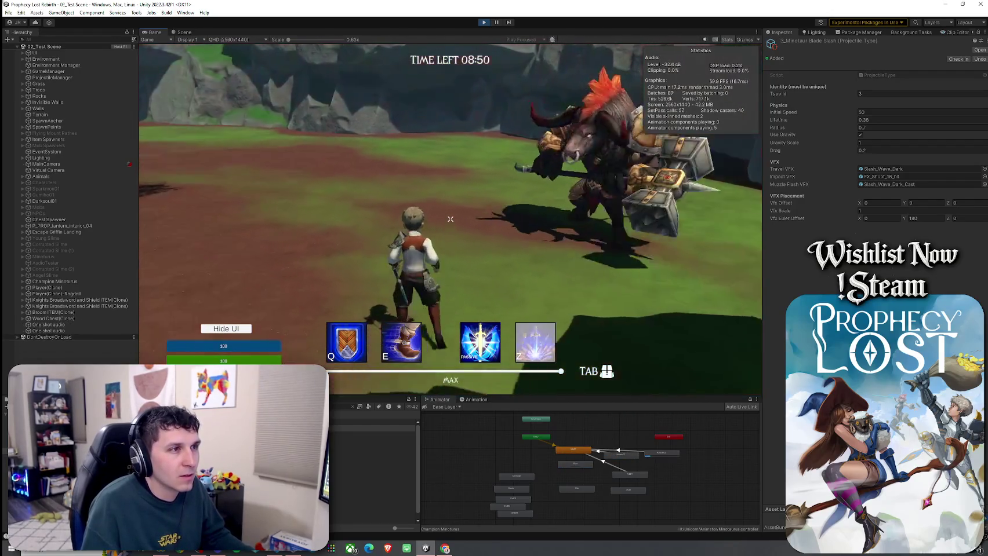
# Step: Lower Initial Speed to 20 and select the Champion Minotaurus to check its settings
pyautogui.press('super')
pyautogui.click(874, 112)
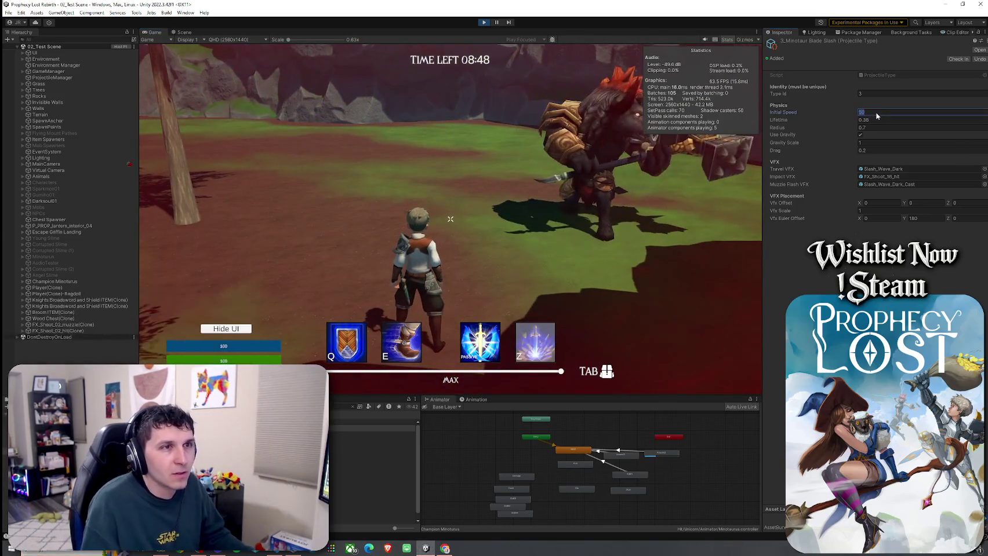
pyautogui.write('20')
pyautogui.press('Return')
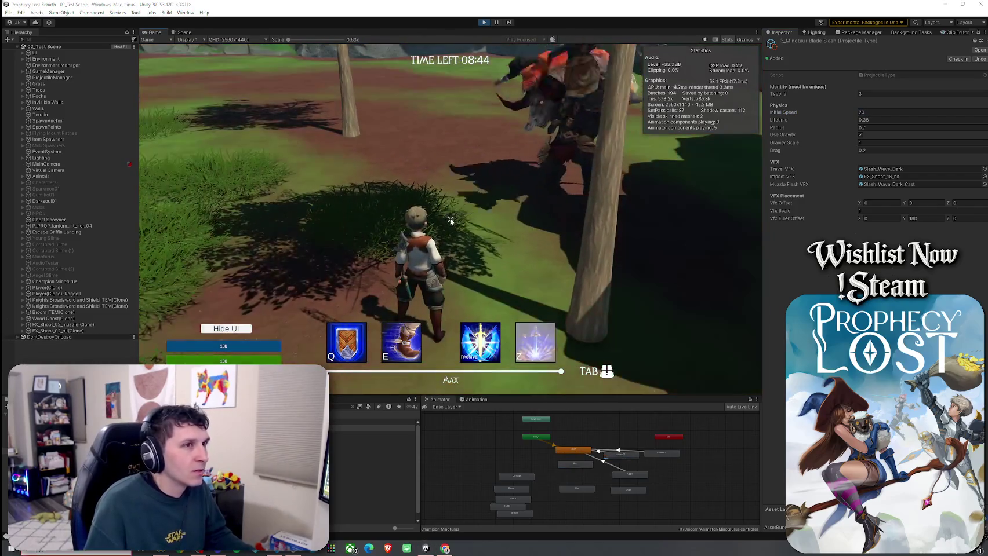
pyautogui.click(60, 269)
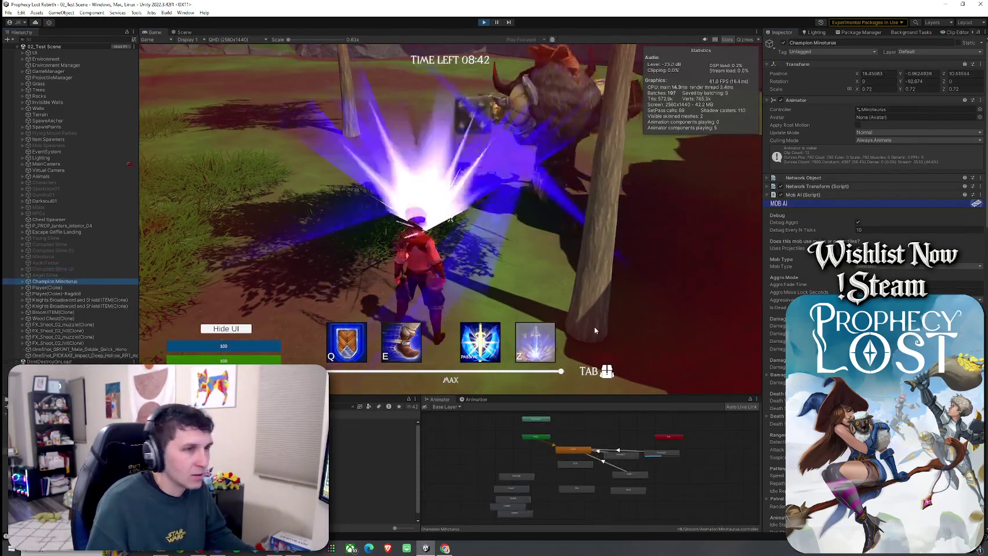
pyautogui.click(76, 282)
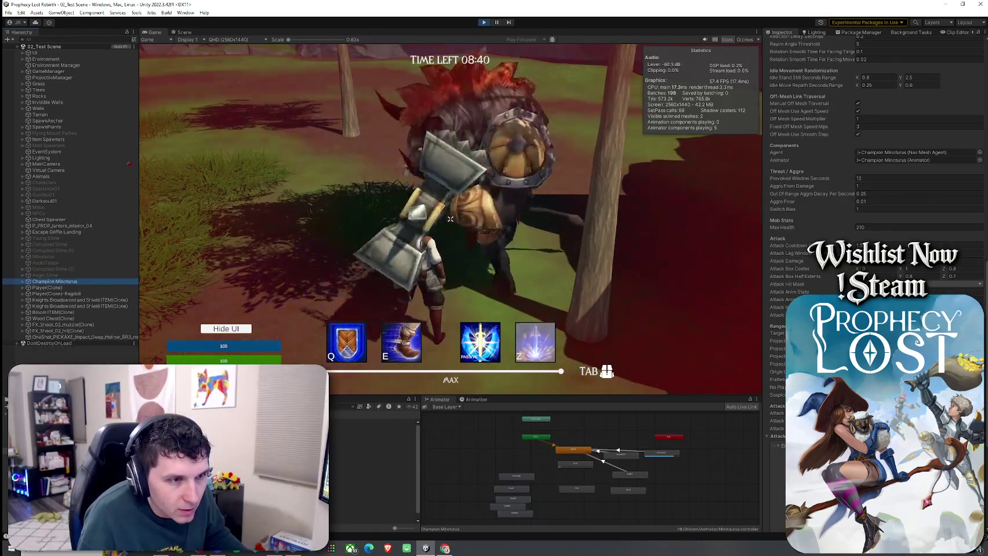
# Step: Try Initial Speed 1, turn off Use Gravity, set Lifetime 1, then enter speed 10
pyautogui.click(378, 330)
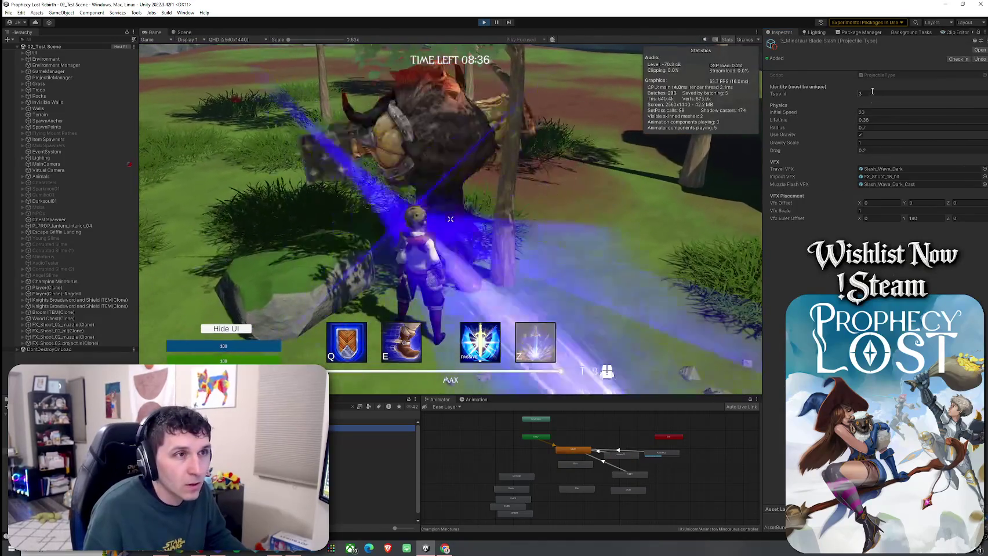
pyautogui.click(873, 113)
pyautogui.write('1')
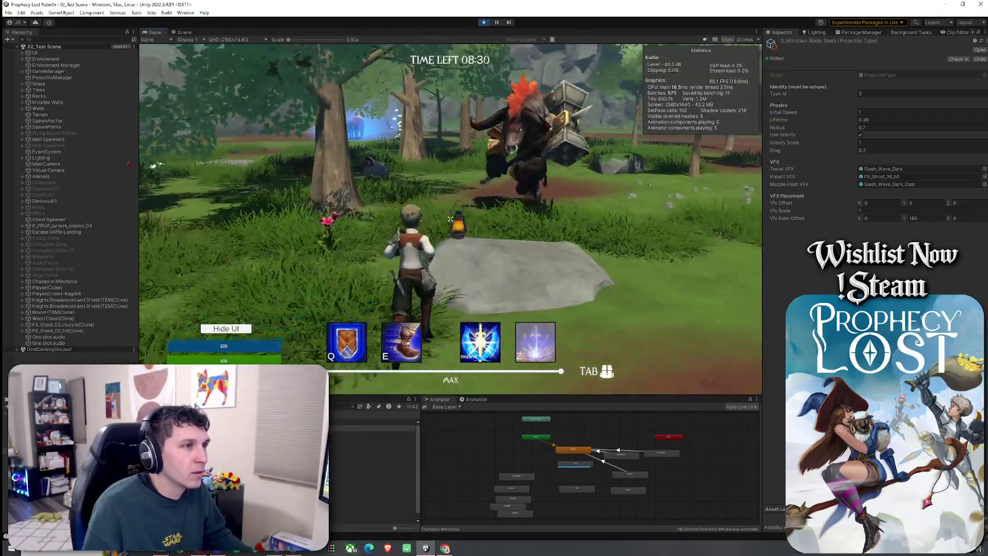
pyautogui.click(860, 134)
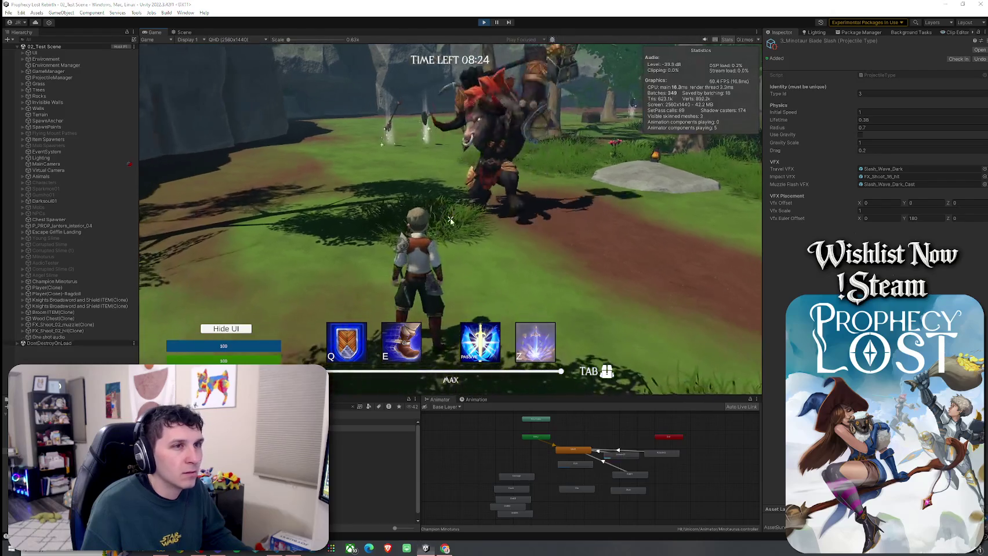
pyautogui.click(882, 121)
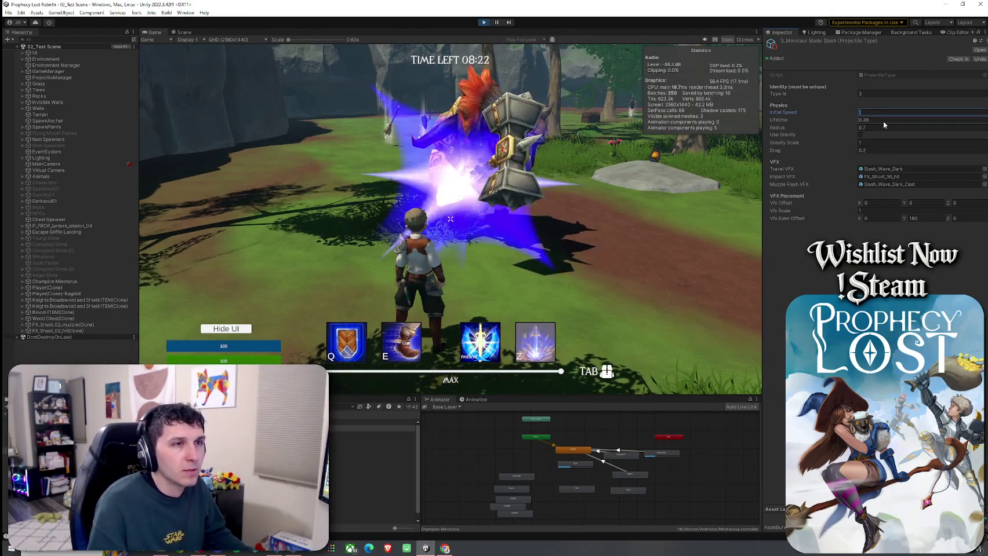
pyautogui.write('1')
pyautogui.press('Return')
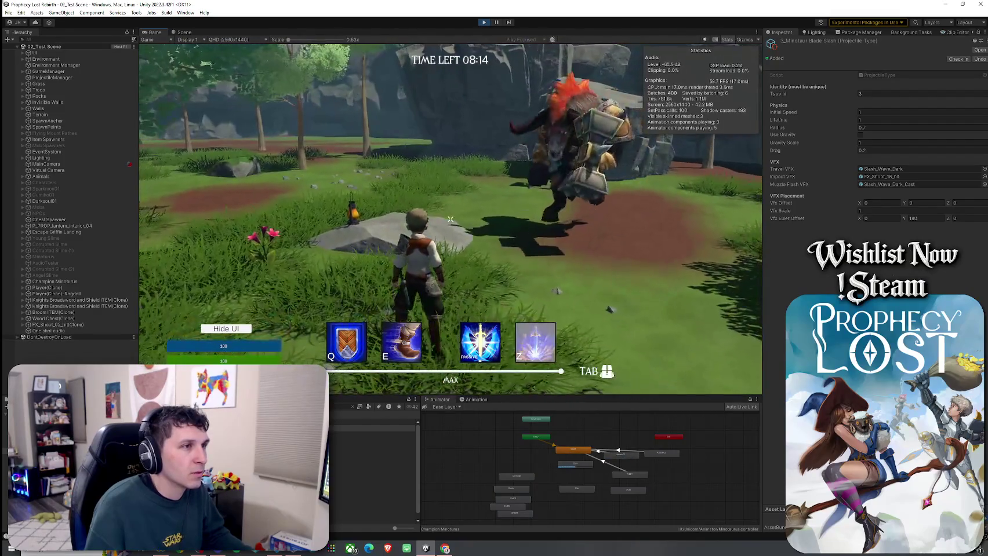
pyautogui.press('super')
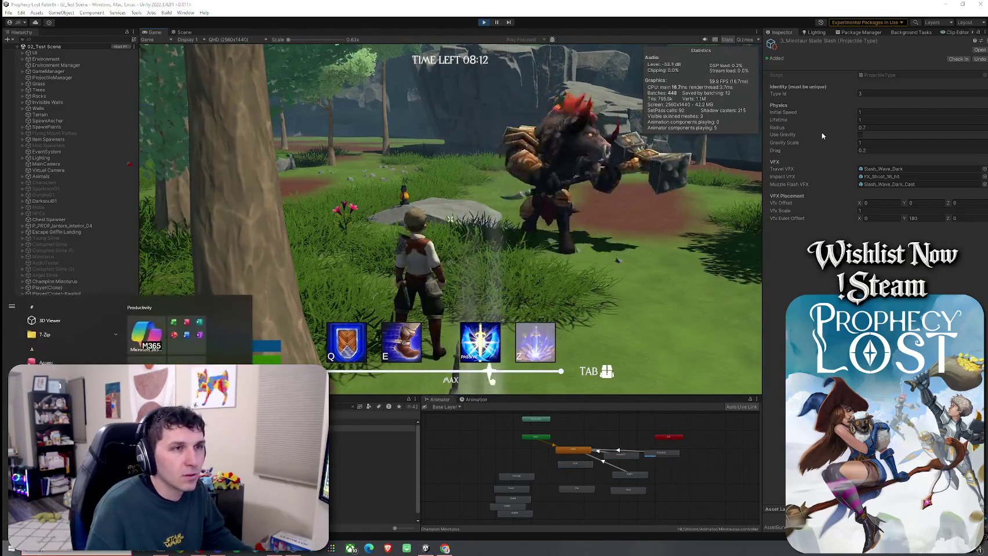
pyautogui.write('10')
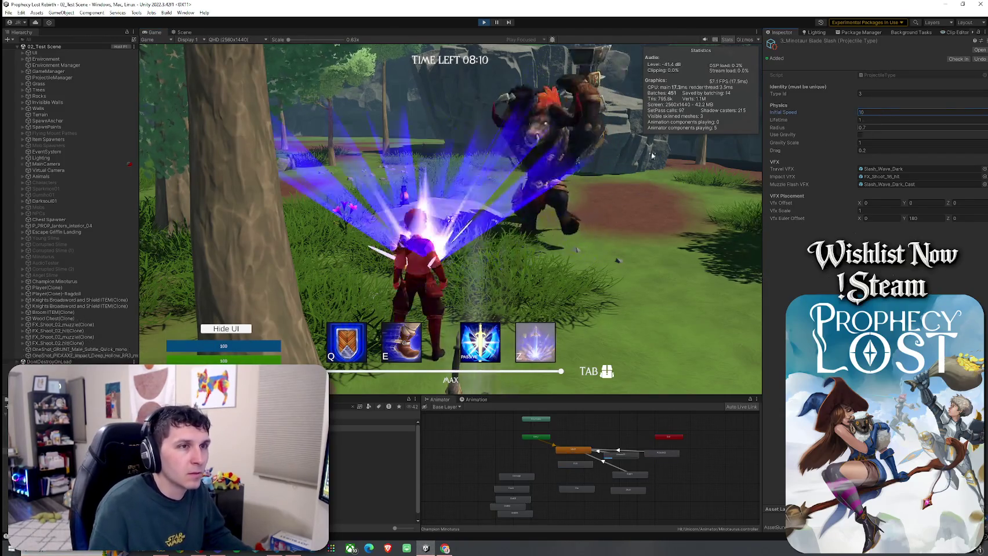
pyautogui.press('Return')
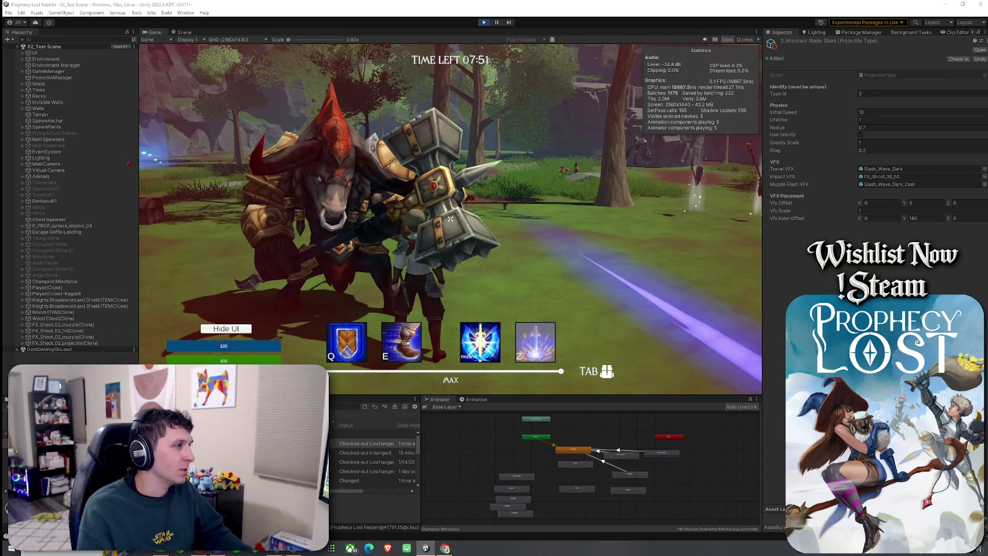
pyautogui.click(548, 289)
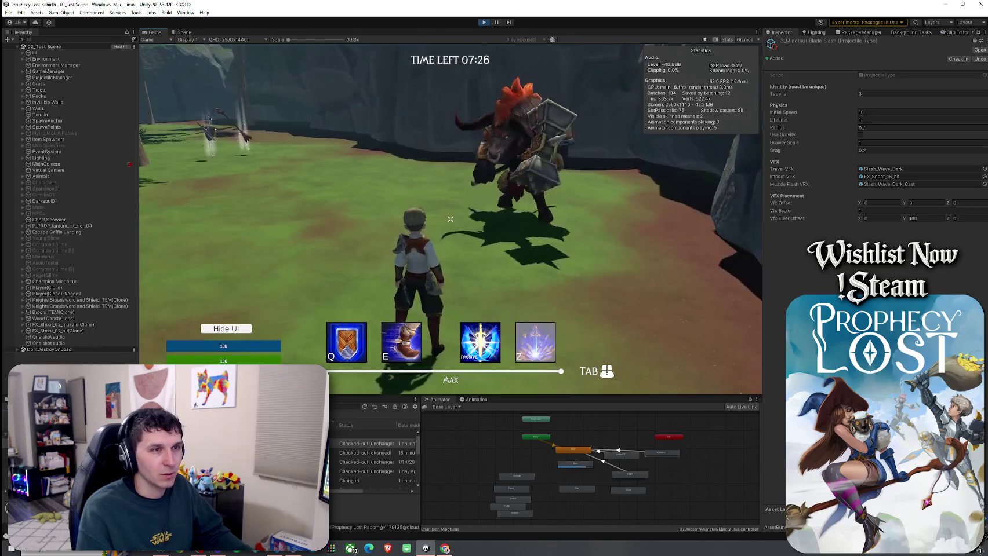
pyautogui.press('super')
pyautogui.click(901, 169)
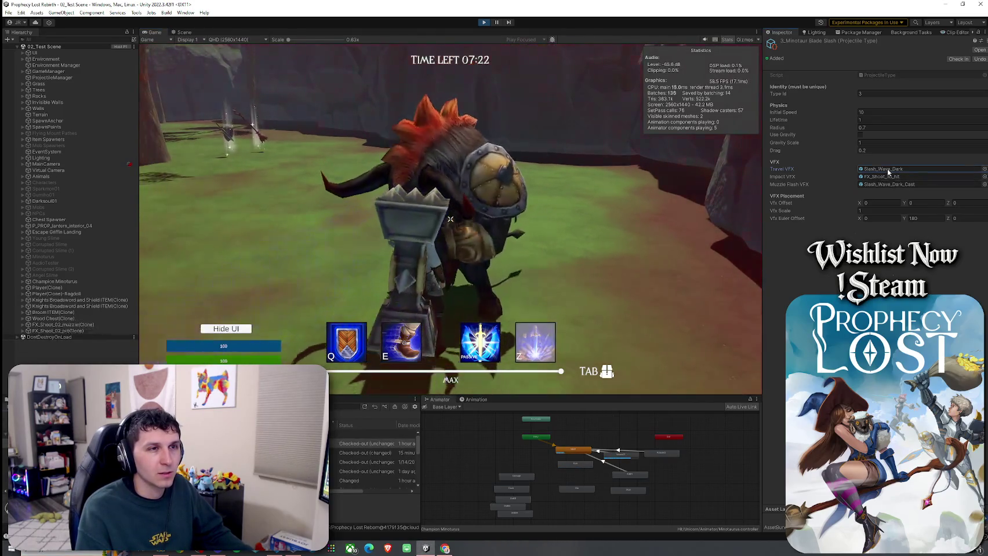
# Step: Open the Slash_Wave_Dark prefab and orbit around the slash effect in the Scene view
pyautogui.doubleClick(883, 169)
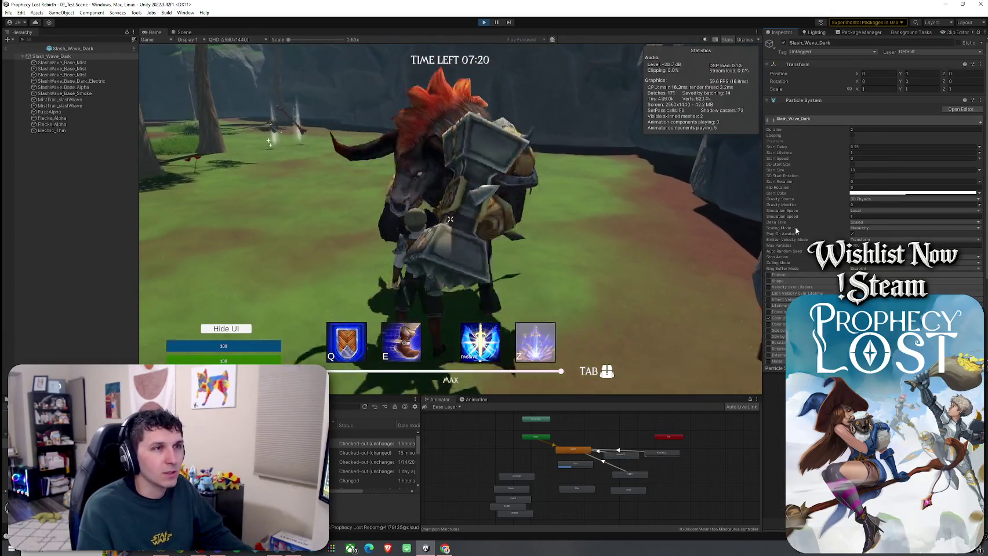
pyautogui.click(184, 32)
pyautogui.moveTo(491, 163)
pyautogui.mouseDown()
pyautogui.moveTo(549, 203)
pyautogui.moveTo(435, 196)
pyautogui.mouseUp()
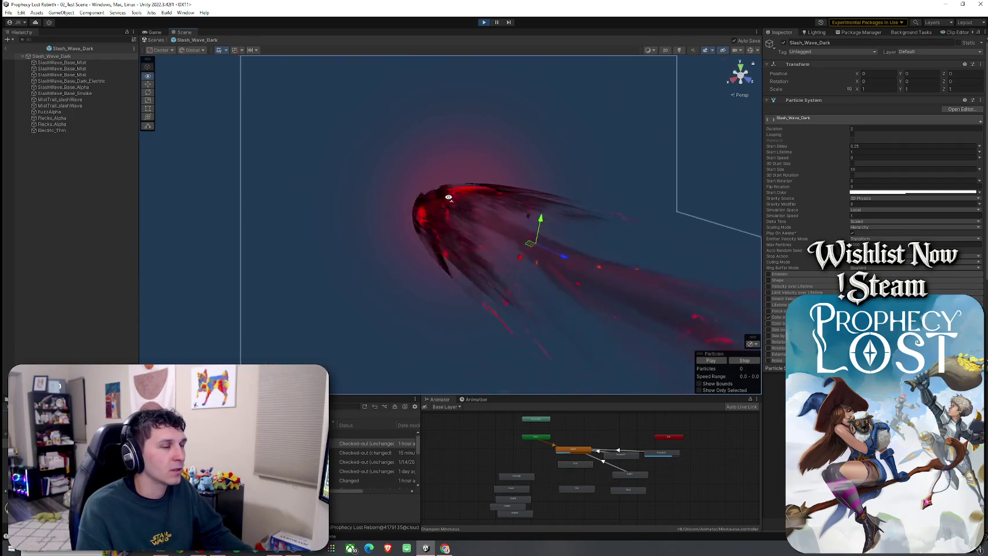
# Step: Back in the game, fire five slash attacks to test the effect
pyautogui.click(147, 32)
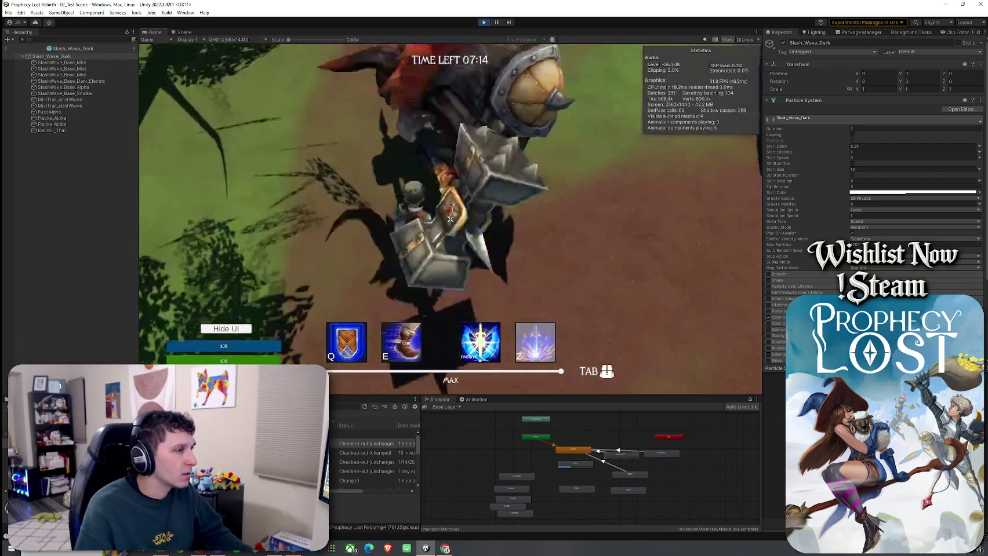
pyautogui.click(450, 219)
pyautogui.click(450, 219)
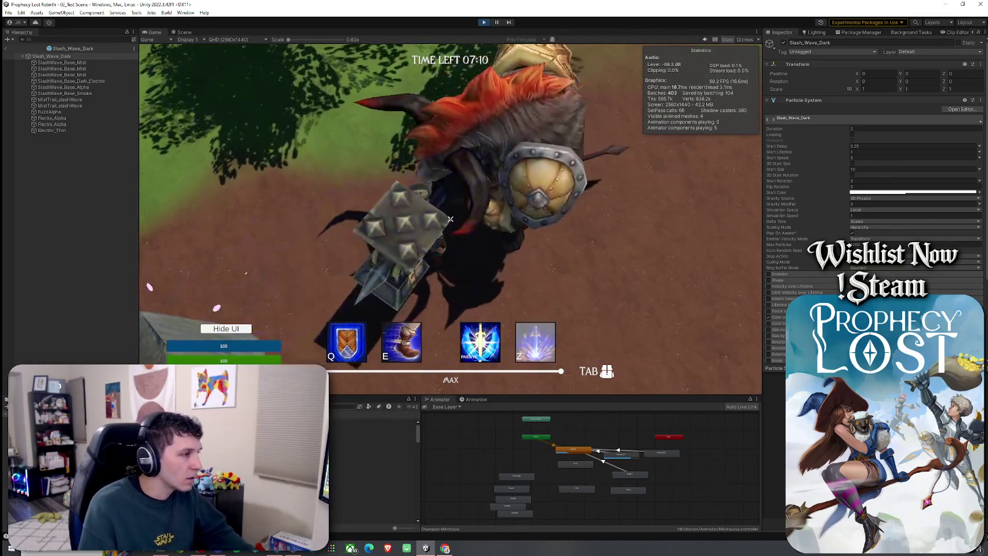
pyautogui.click(450, 219)
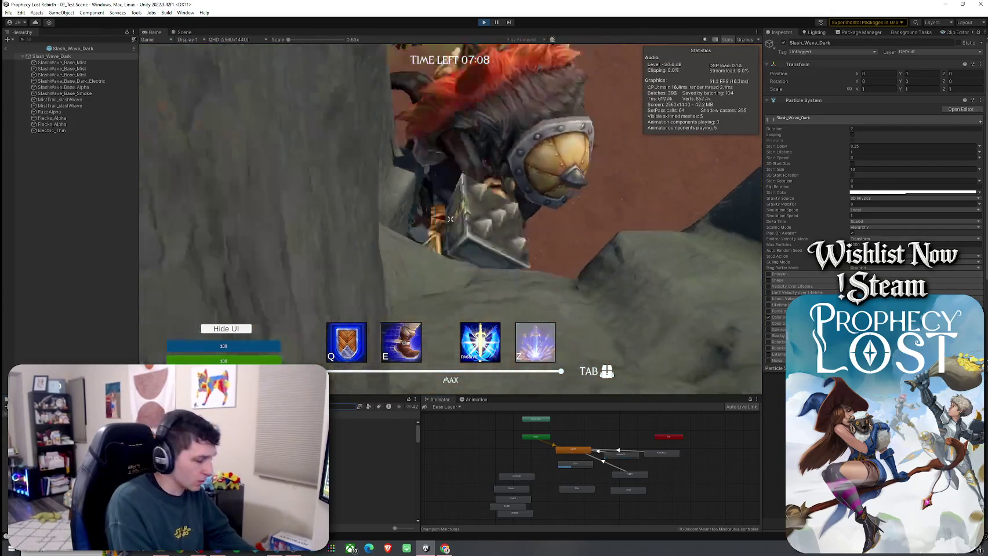
pyautogui.click(451, 219)
pyautogui.click(450, 219)
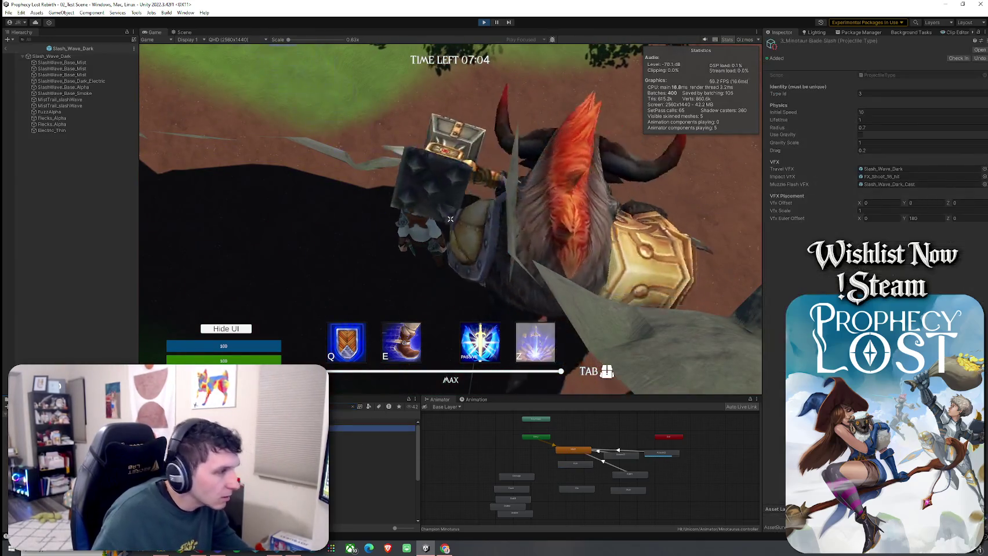
# Step: Leave the effect prefab, copy the Champion Minotaurus's Mob AI component values, and stop Play mode
pyautogui.click(889, 184)
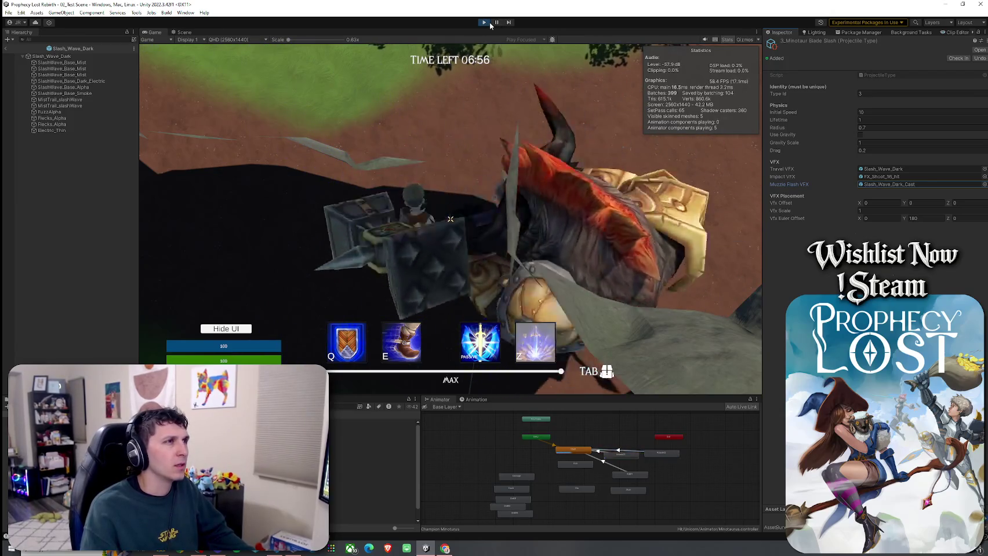
pyautogui.click(6, 49)
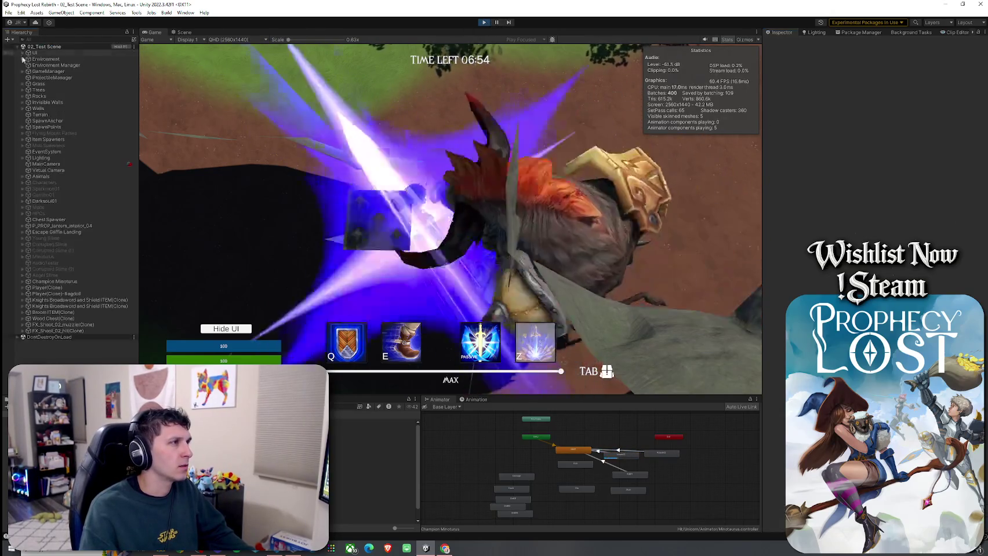
pyautogui.click(65, 275)
pyautogui.click(68, 281)
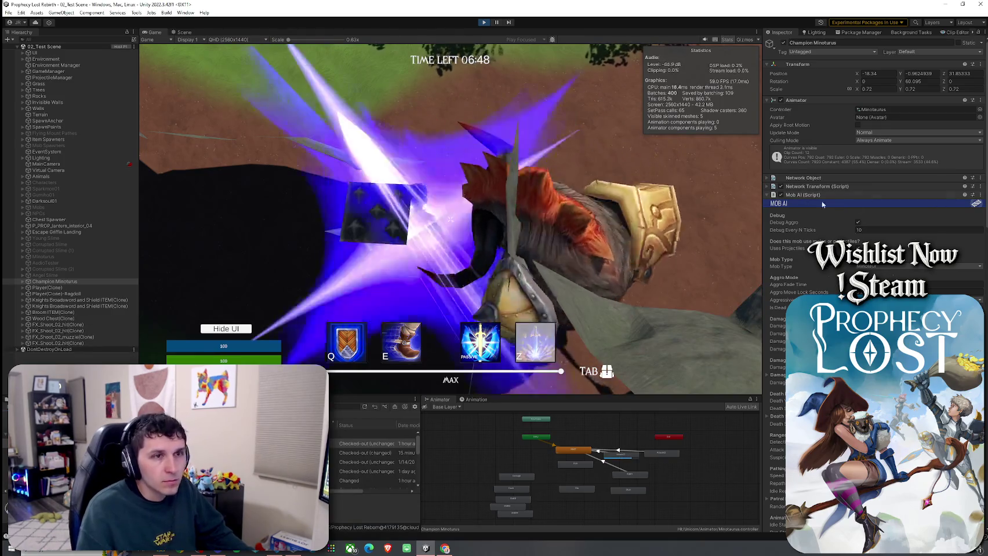
pyautogui.click(980, 195)
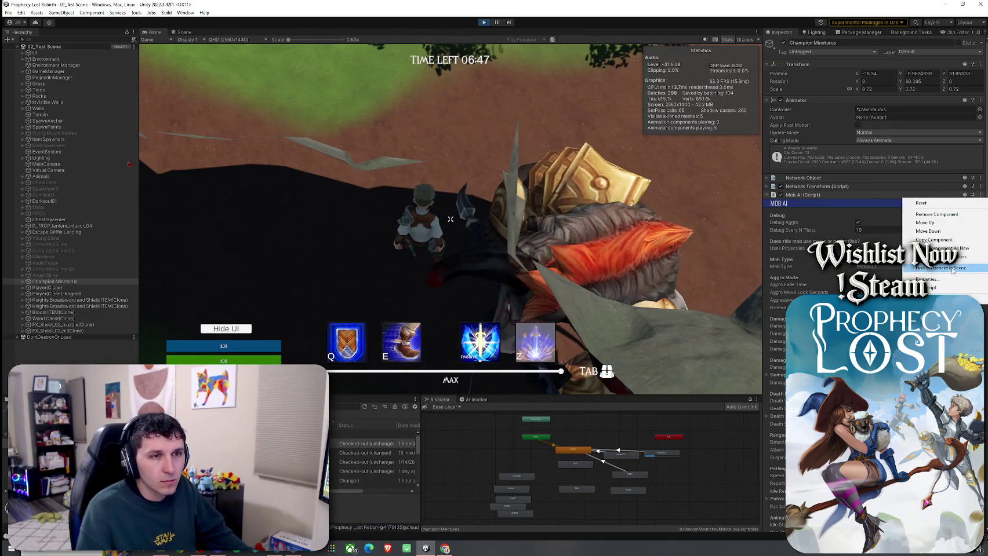
pyautogui.click(933, 239)
pyautogui.click(483, 22)
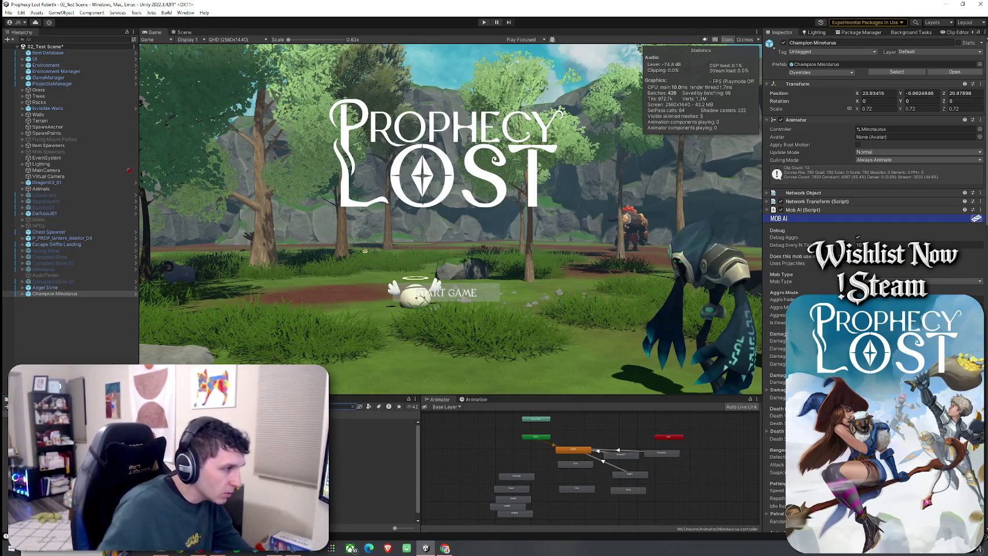
# Step: Open the Champion Minotaurus prefab and look over its Mob AI component in the Inspector
pyautogui.click(278, 446)
pyautogui.doubleClick(278, 447)
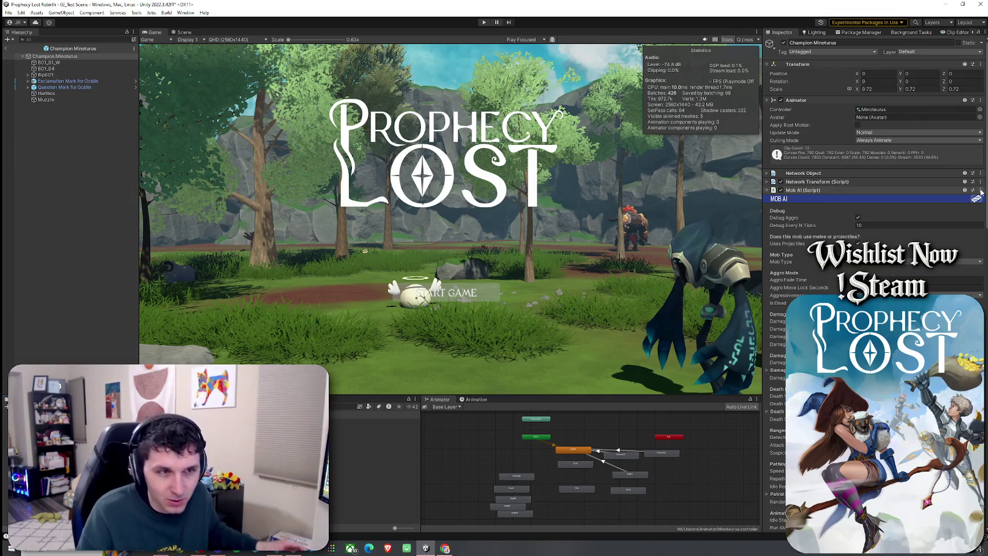
pyautogui.click(980, 191)
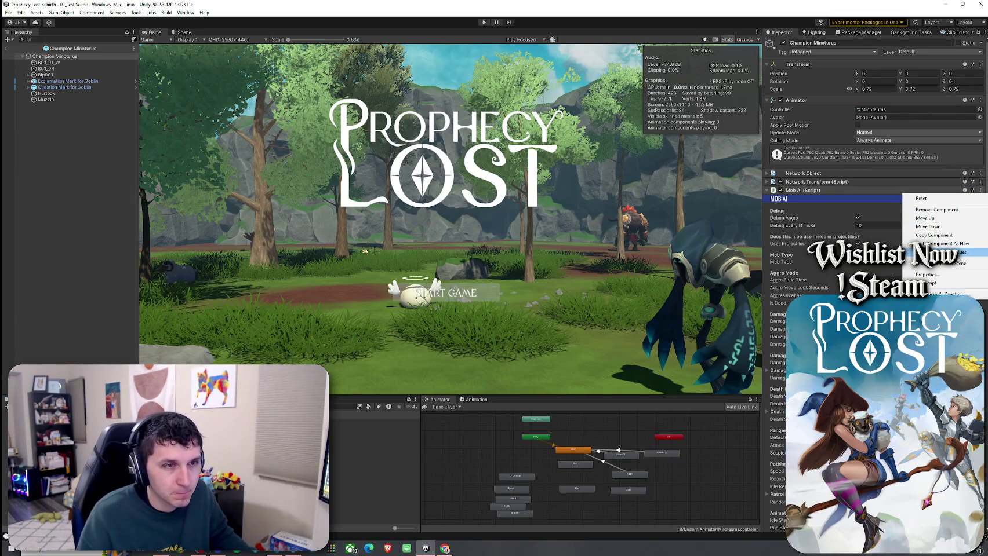
pyautogui.click(813, 289)
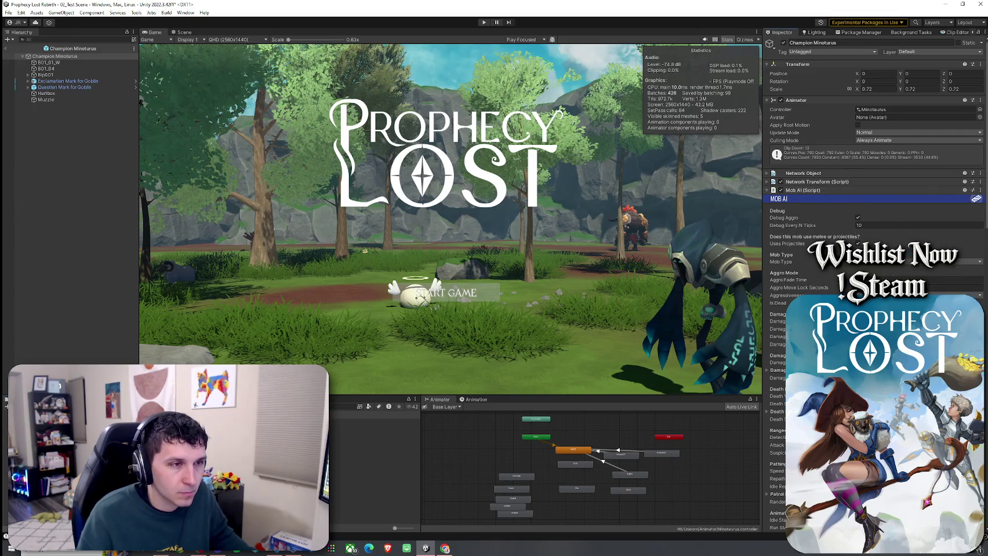
pyautogui.scroll(-10, 813, 289)
pyautogui.scroll(-10, 814, 288)
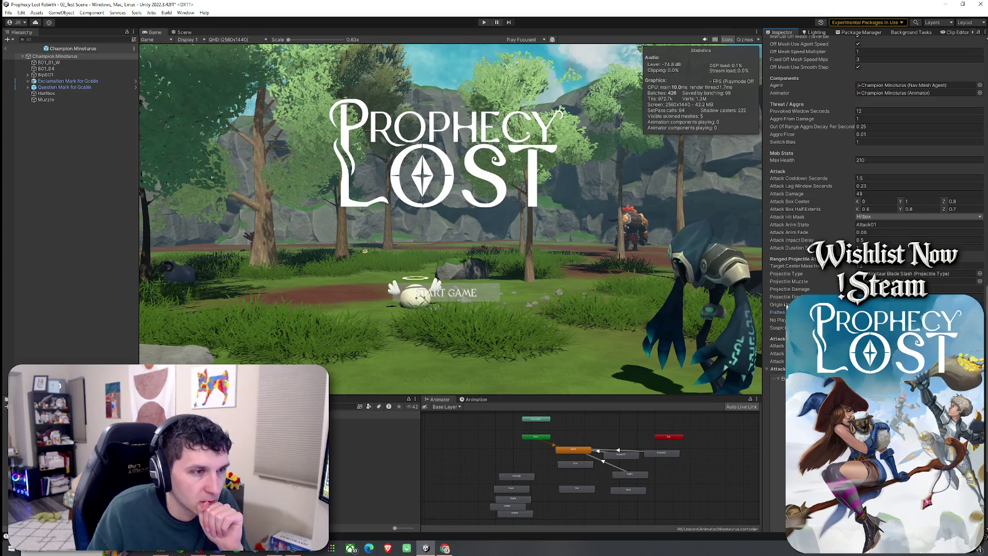
# Step: Drag the Muzzle's Z gizmo back toward the head, to about Z 1.186
pyautogui.click(186, 32)
pyautogui.click(75, 100)
pyautogui.moveTo(378, 271)
pyautogui.mouseDown()
pyautogui.moveTo(464, 250)
pyautogui.moveTo(441, 251)
pyautogui.mouseUp()
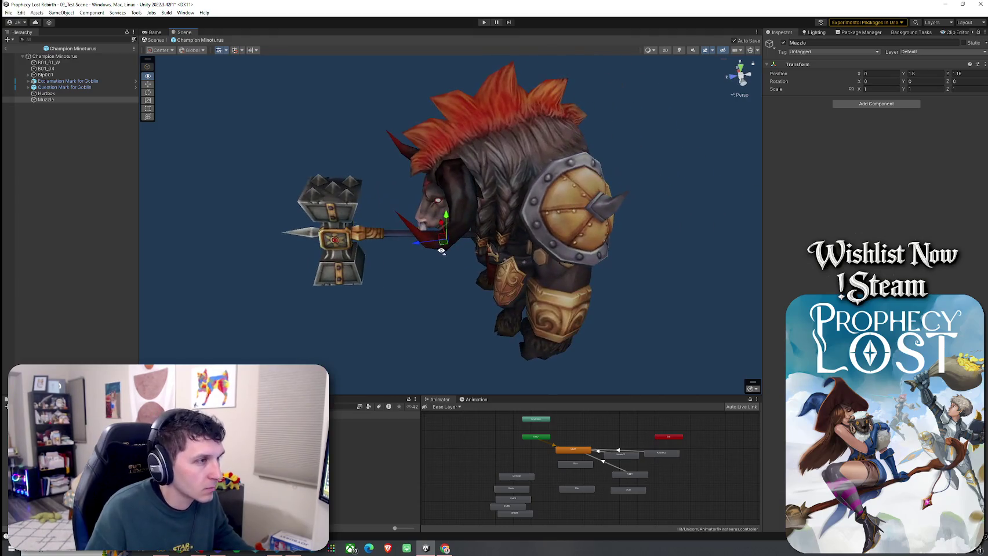
# Step: Turn on Gizmos and enable Edit Collider on the Minotaur's Capsule Collider for reference
pyautogui.click(81, 57)
pyautogui.click(750, 50)
pyautogui.moveTo(591, 165); pyautogui.dragTo(605, 177)
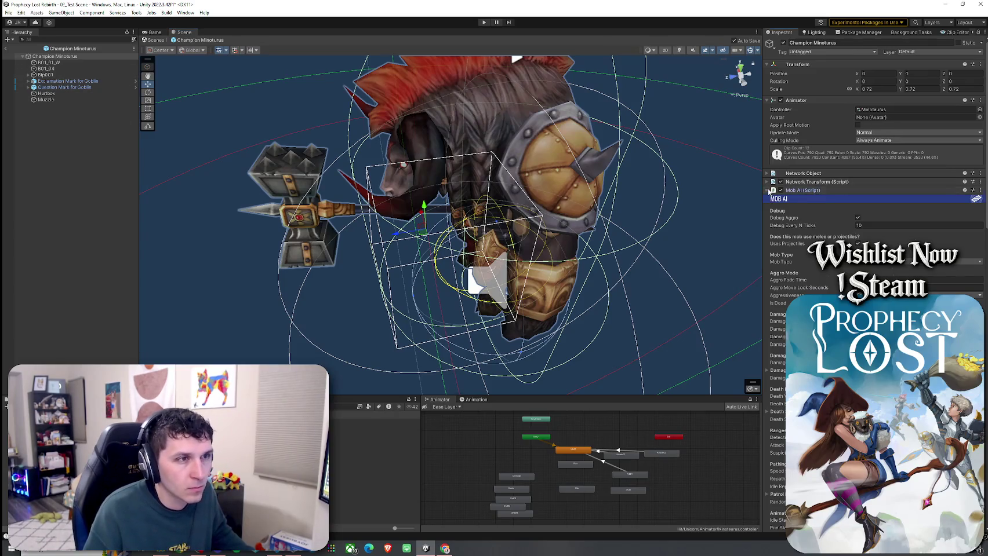
pyautogui.click(768, 190)
pyautogui.click(800, 216)
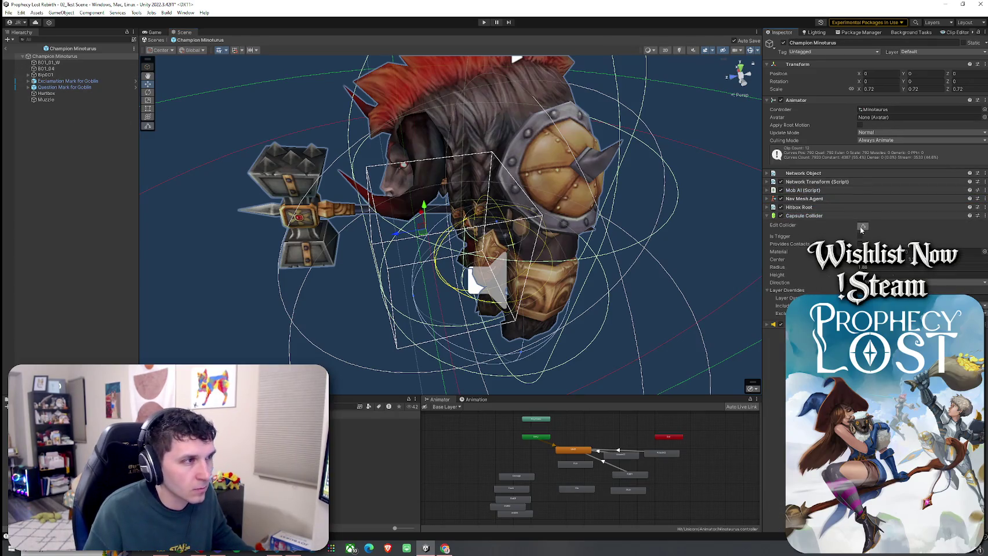
pyautogui.click(861, 230)
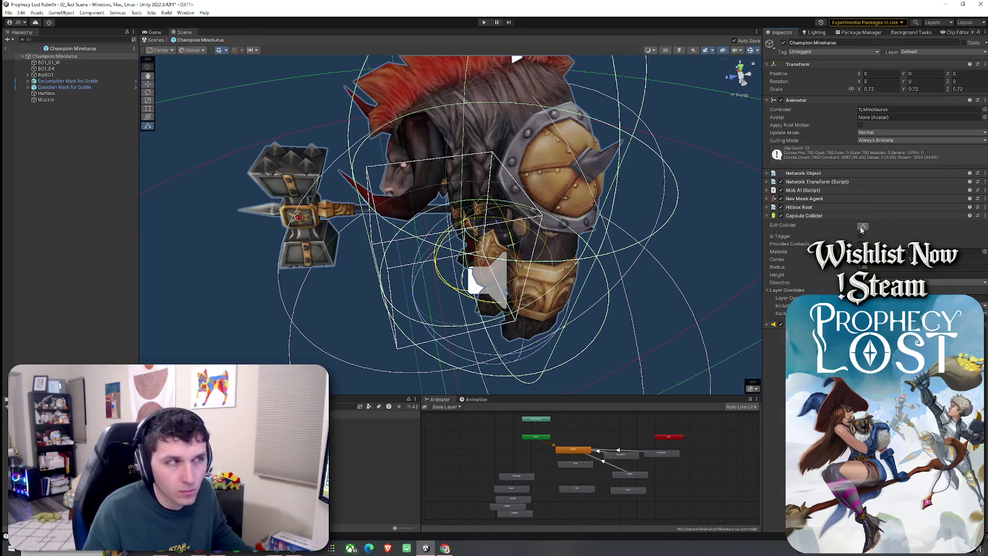
pyautogui.moveTo(324, 162); pyautogui.dragTo(273, 157)
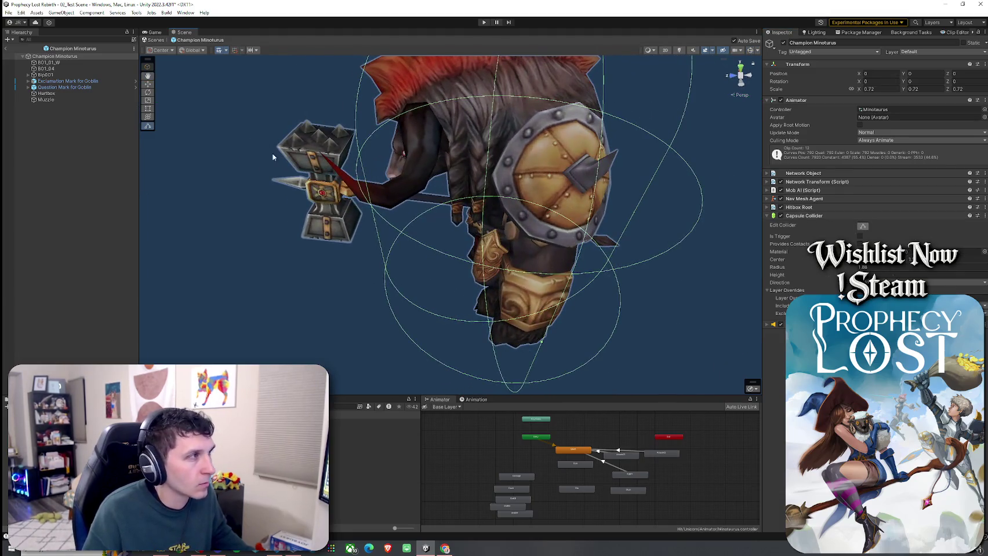
# Step: Adjust the Muzzle's Z against the collider bounds, trying 1.457 and 2.197 before settling near 1.96
pyautogui.click(47, 100)
pyautogui.moveTo(402, 205)
pyautogui.mouseDown()
pyautogui.moveTo(372, 208)
pyautogui.moveTo(439, 218)
pyautogui.moveTo(346, 223)
pyautogui.mouseUp()
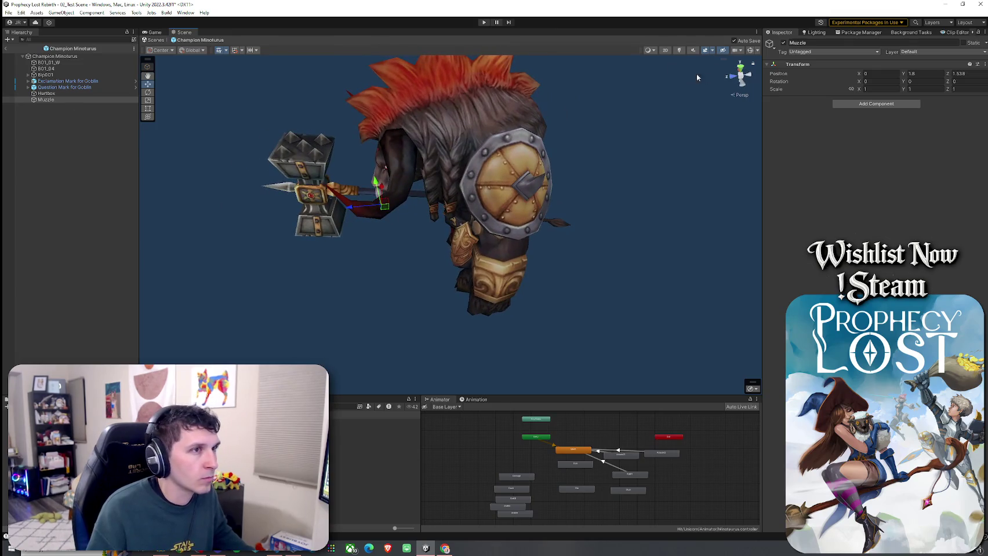
pyautogui.click(734, 78)
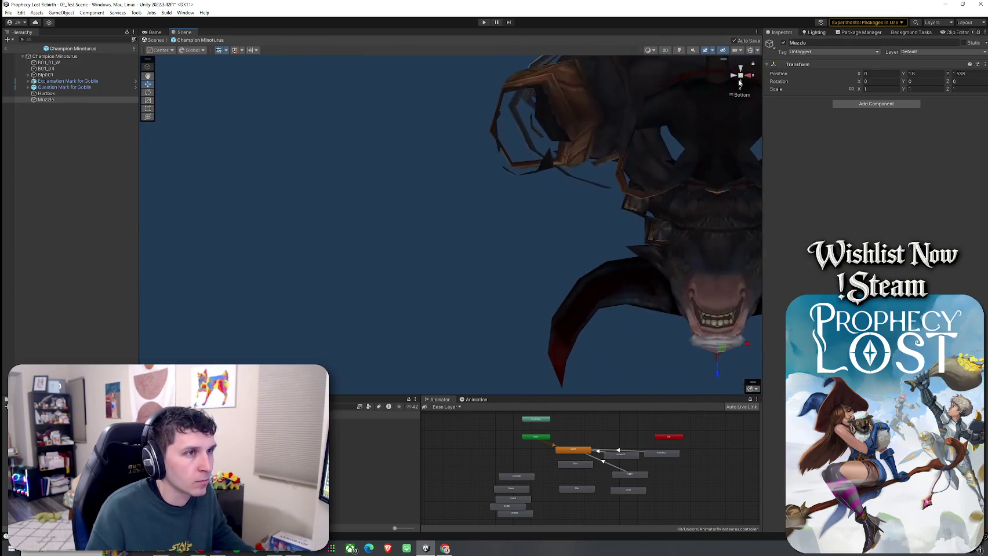
pyautogui.scroll(-6, 526, 245)
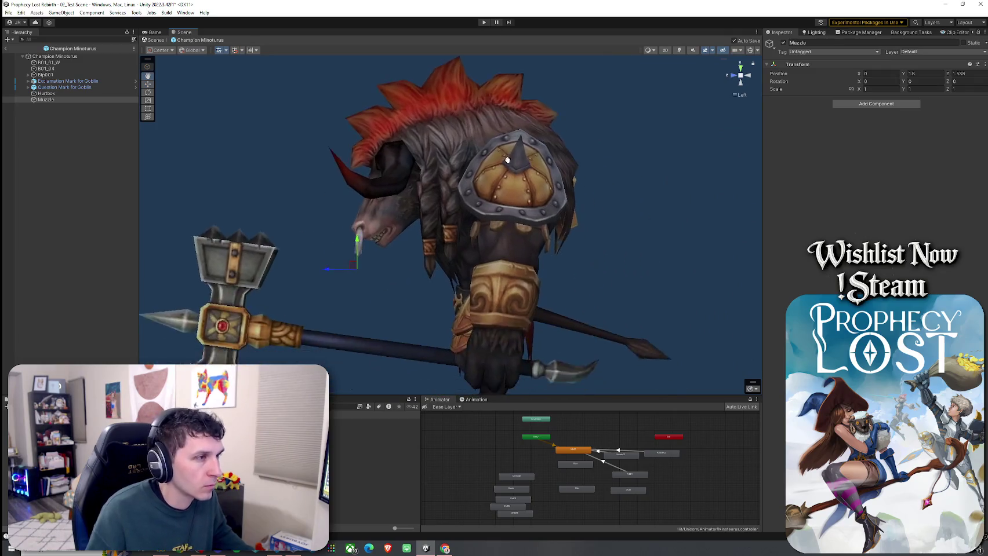
pyautogui.click(55, 56)
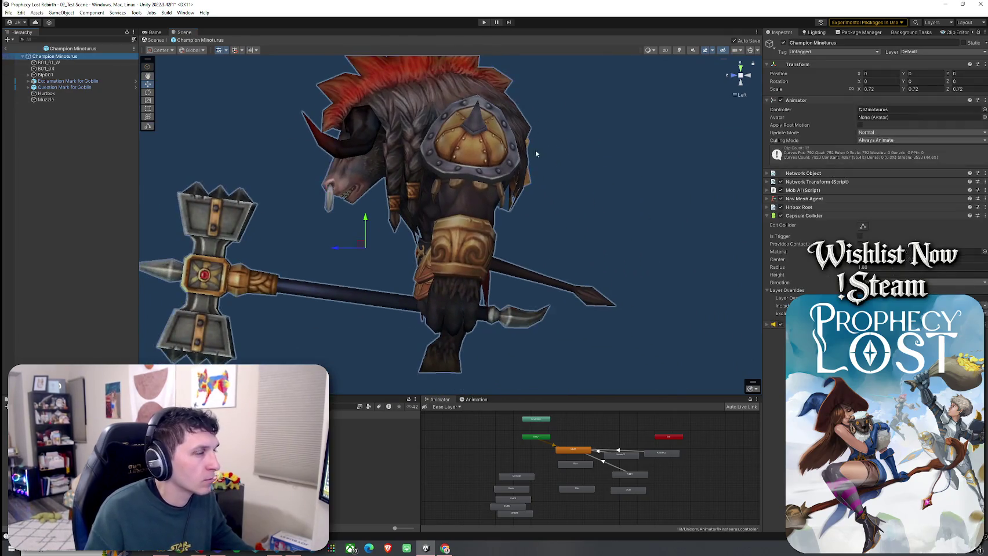
pyautogui.click(863, 226)
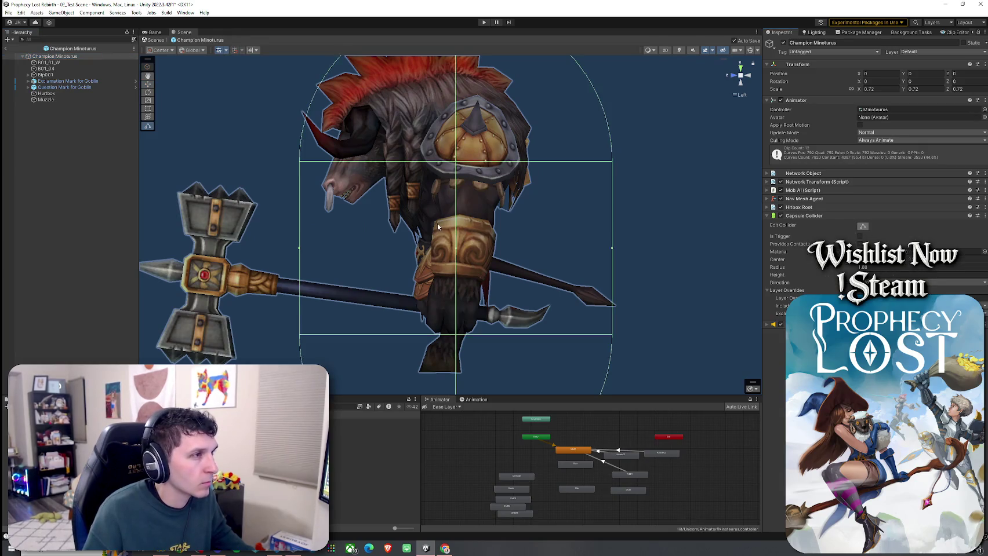
pyautogui.click(62, 100)
pyautogui.moveTo(301, 226); pyautogui.dragTo(246, 226)
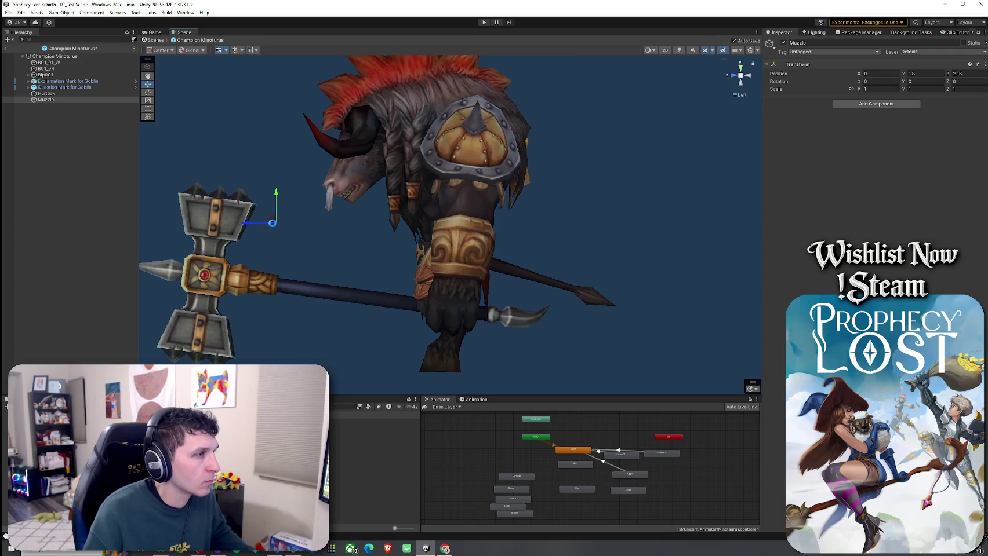
pyautogui.click(55, 56)
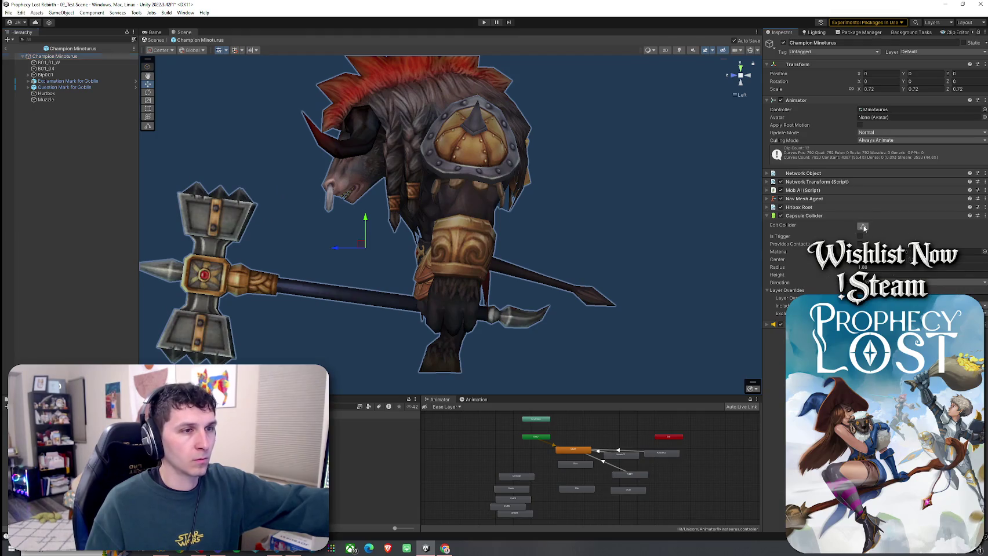
pyautogui.click(863, 227)
pyautogui.click(64, 100)
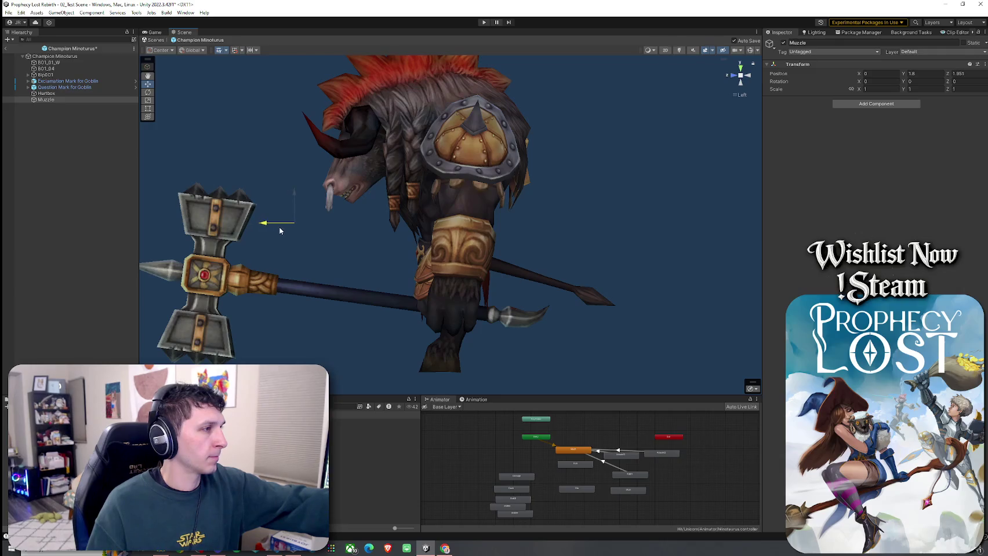
pyautogui.moveTo(280, 231); pyautogui.dragTo(276, 227)
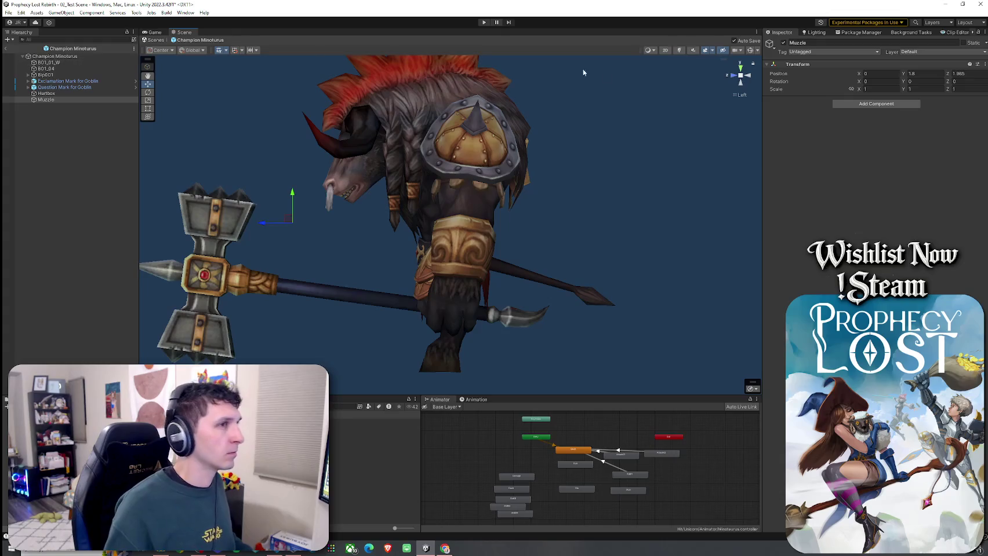
# Step: Exit the Minotaur prefab back to the 02_Test Scene and save the changes
pyautogui.click(5, 48)
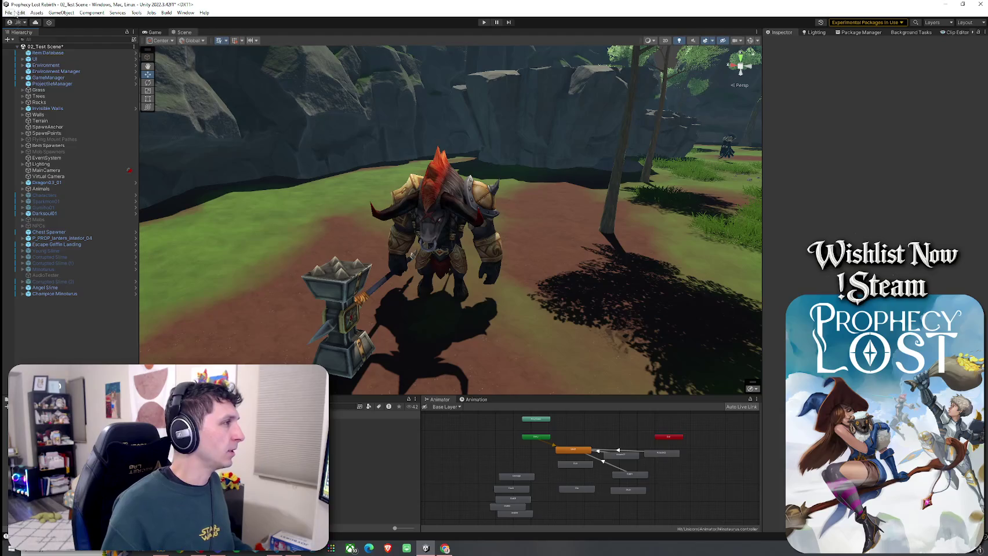
pyautogui.click(9, 12)
pyautogui.click(26, 37)
pyautogui.click(52, 84)
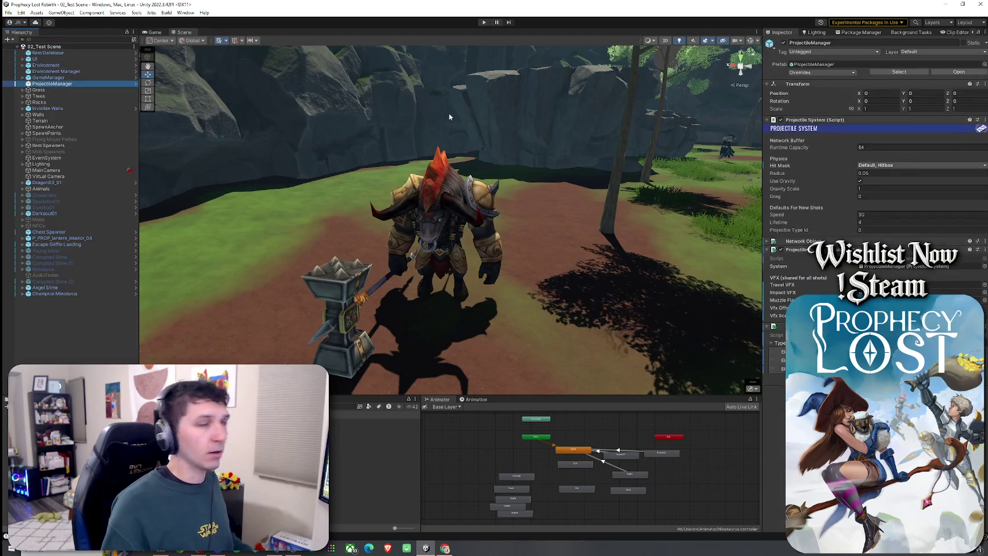
# Step: Add a fourth ProjectileManager entry set to Minotaur Blade, save the scene, and start Play mode
pyautogui.click(967, 387)
pyautogui.click(984, 377)
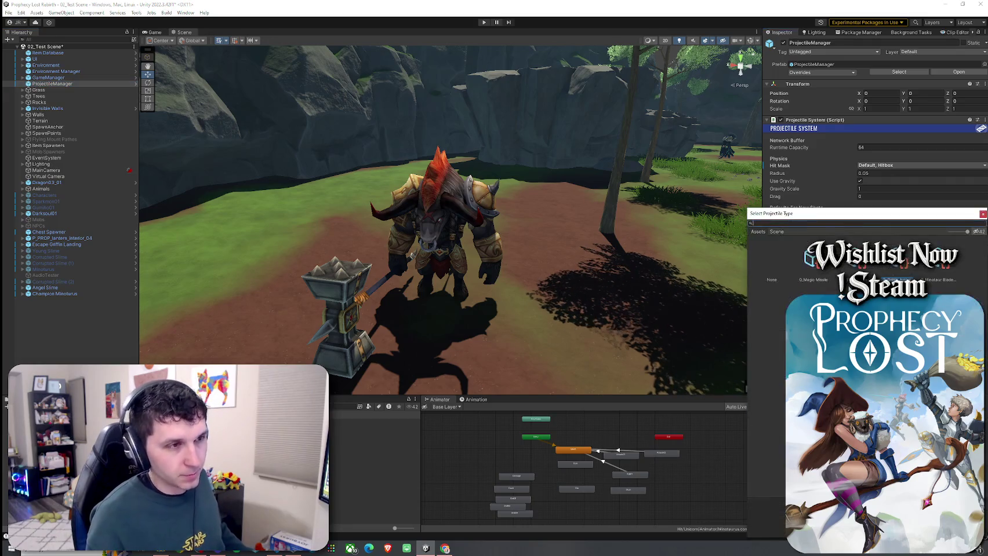
pyautogui.doubleClick(939, 287)
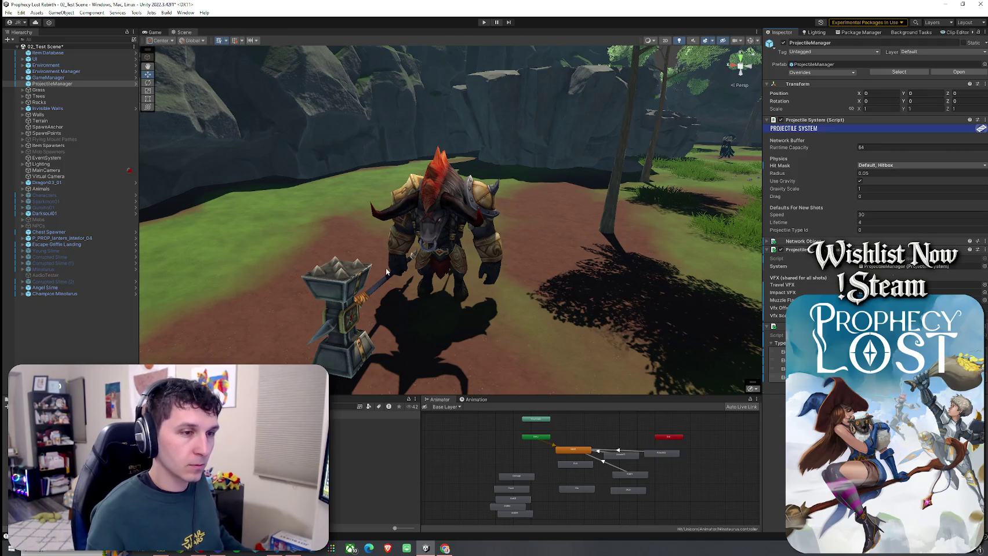
pyautogui.click(11, 12)
pyautogui.click(26, 41)
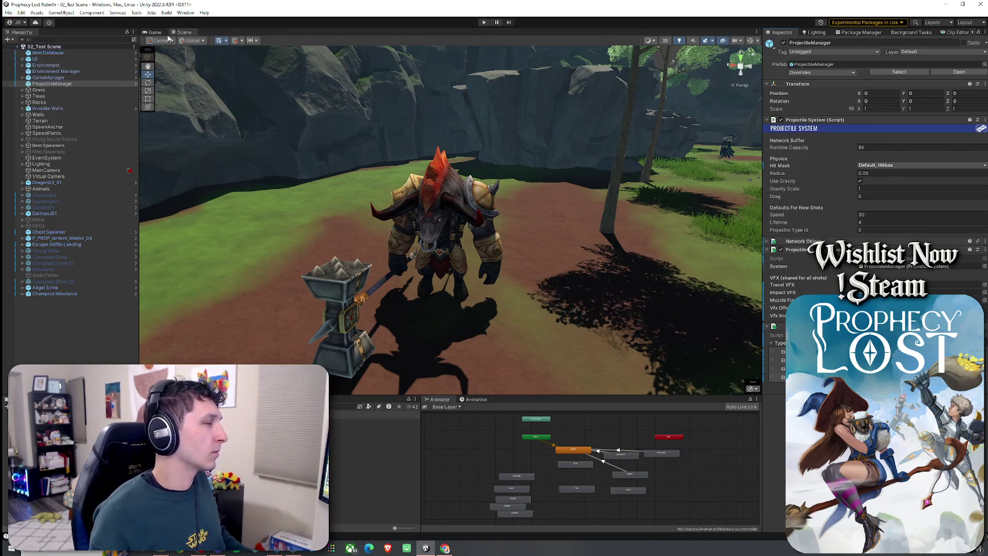
pyautogui.click(484, 22)
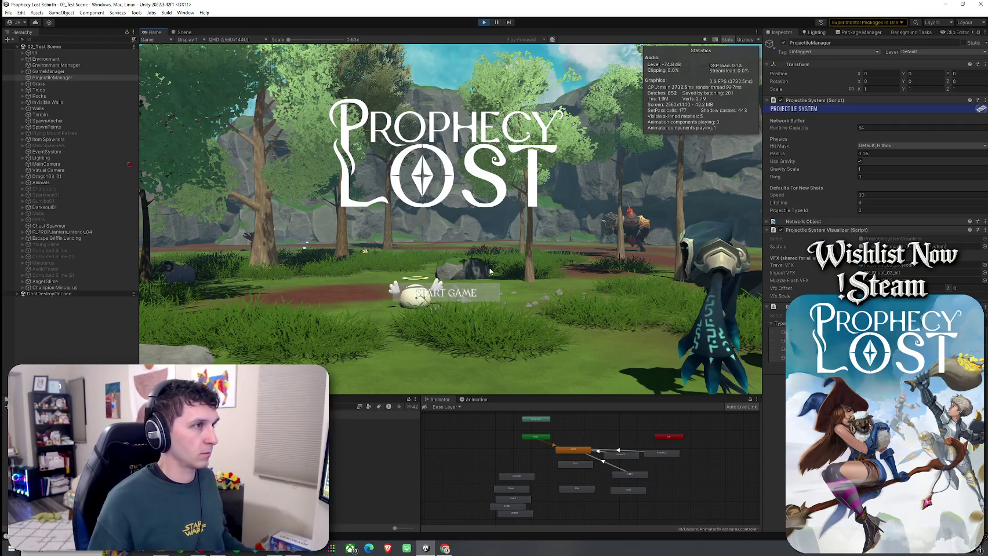
# Step: Start the game session, run up to the Minotaur, and attack it to provoke blade slashes
pyautogui.click(463, 298)
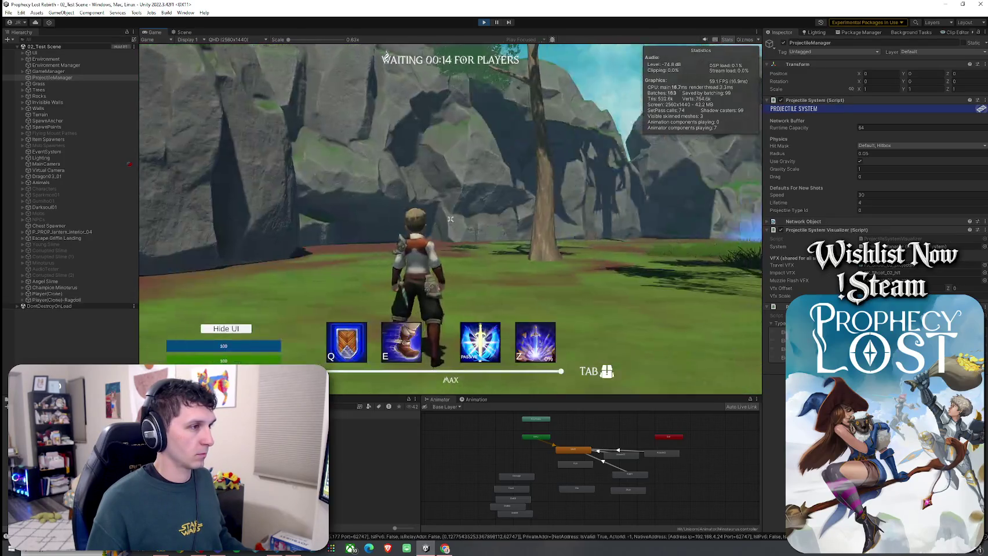
pyautogui.press('w')
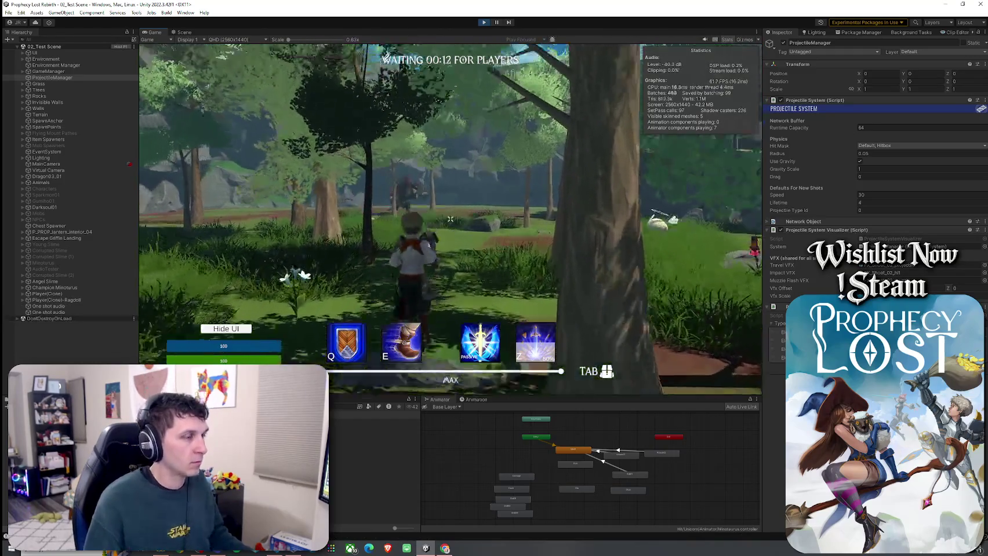
pyautogui.press('w')
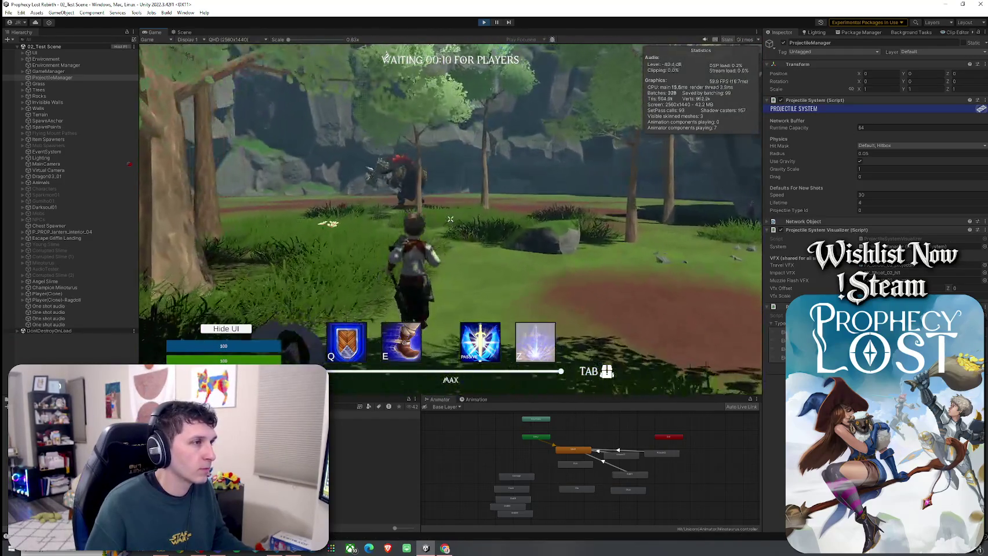
pyautogui.press('w')
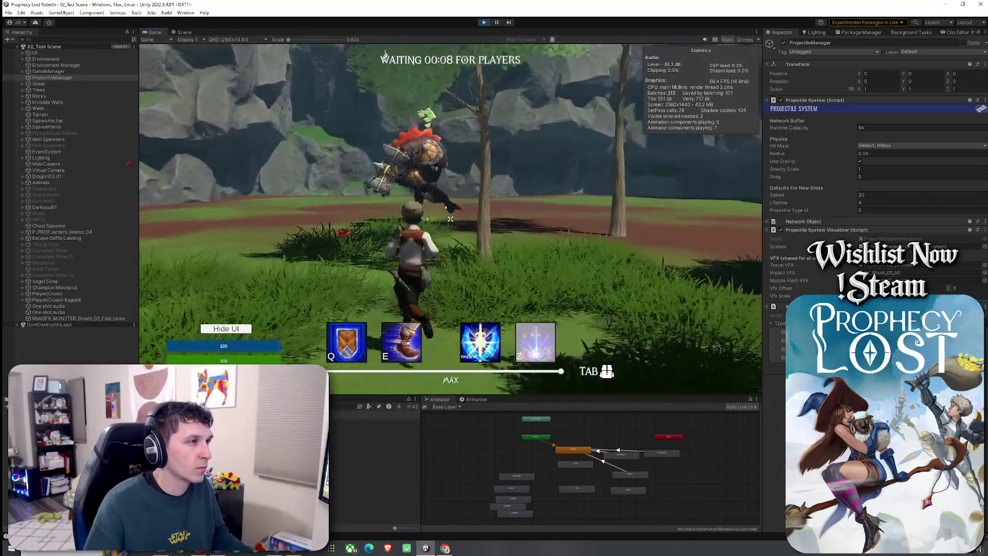
pyautogui.click(449, 220)
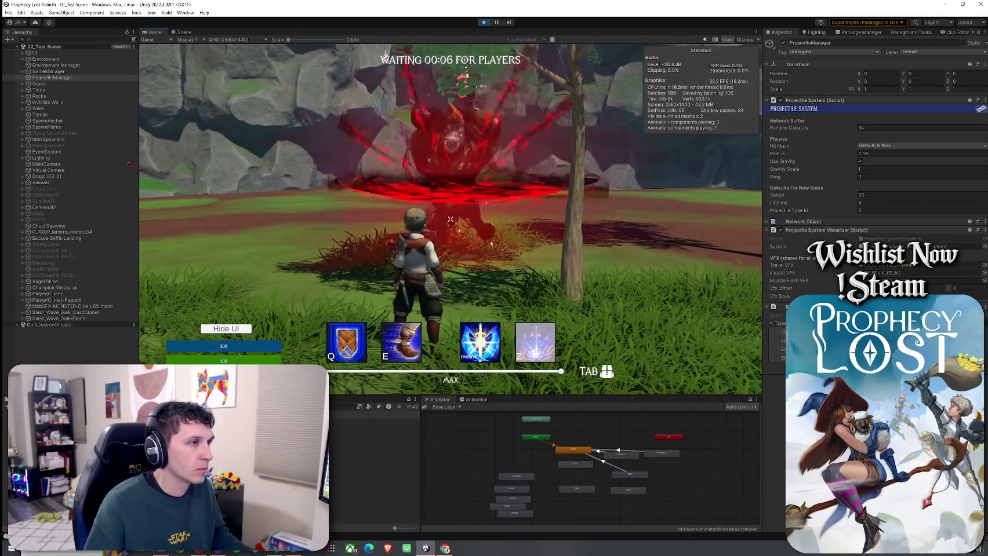
pyautogui.click(450, 220)
pyautogui.press('w')
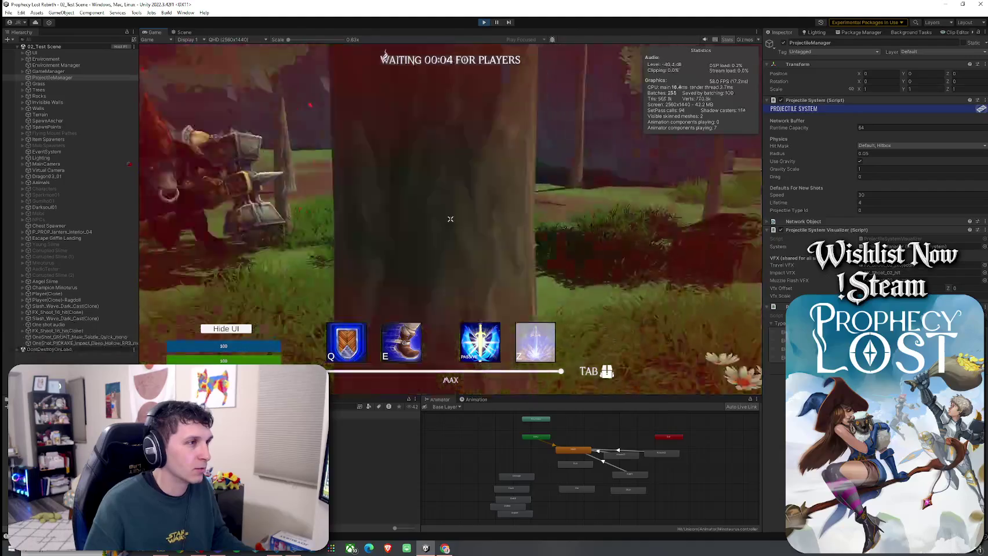
pyautogui.press('w')
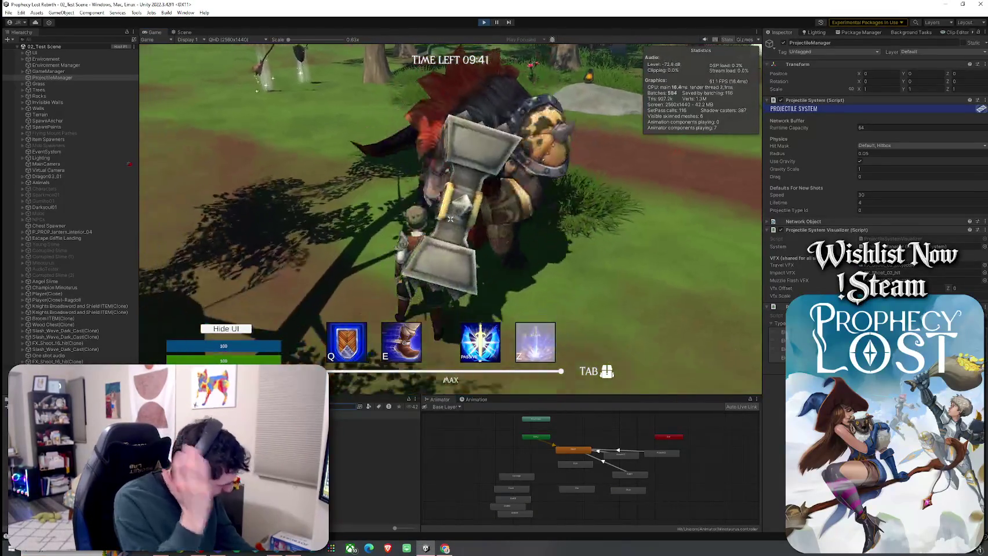
pyautogui.click(450, 219)
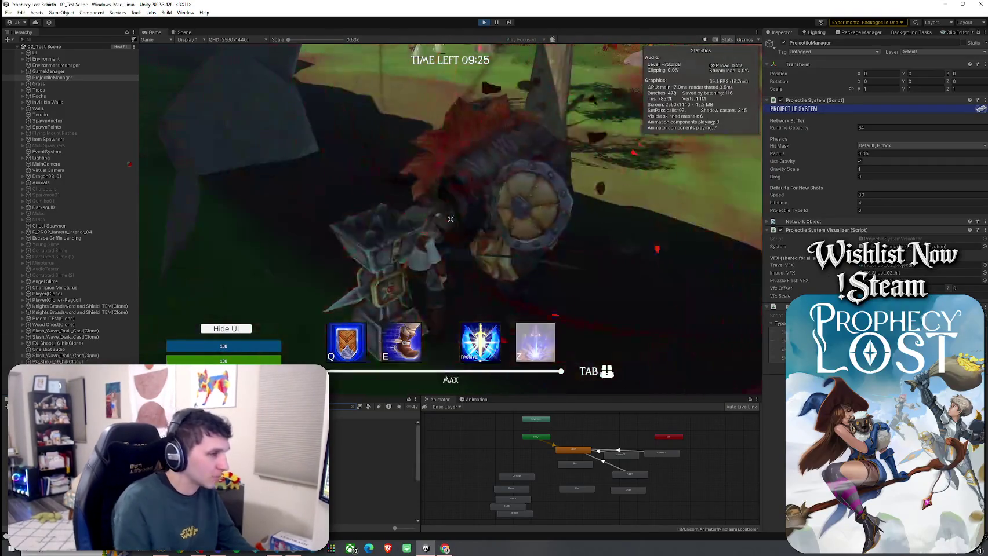
# Step: Open the 3_Minotaur Blade Slash settings and test a Radius of 1235 before restoring 0.7
pyautogui.click(371, 429)
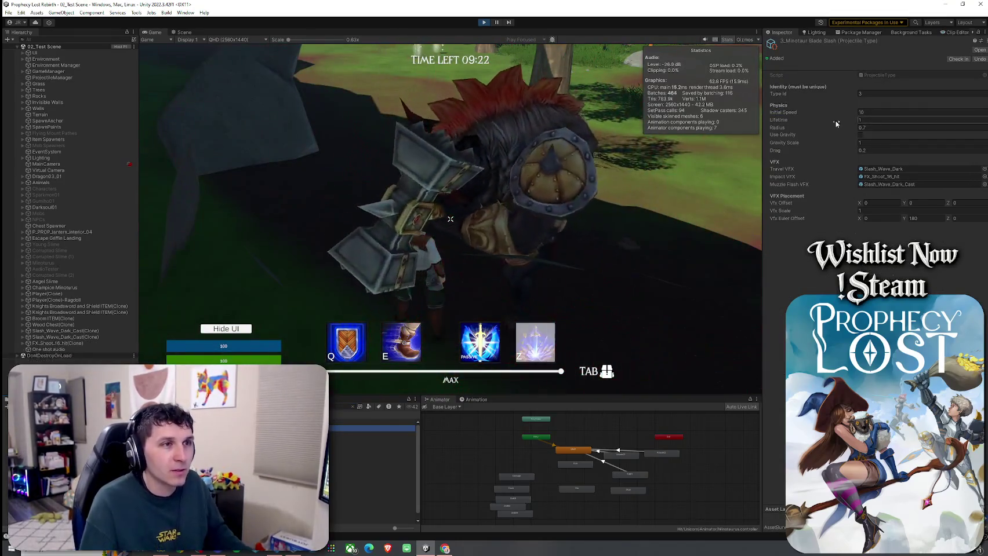
pyautogui.click(878, 127)
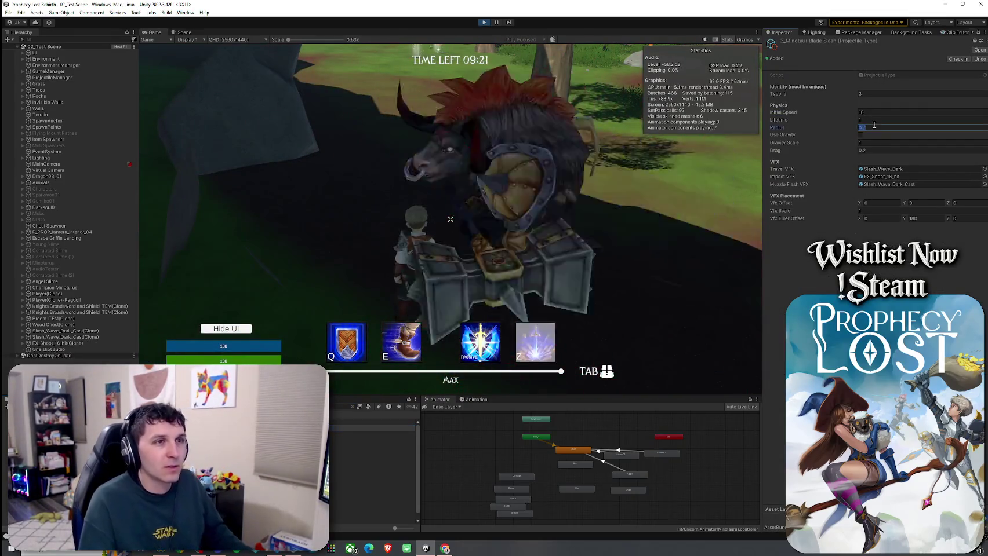
pyautogui.write('1')
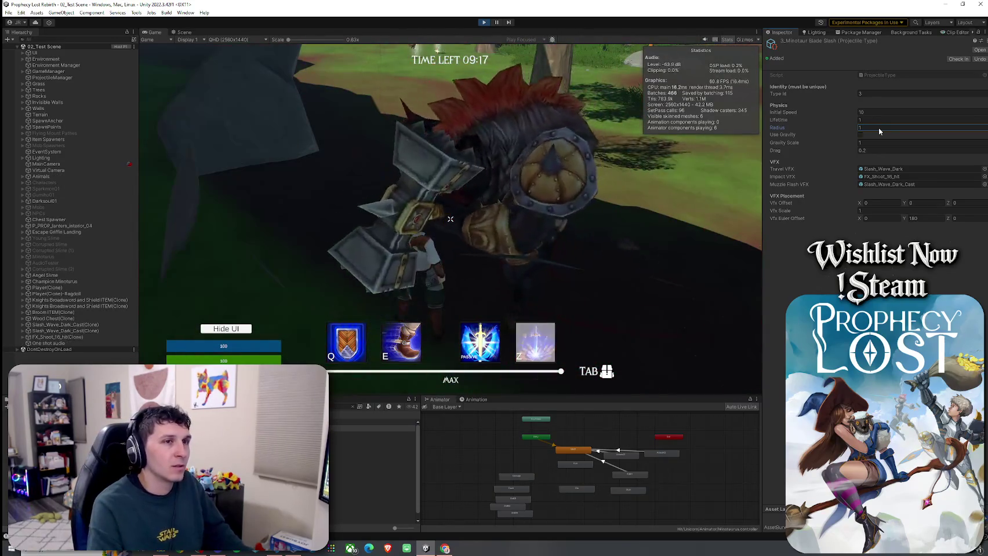
pyautogui.write('2')
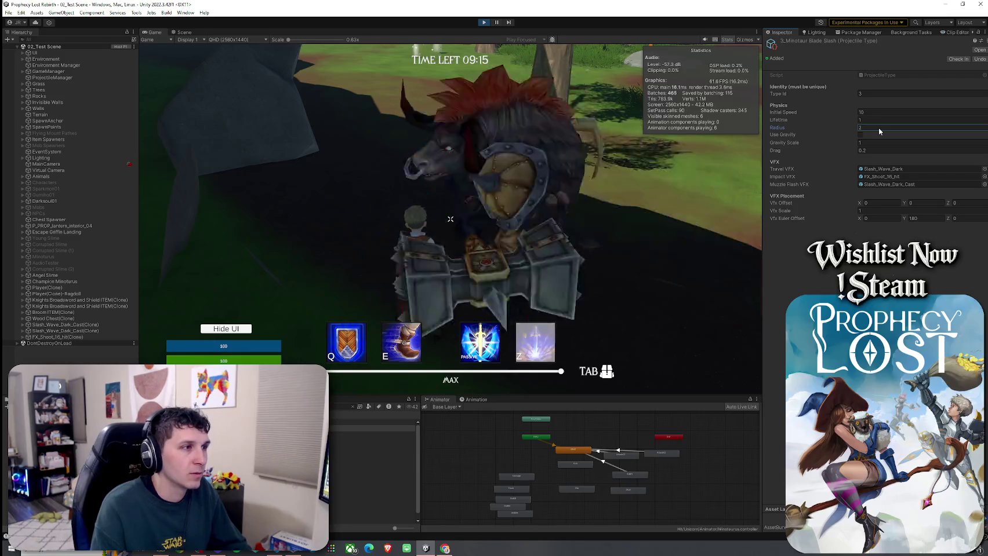
pyautogui.write('3')
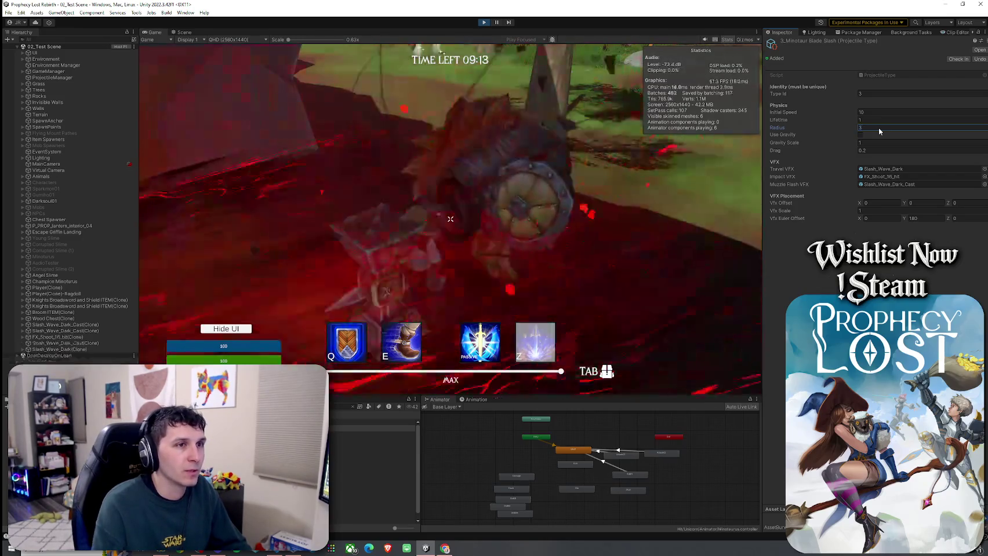
pyautogui.write('5')
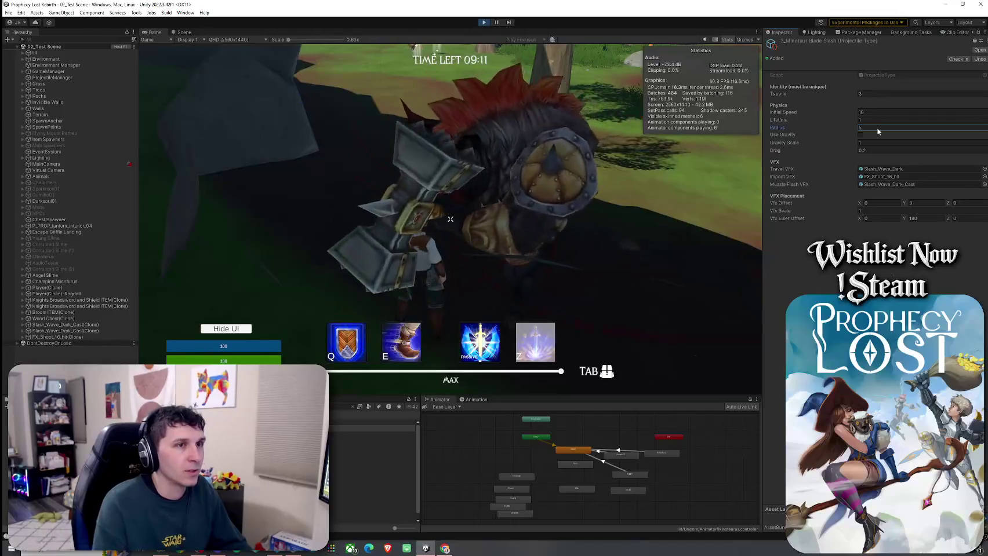
pyautogui.click(514, 162)
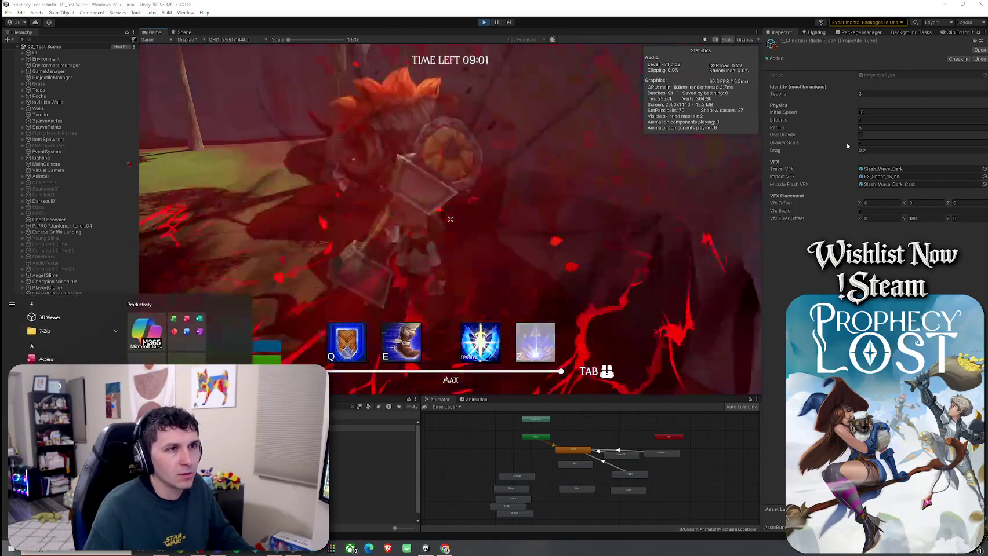
pyautogui.click(879, 129)
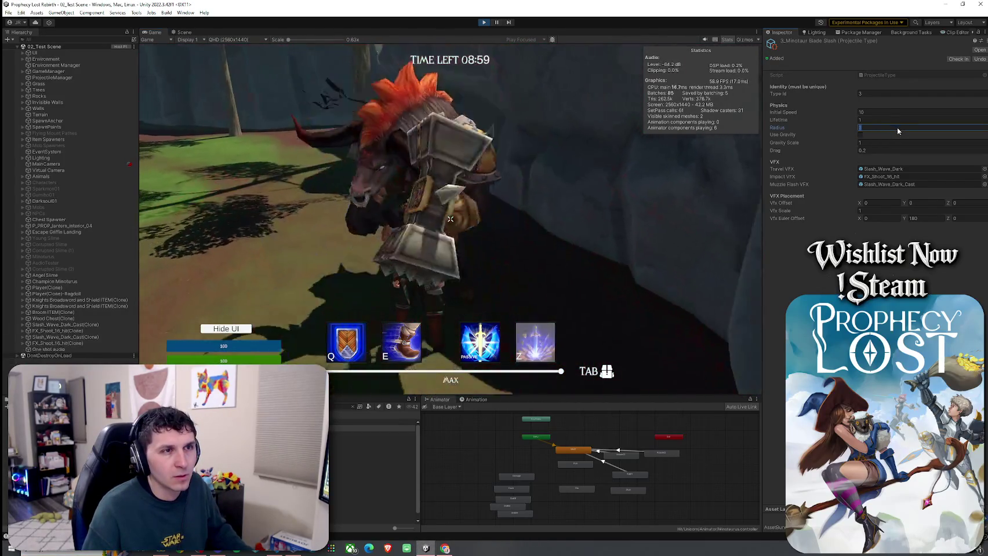
pyautogui.click(451, 219)
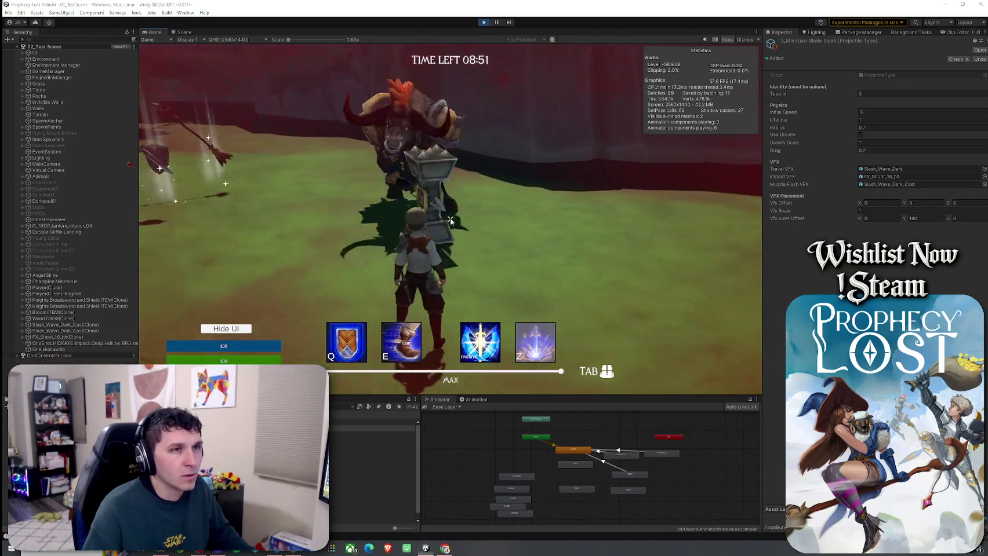
# Step: Set the blade slash projectile's Lifetime to 1 and resume playing
pyautogui.press('super')
pyautogui.click(868, 120)
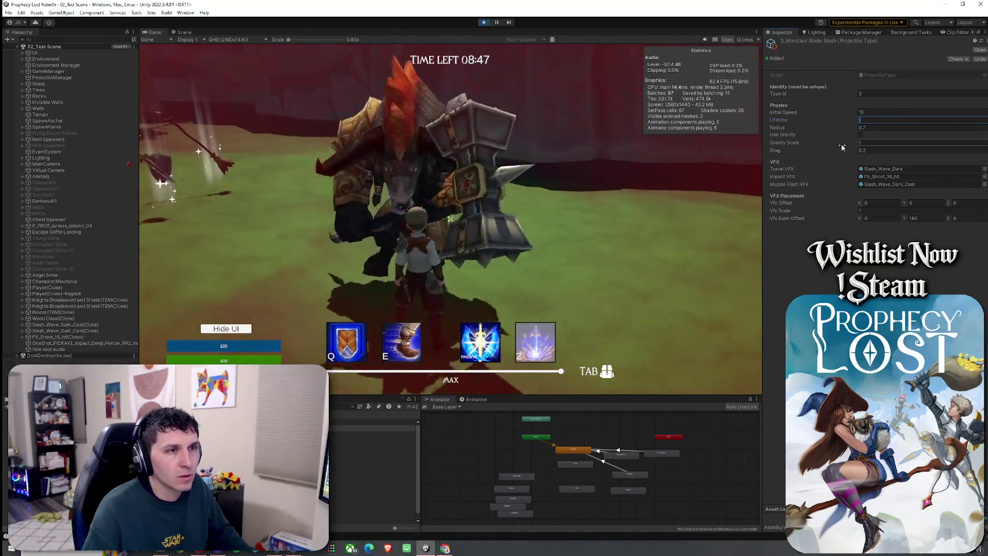
pyautogui.write('1')
pyautogui.click(450, 219)
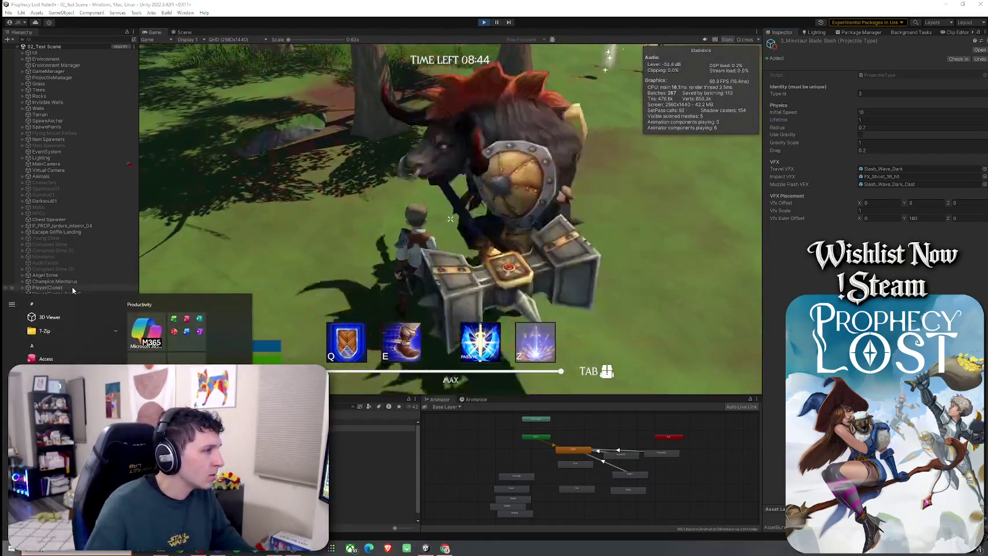
pyautogui.click(70, 282)
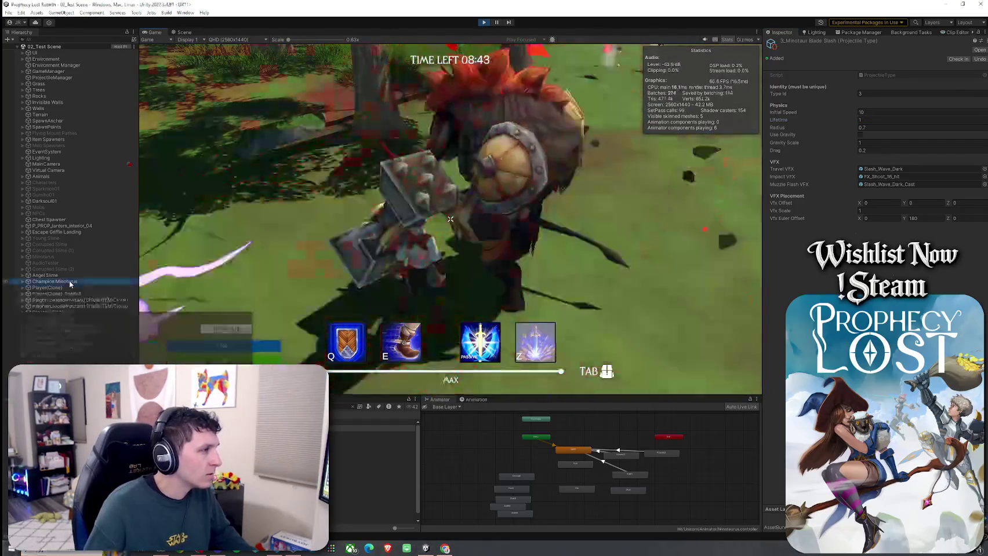
# Step: Select the minotaur's Muzzle child and set its Z position to 1.850
pyautogui.click(22, 281)
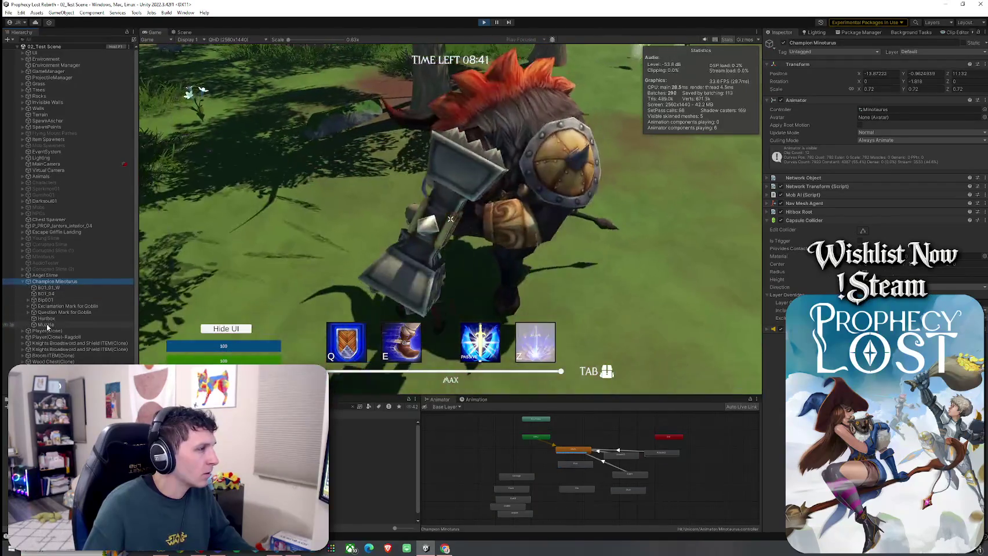
pyautogui.click(46, 325)
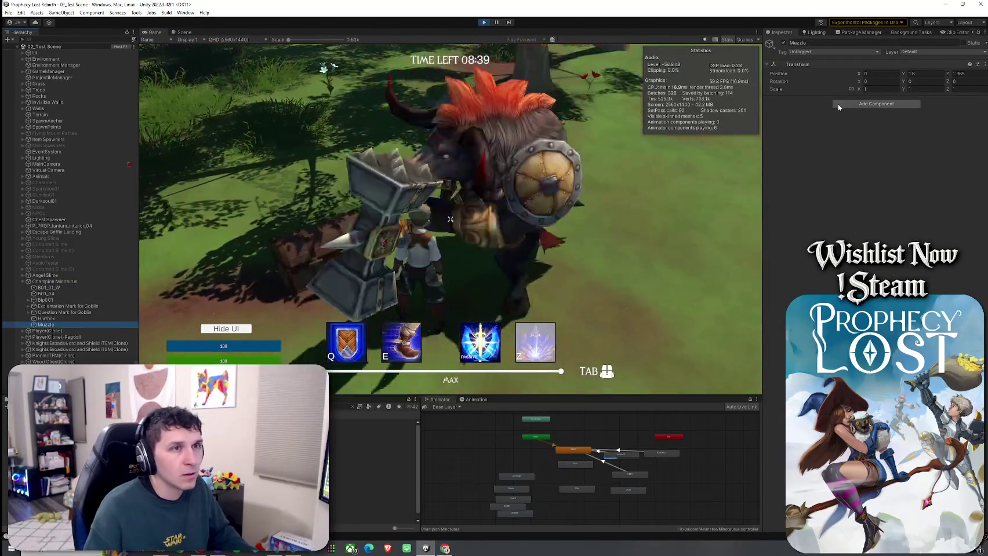
pyautogui.click(958, 75)
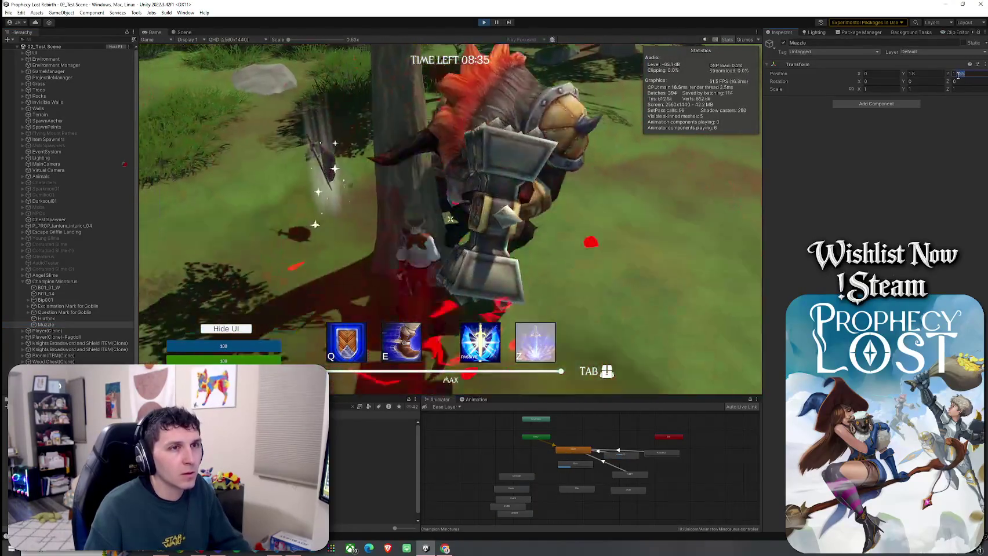
pyautogui.write('1.850')
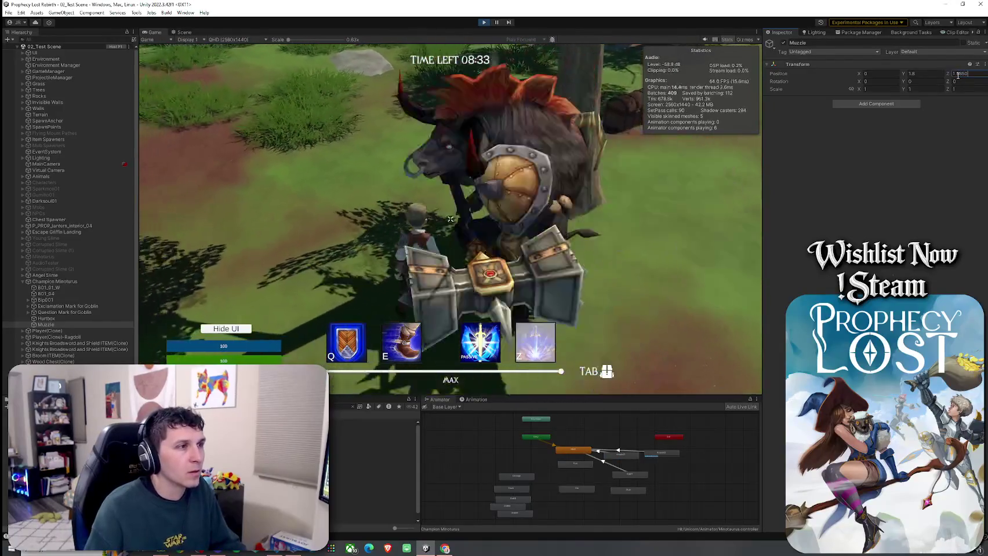
pyautogui.press('Return')
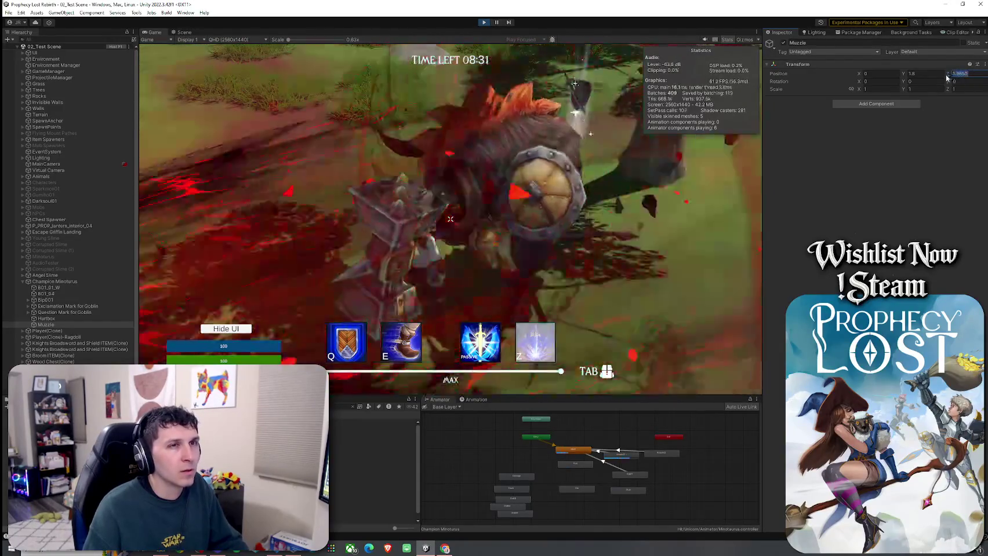
# Step: Try other Muzzle Z offsets, including -10, then enter 1.2
pyautogui.write('1.01')
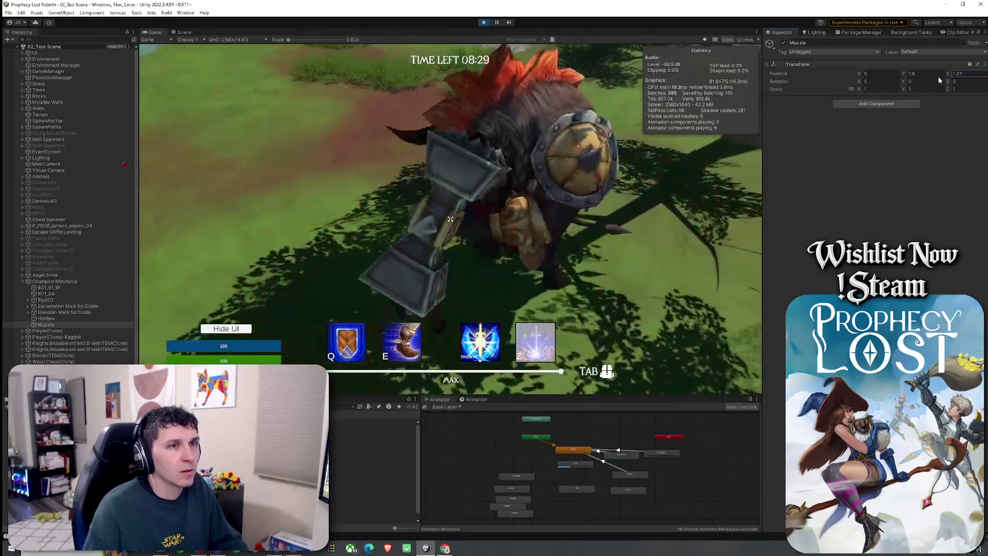
pyautogui.press('BackSpace')
pyautogui.press('BackSpace')
pyautogui.write('18')
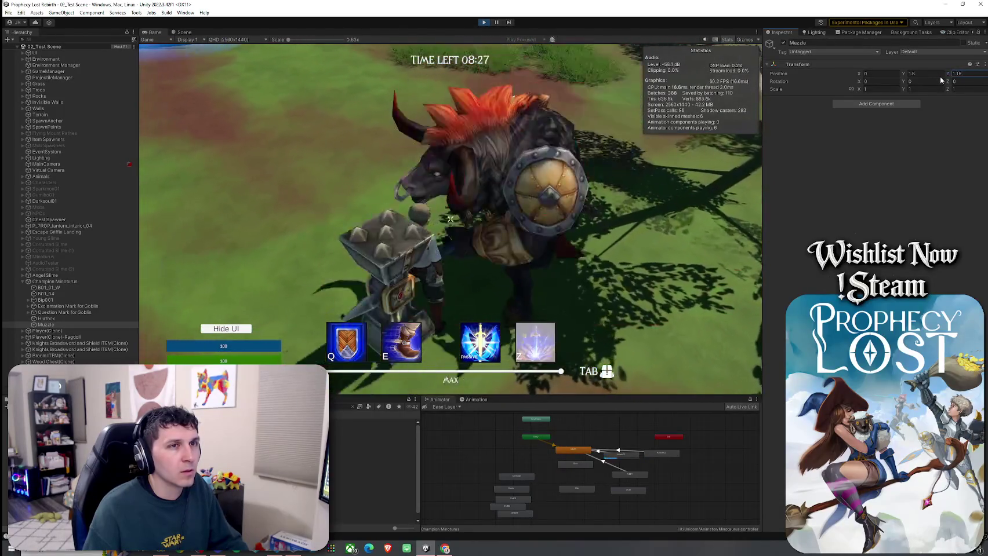
pyautogui.press('BackSpace')
pyautogui.write('6')
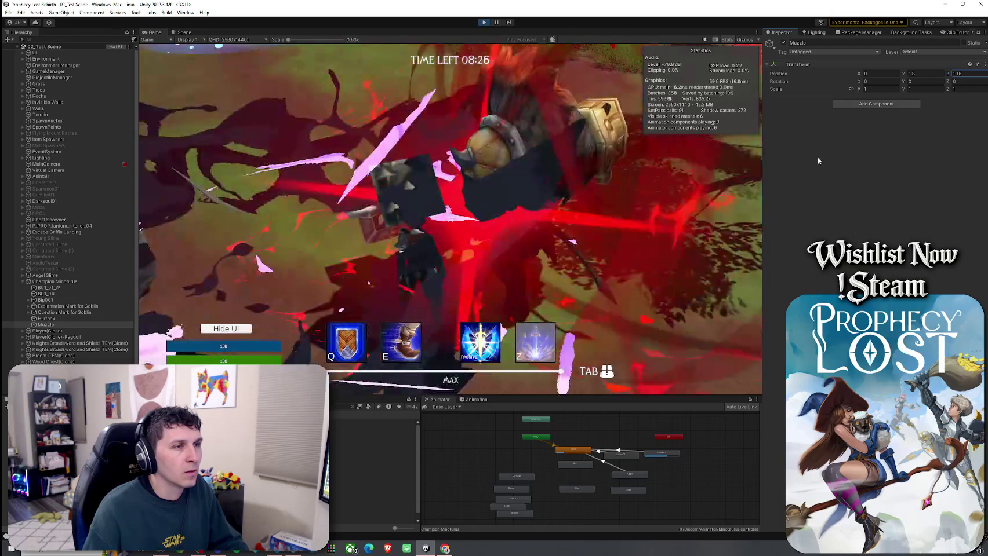
pyautogui.press('BackSpace')
pyautogui.press('BackSpace')
pyautogui.press('BackSpace')
pyautogui.write('-10')
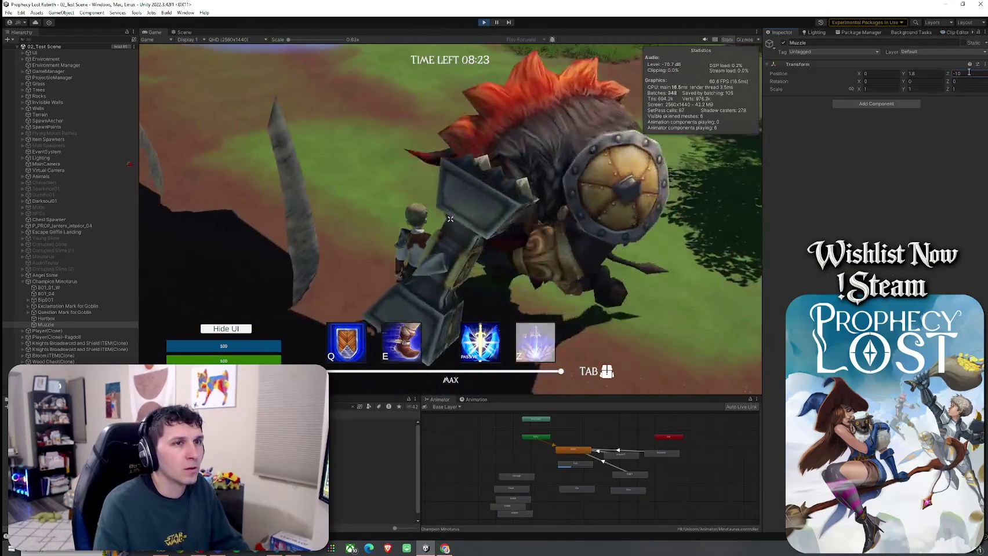
pyautogui.press('Return')
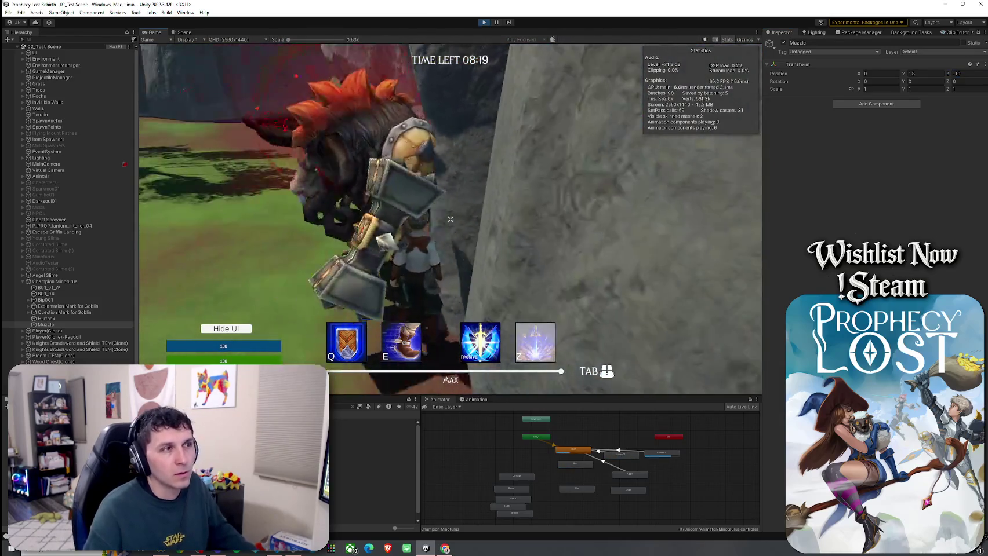
pyautogui.click(962, 74)
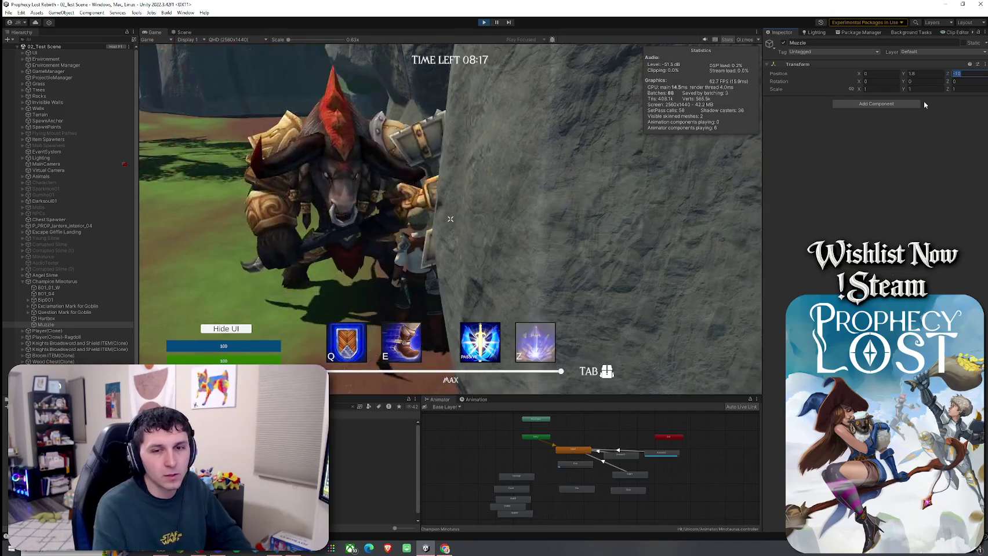
pyautogui.write('1')
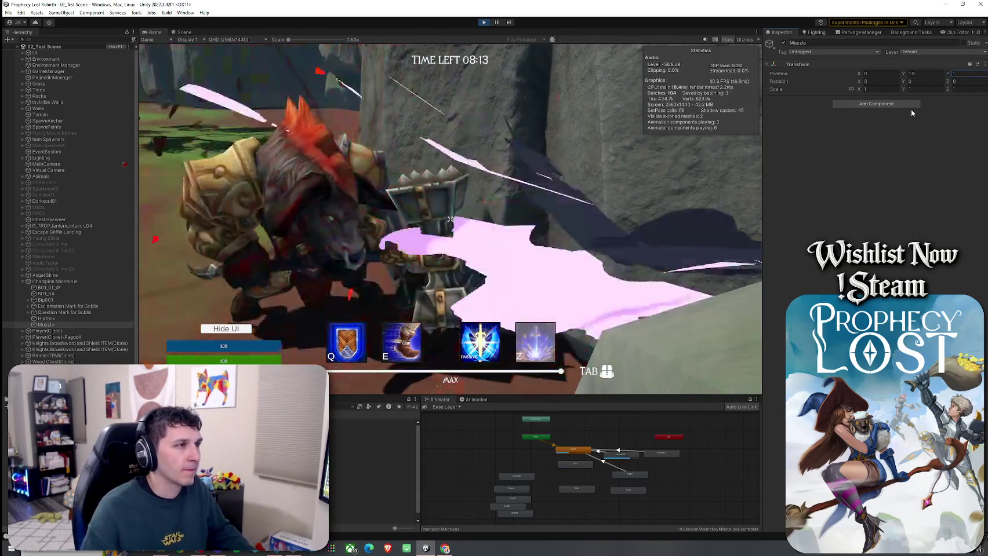
pyautogui.write('.2')
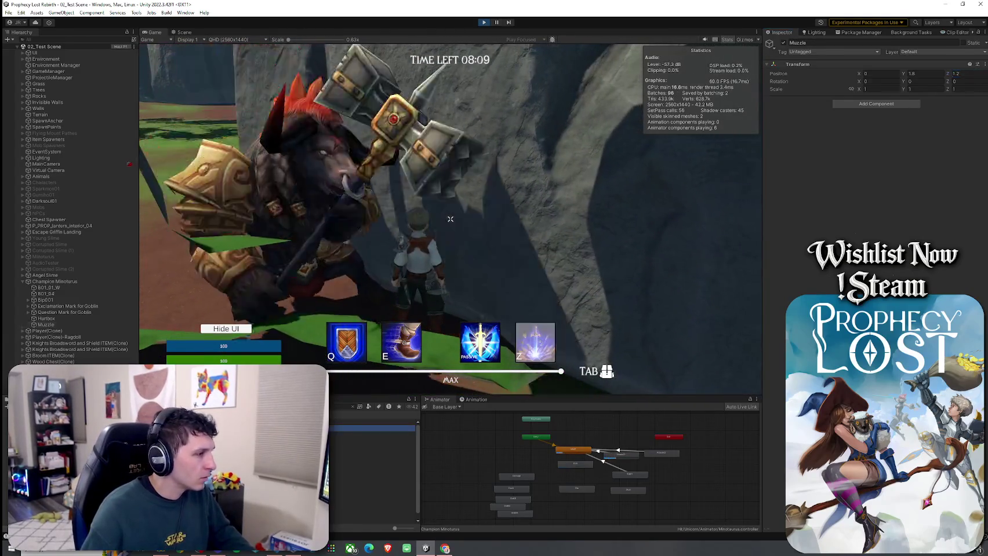
# Step: Set the 3_Minotaur Blade Slash projectile's Lifetime to 5 and resume the play test
pyautogui.click(371, 428)
pyautogui.click(876, 120)
pyautogui.write('5')
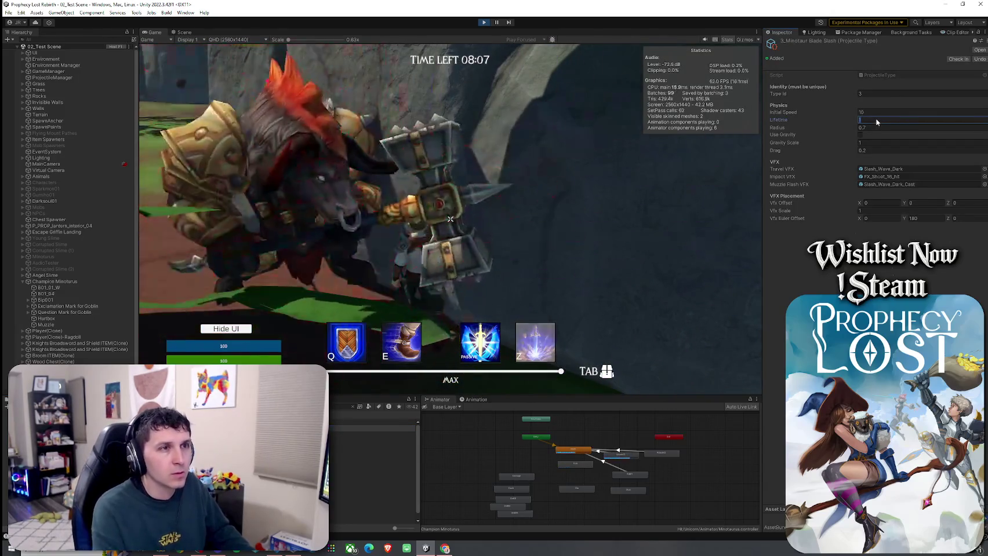
pyautogui.click(537, 189)
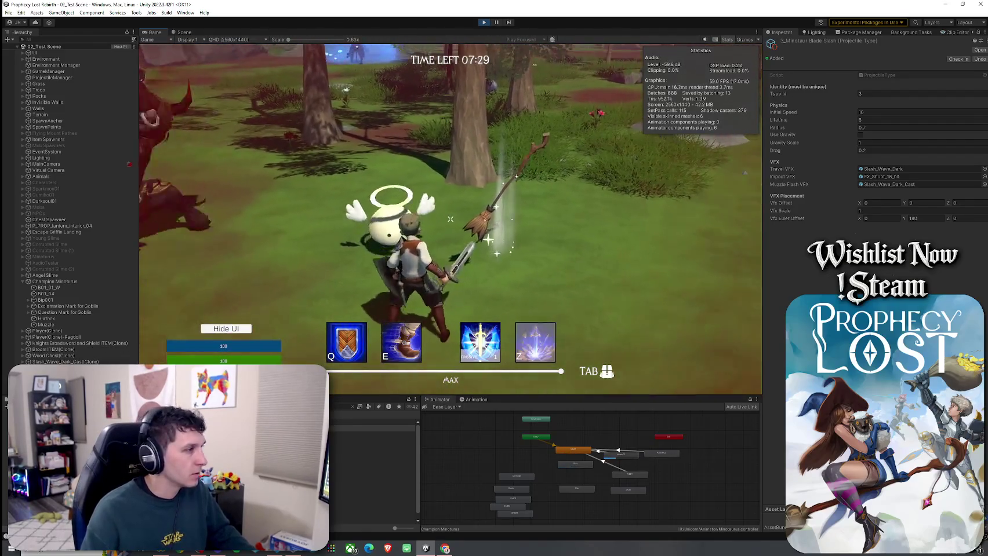
# Step: Deactivate the Angel Slime, then run the hero away from the minotaur onto the rock
pyautogui.click(58, 275)
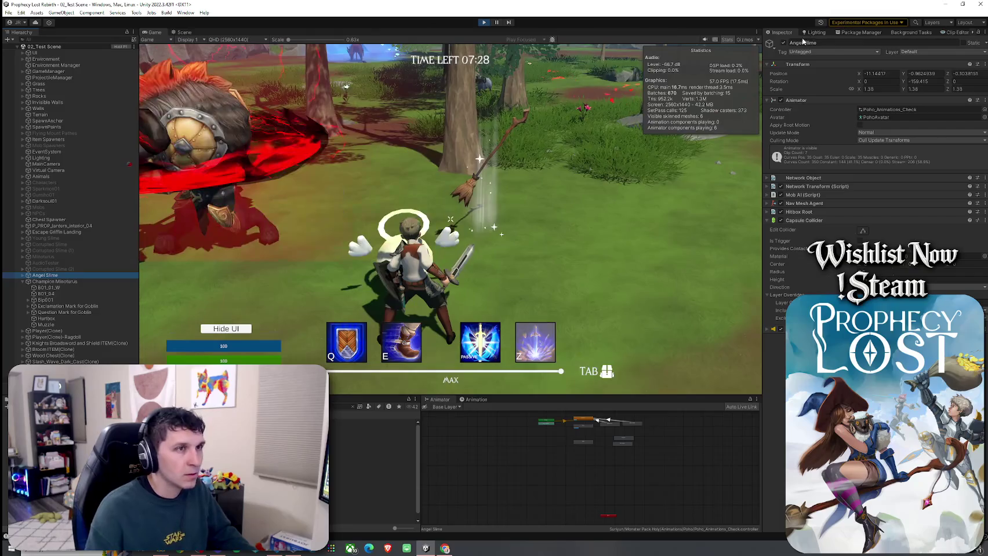
pyautogui.click(784, 43)
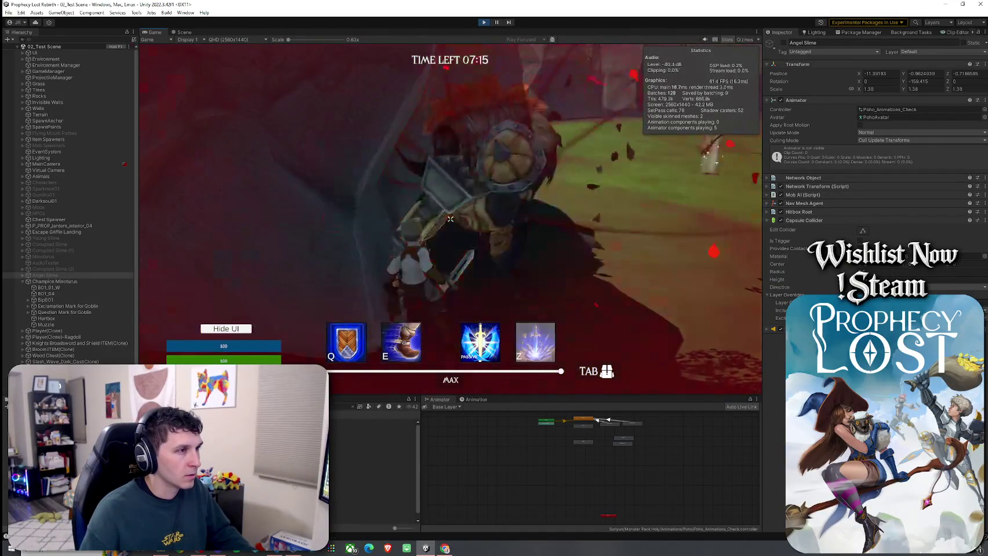
pyautogui.press('w')
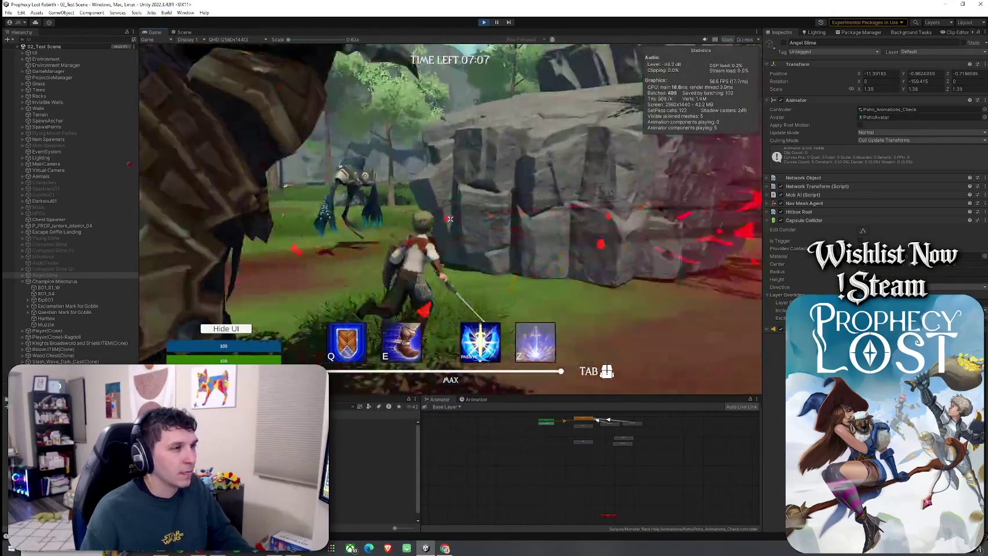
pyautogui.press('w')
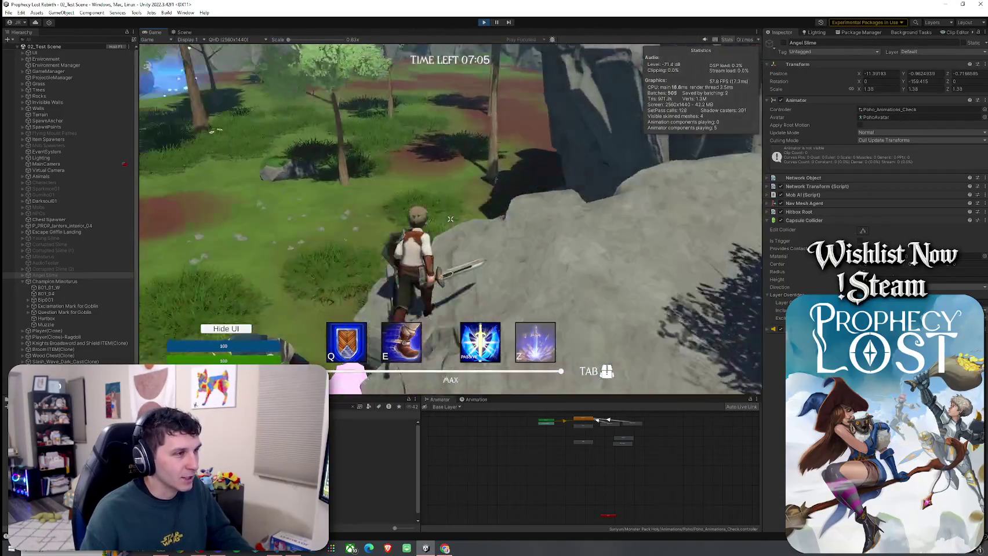
# Step: Turn the camera to the minotaur and select Champion Minotaurus and its Muzzle point
pyautogui.press('super')
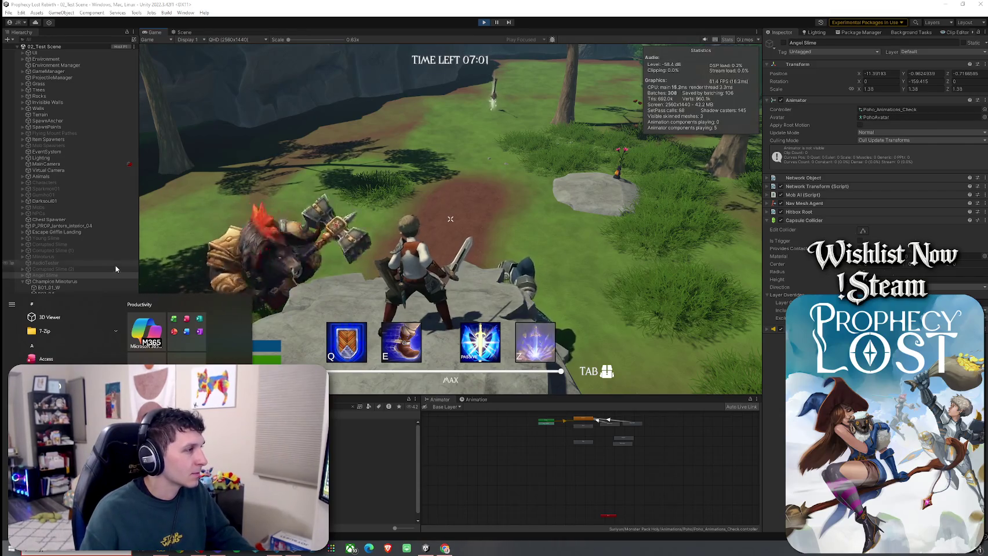
pyautogui.click(61, 282)
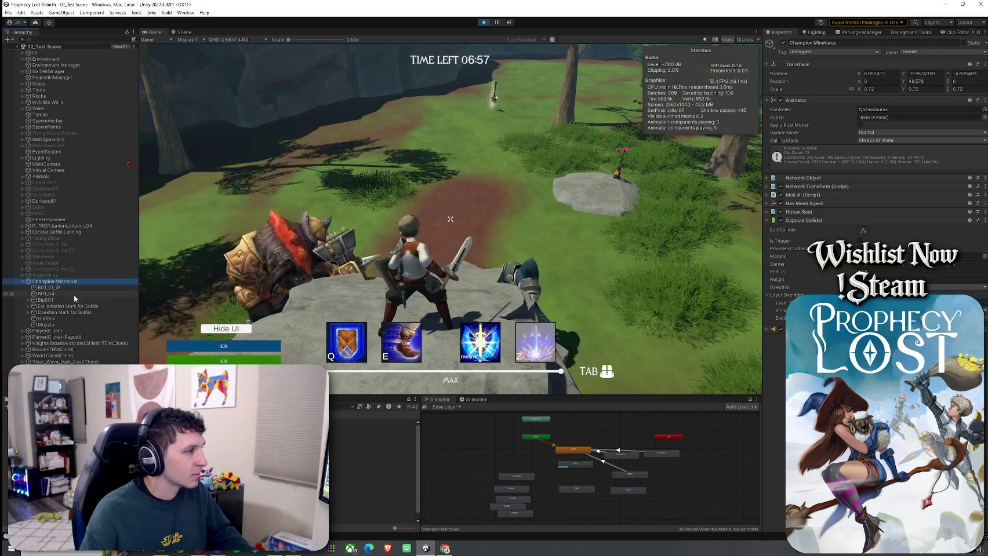
pyautogui.click(64, 324)
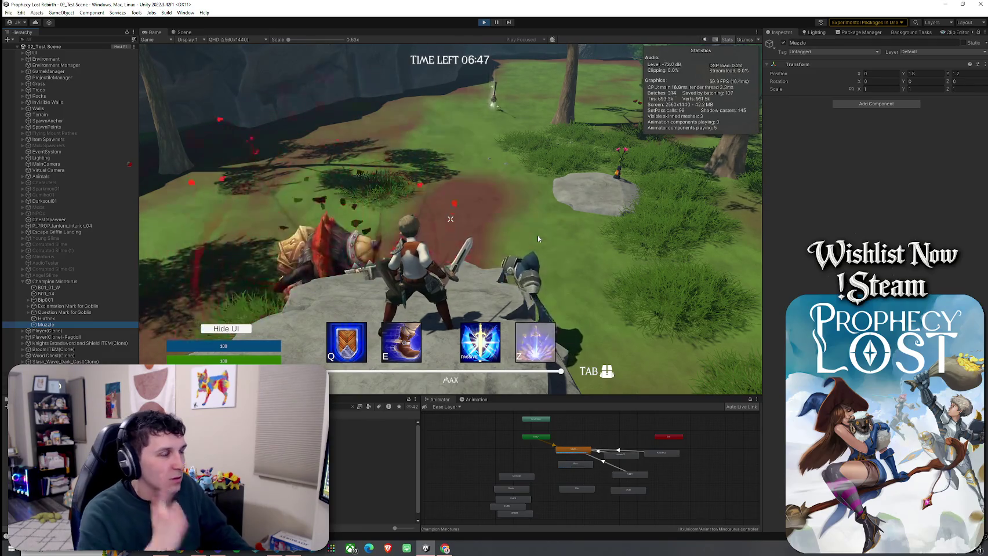
# Step: Play briefly off the rock, then show Champion Minotaurus's expanded Mob AI (Script) settings
pyautogui.click(537, 235)
pyautogui.press('w')
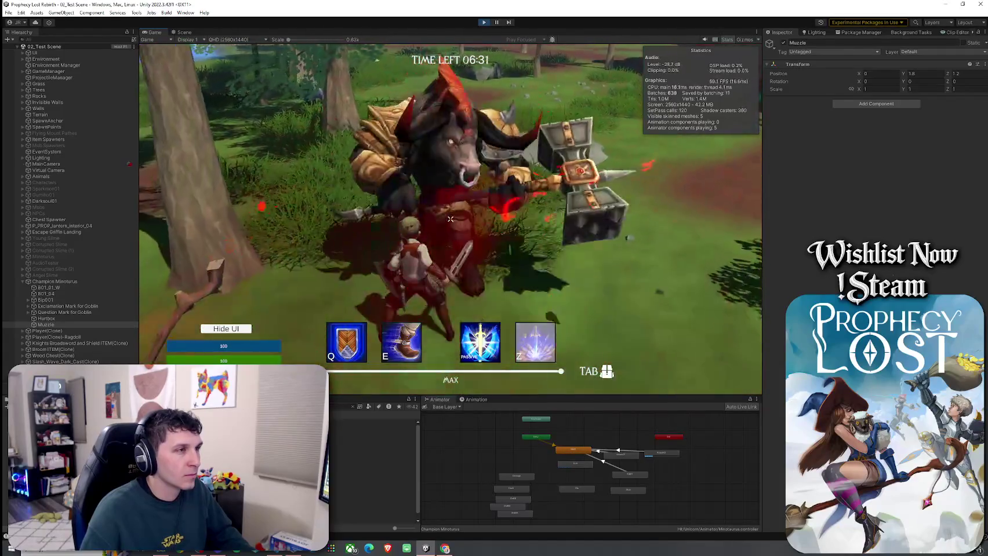
pyautogui.press('super')
pyautogui.click(87, 281)
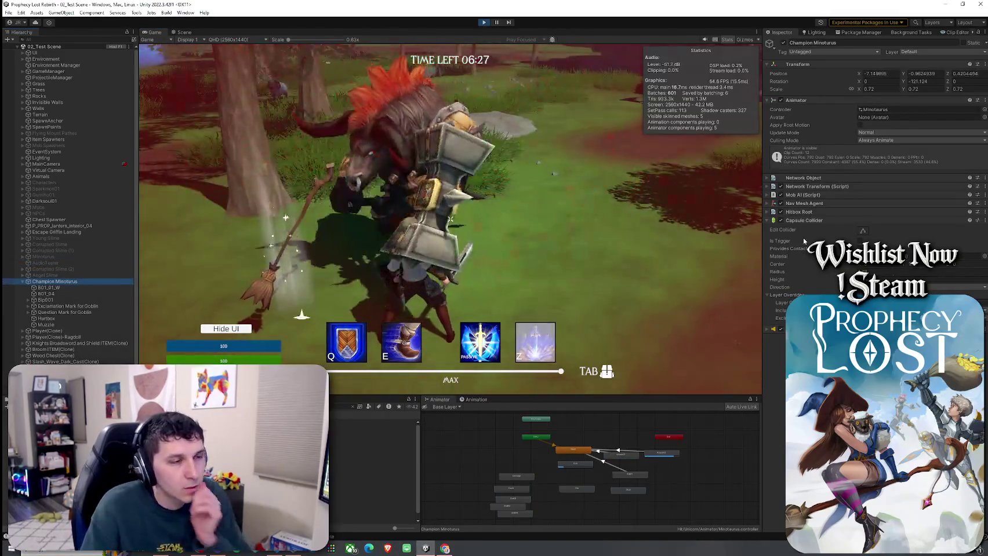
pyautogui.click(803, 194)
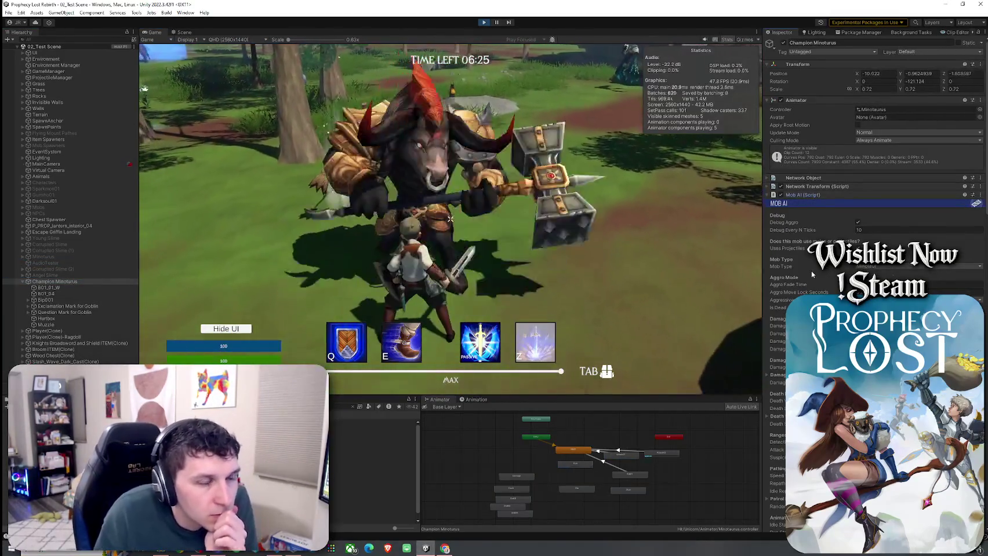
# Step: Collapse Attack Swing Sfx and open the Minotaur Blade Slash asset from Ranged Projectile Attack's Projectile Type
pyautogui.scroll(-3, 811, 272)
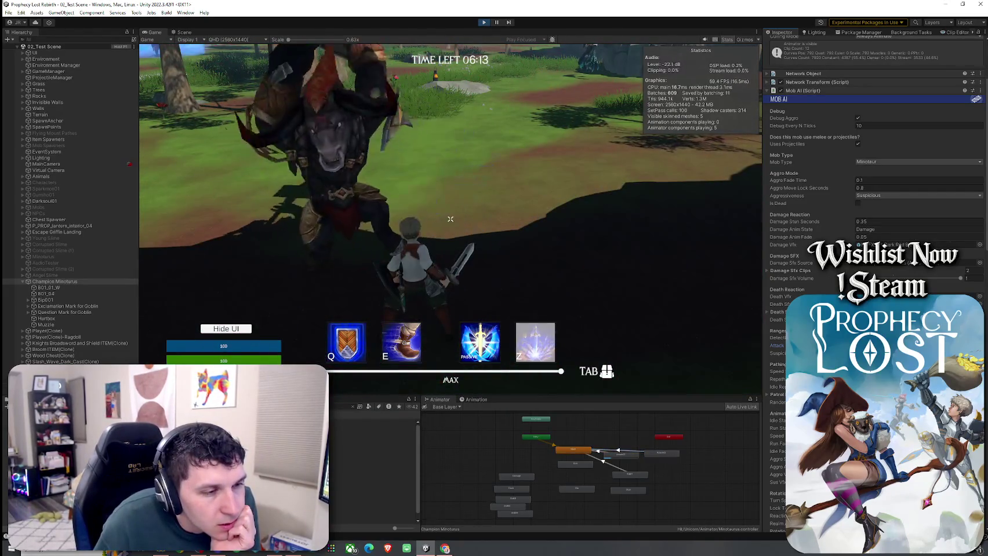
pyautogui.scroll(-3, 876, 174)
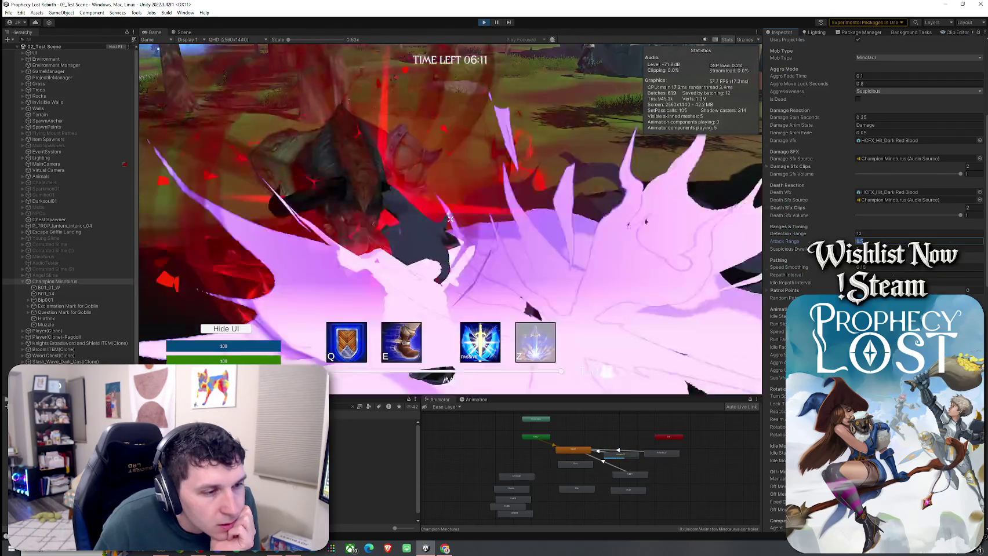
pyautogui.scroll(-5, 875, 174)
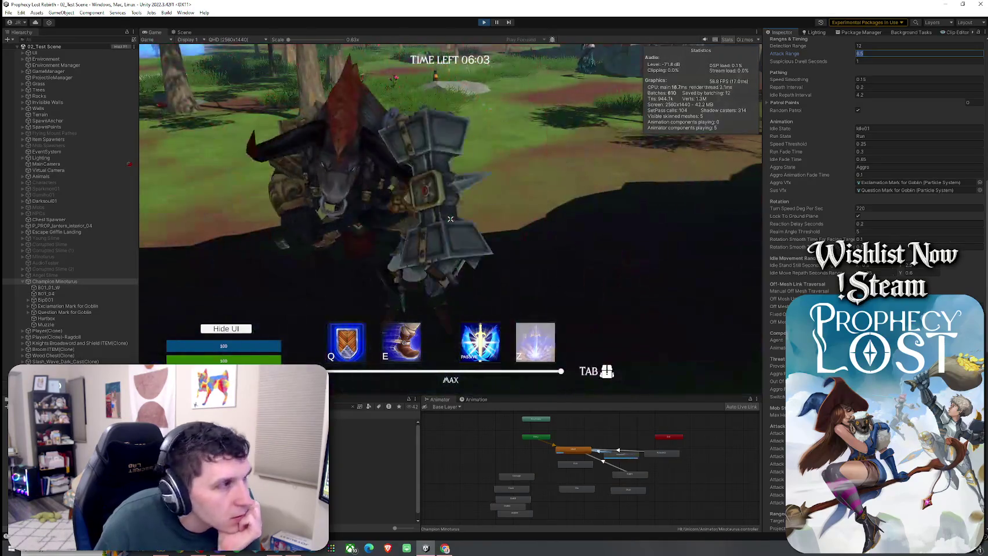
pyautogui.scroll(-3, 869, 174)
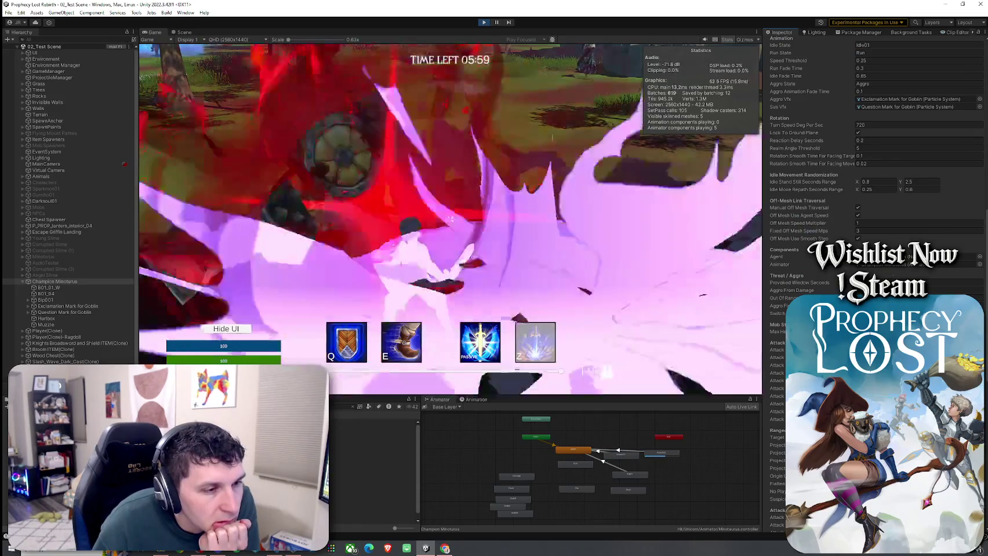
pyautogui.scroll(-2, 870, 174)
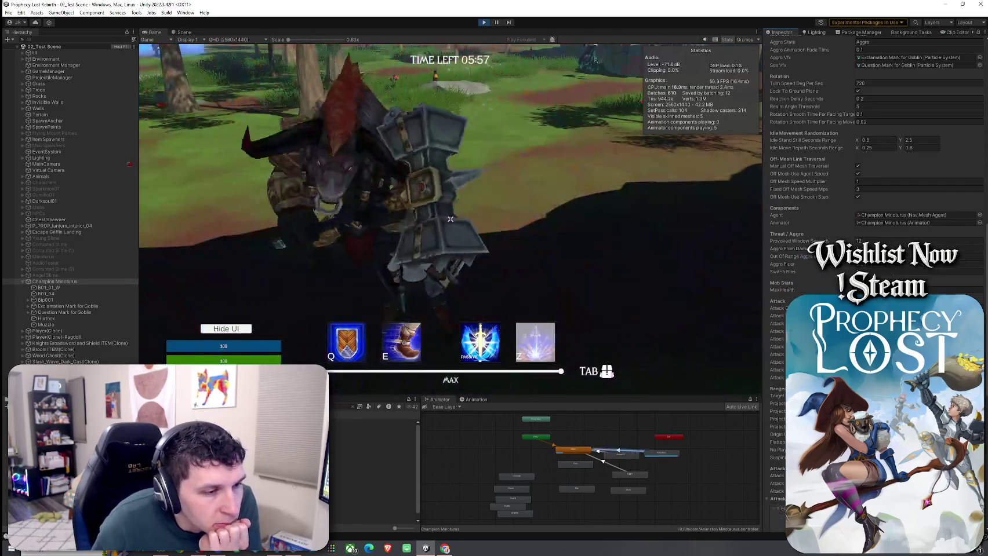
pyautogui.scroll(-10, 807, 254)
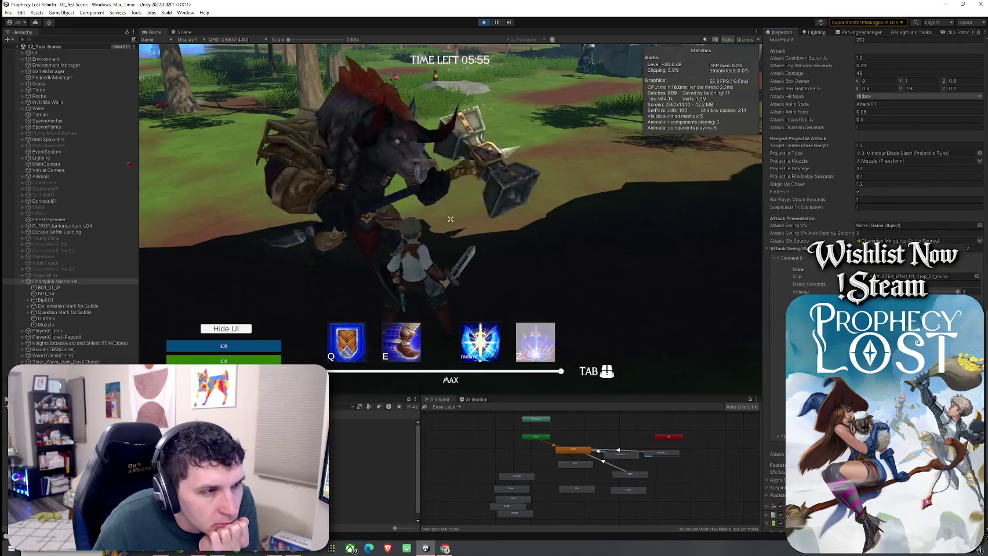
pyautogui.click(806, 249)
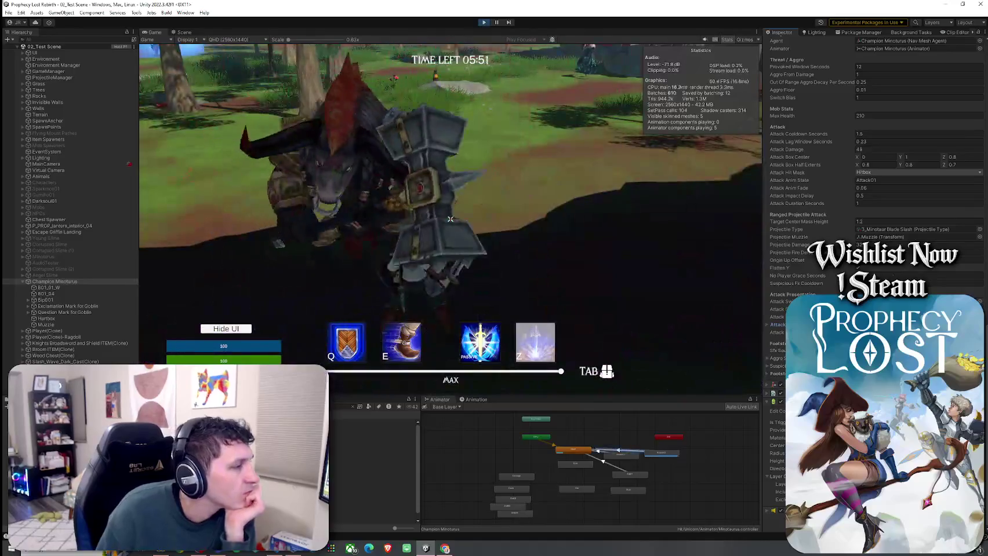
pyautogui.doubleClick(904, 230)
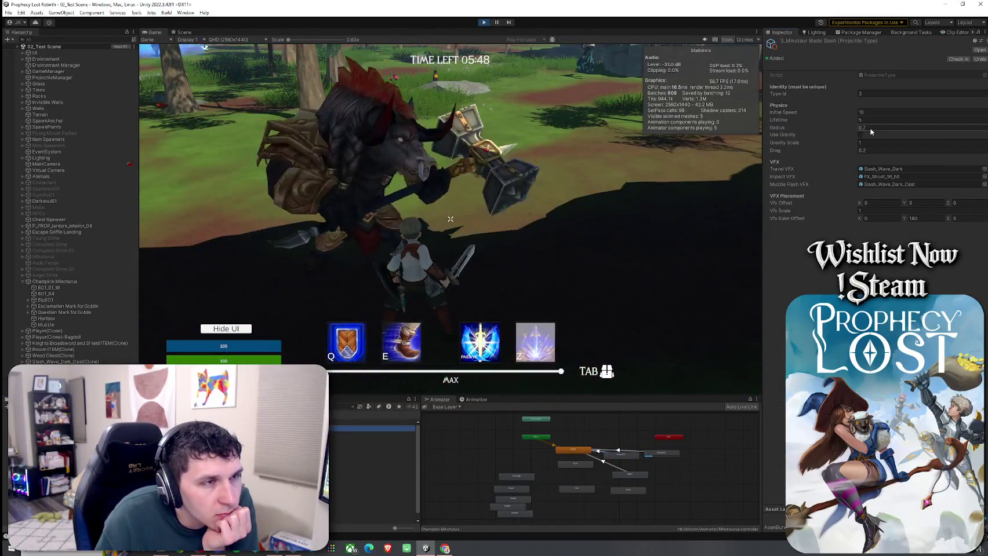
# Step: Try a projectile radius of 20 and resume playing to test it
pyautogui.click(871, 128)
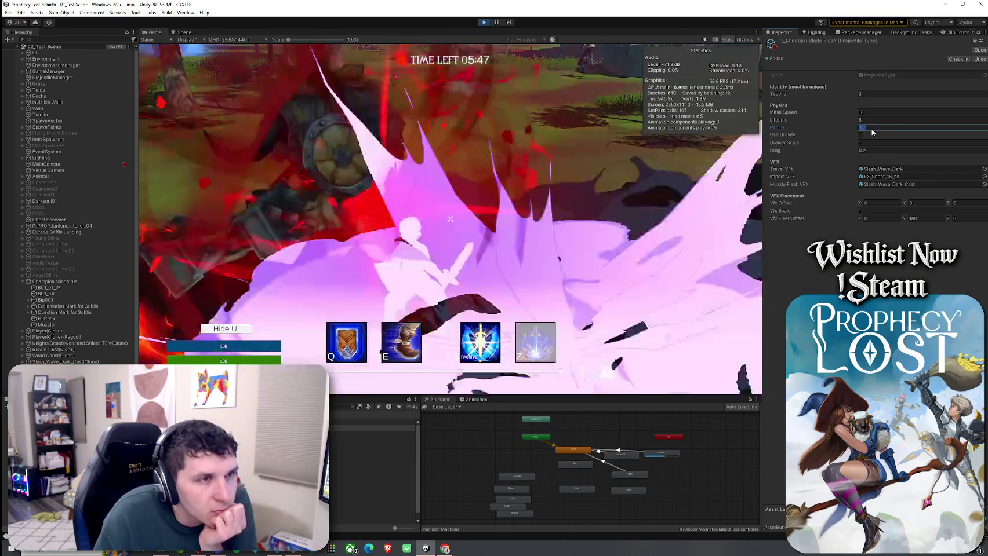
pyautogui.write('20')
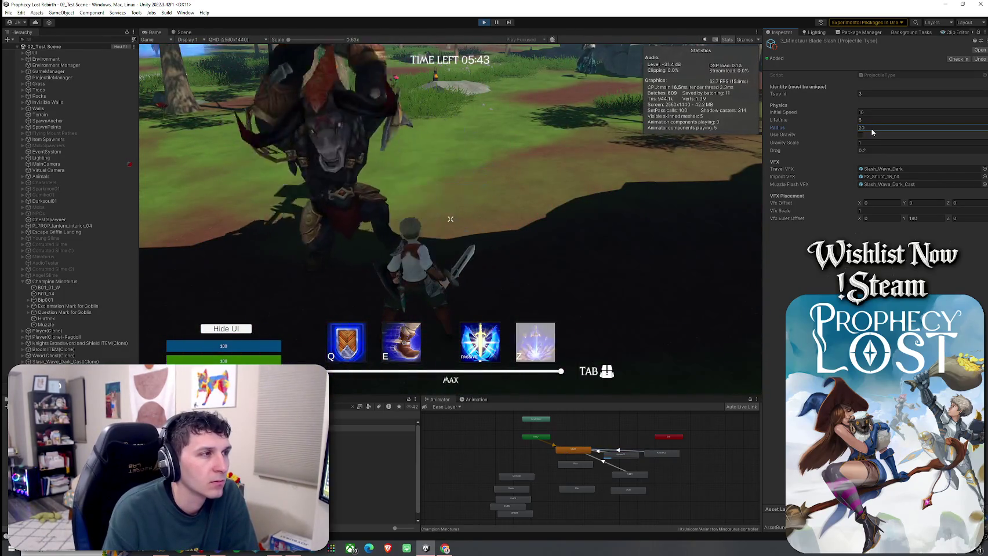
pyautogui.click(713, 205)
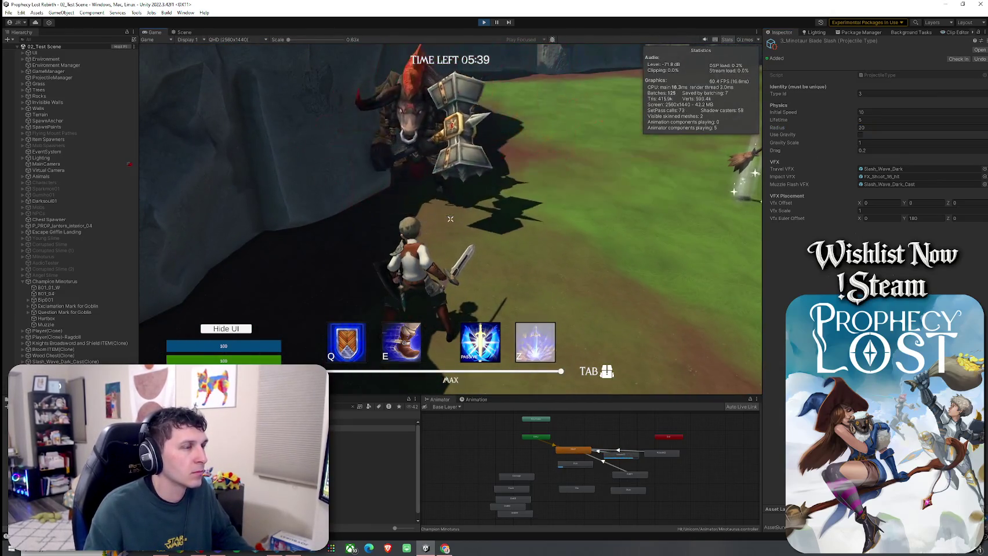
# Step: Set the projectile radius to 1.5 and reselect Champion Minotaurus
pyautogui.click(868, 129)
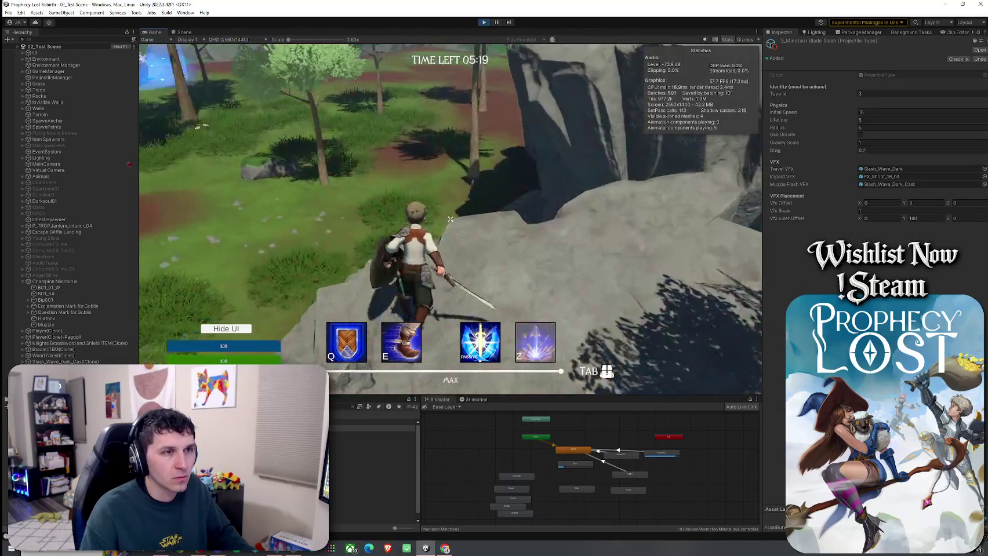
pyautogui.press('super')
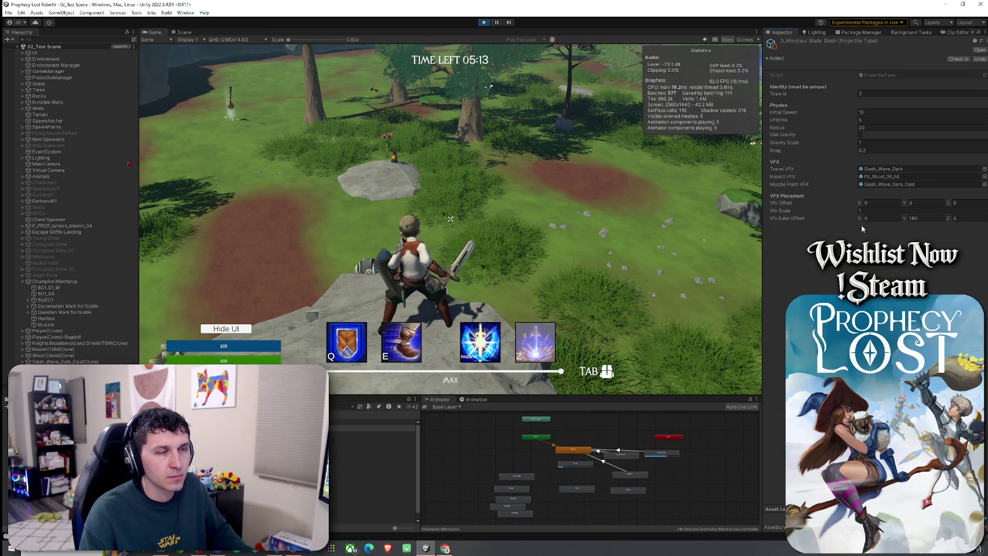
pyautogui.click(880, 127)
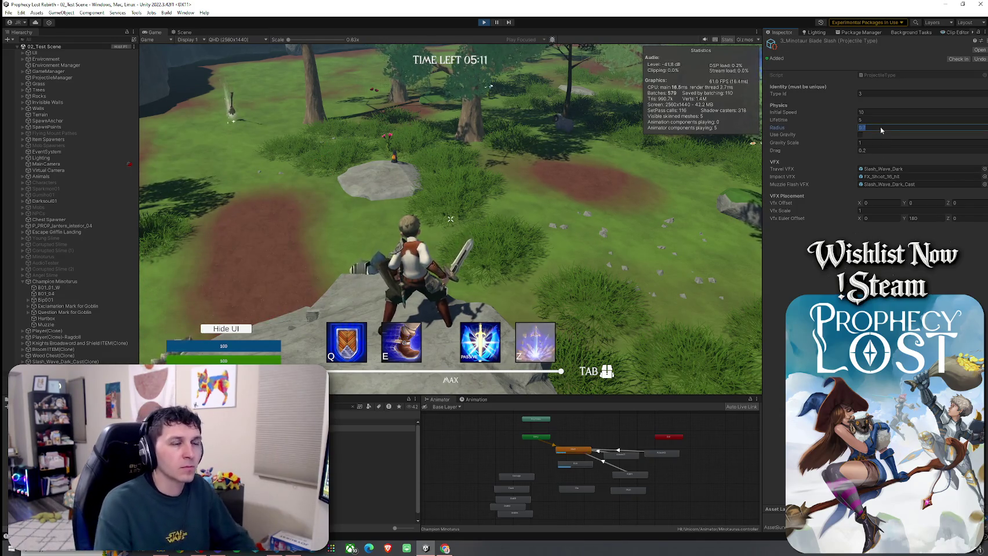
pyautogui.write('1.5')
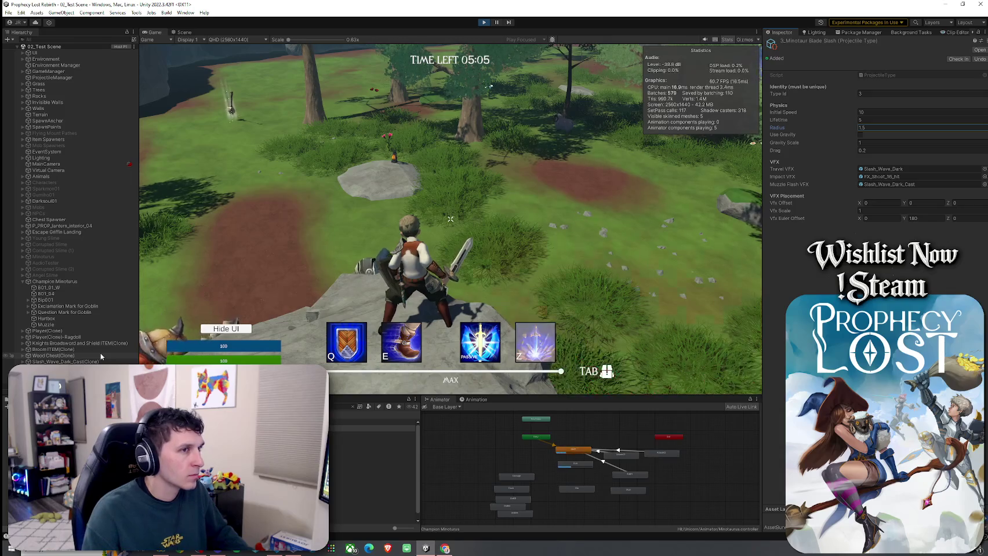
pyautogui.click(64, 281)
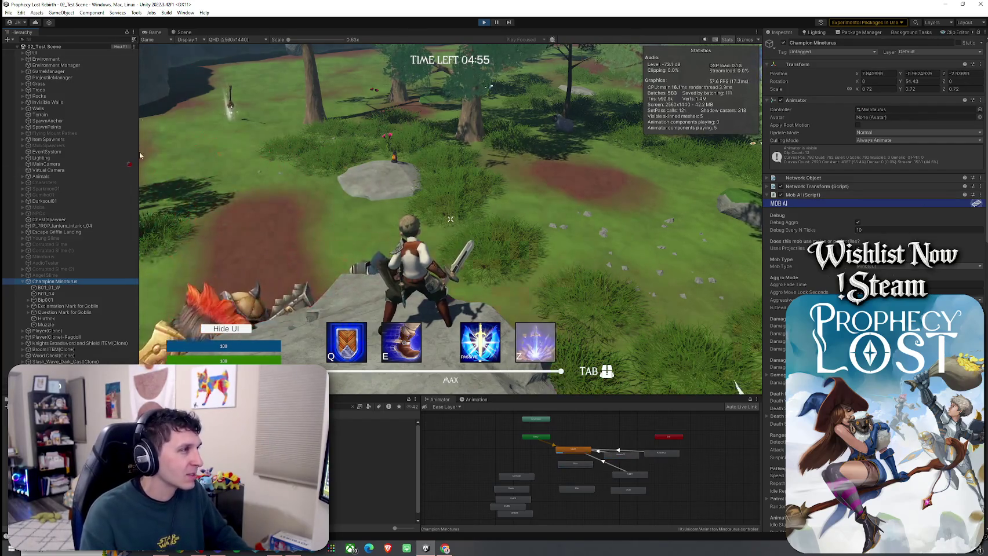
# Step: Select the minotaur's Muzzle and edit its Position Z to 1.5 as the round ends
pyautogui.click(46, 325)
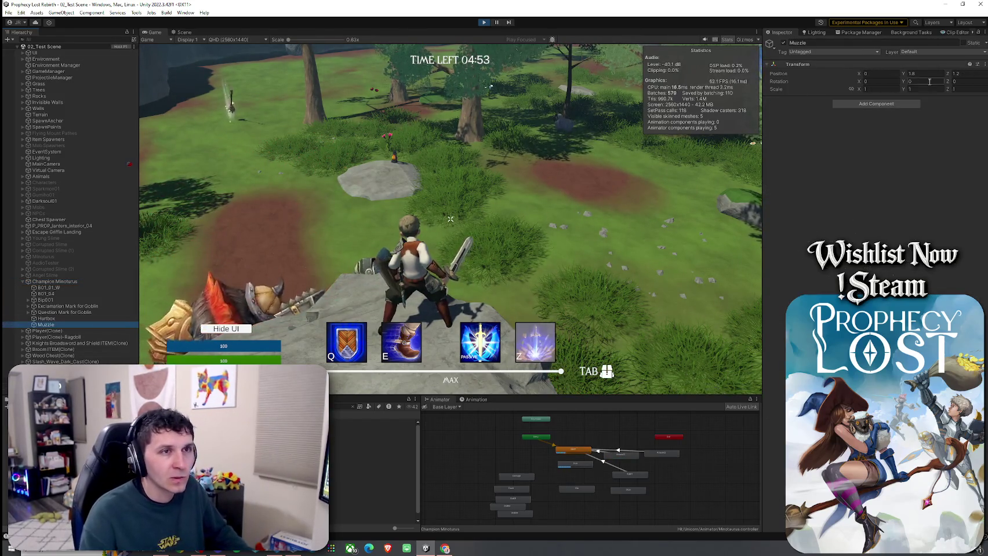
pyautogui.click(963, 74)
pyautogui.write('1.5')
pyautogui.press('Return')
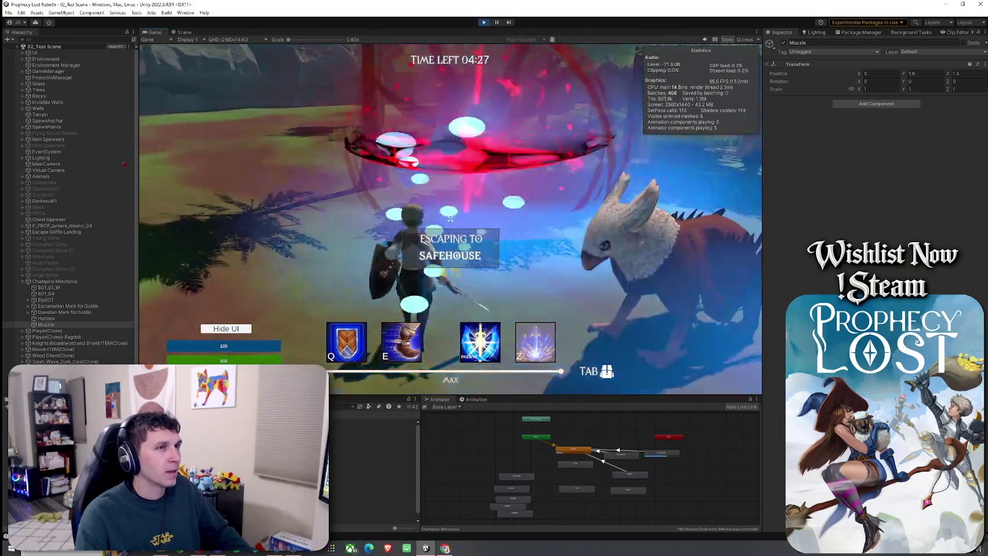
pyautogui.click(64, 287)
pyautogui.click(61, 324)
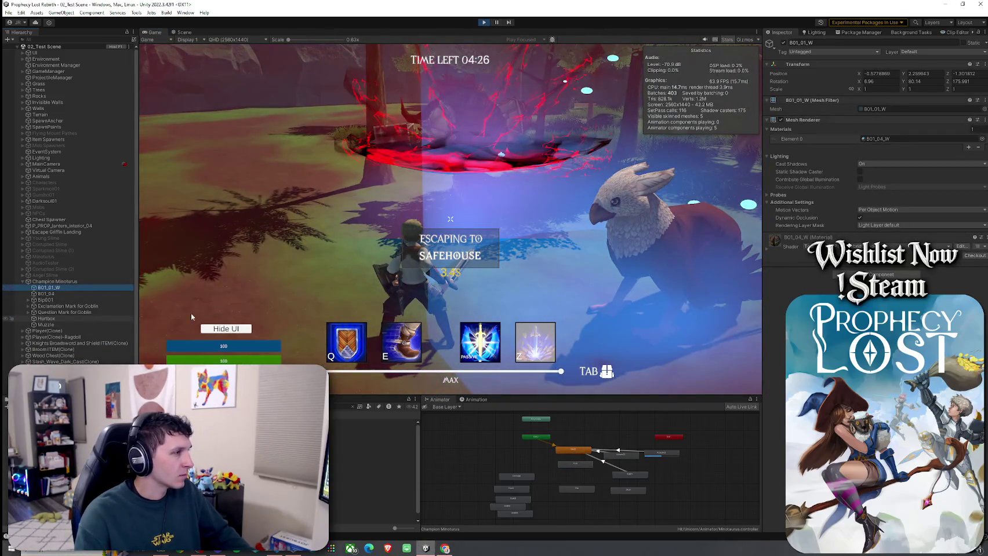
pyautogui.click(978, 64)
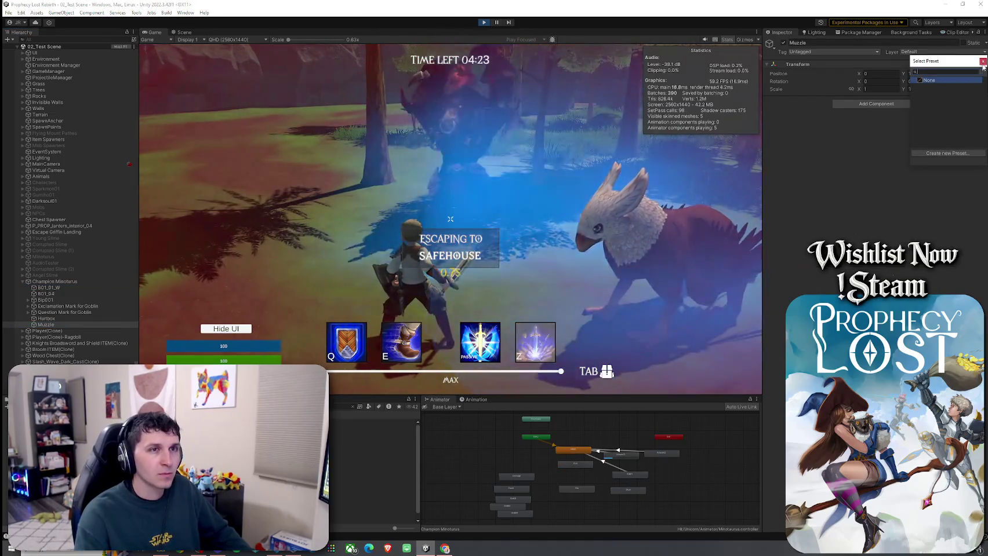
pyautogui.click(962, 76)
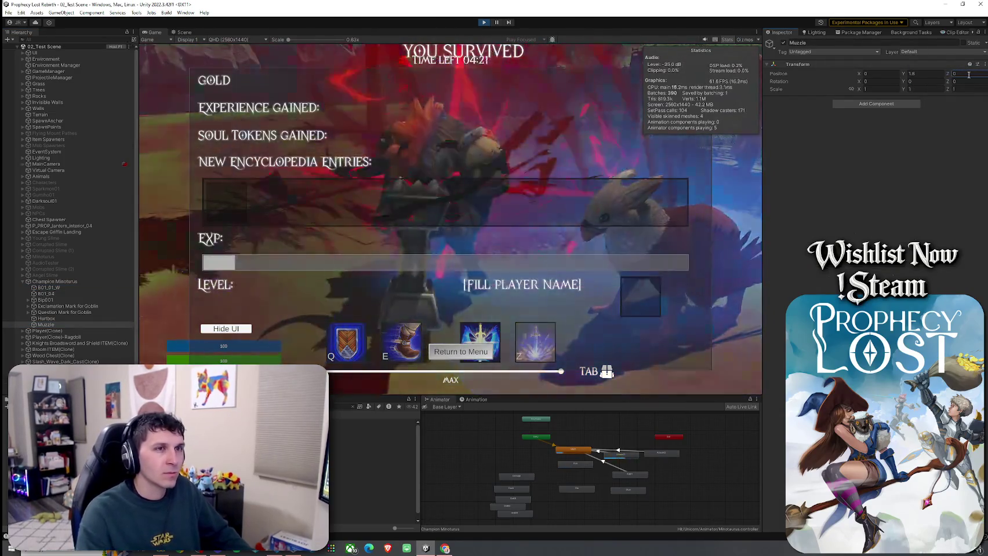
pyautogui.click(560, 224)
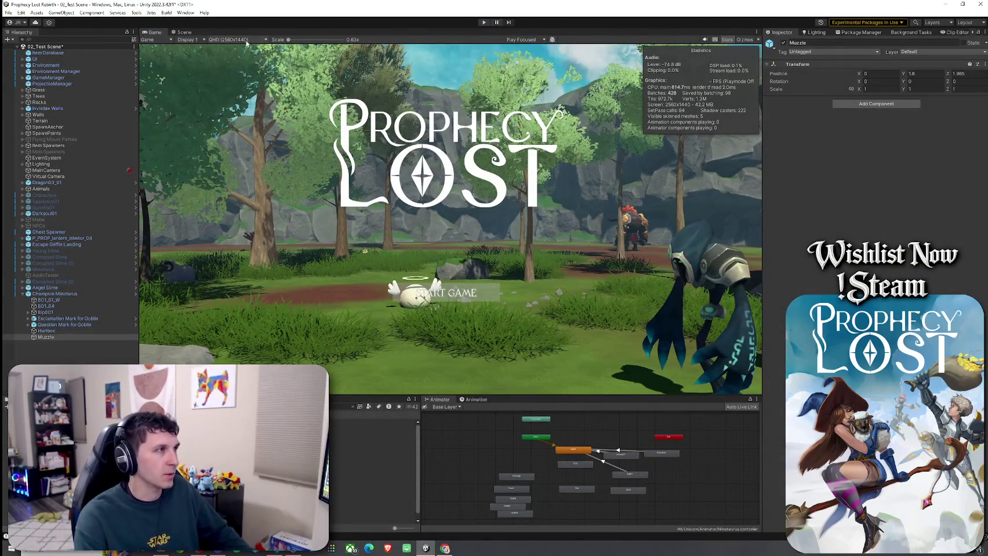
# Step: Start a new play test of the scene
pyautogui.click(12, 12)
pyautogui.click(11, 13)
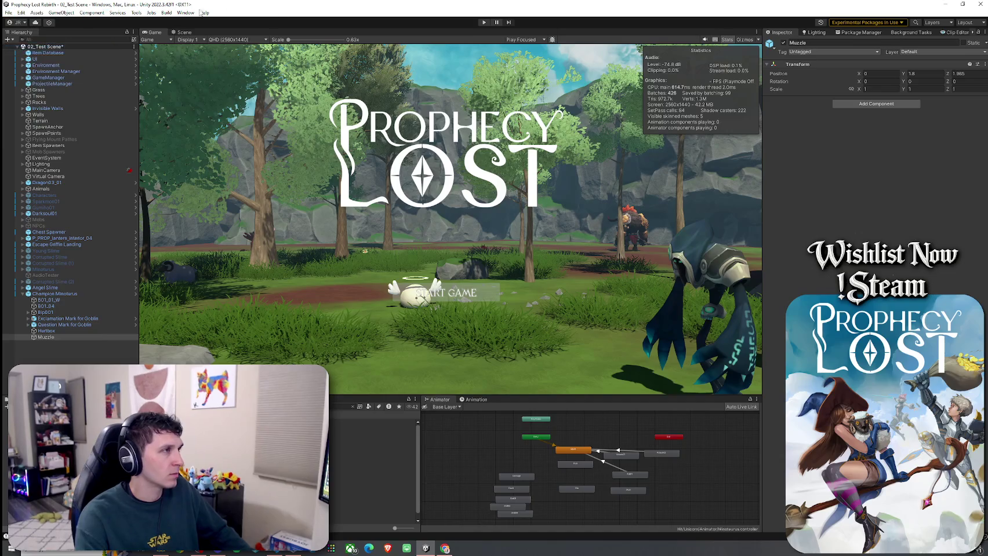
pyautogui.click(483, 22)
pyautogui.write('0')
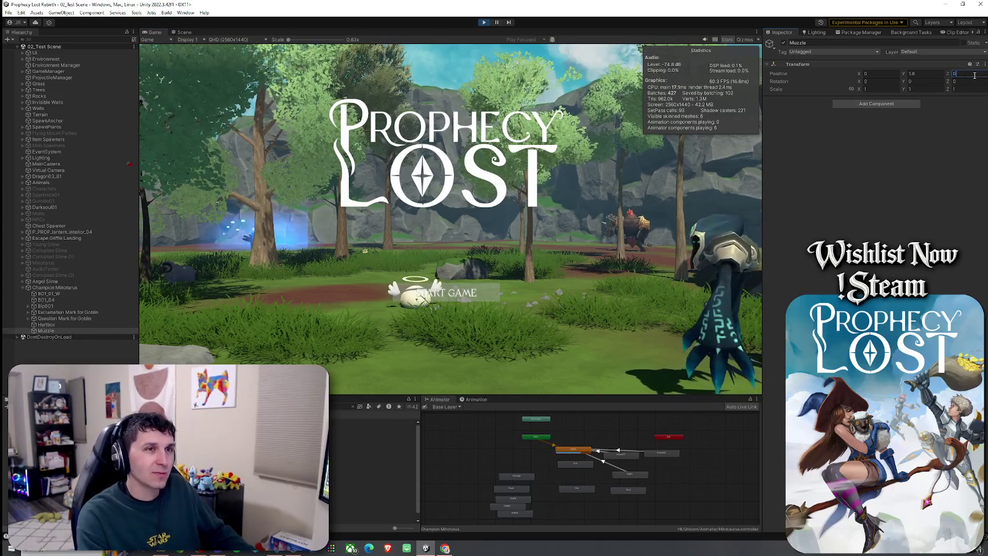
# Step: Attempt File > Save during play and move the hero toward the boss
pyautogui.click(19, 11)
pyautogui.click(23, 41)
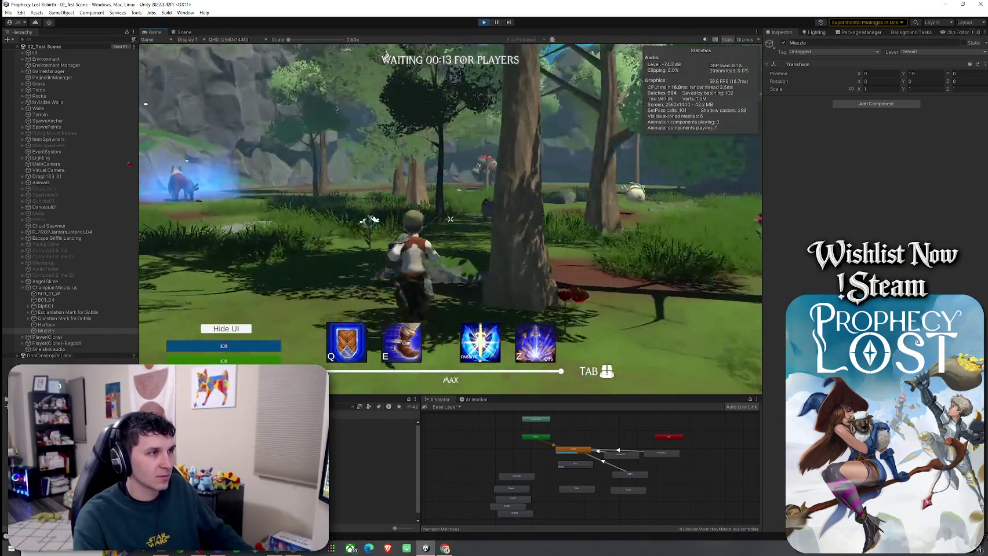
pyautogui.press('w')
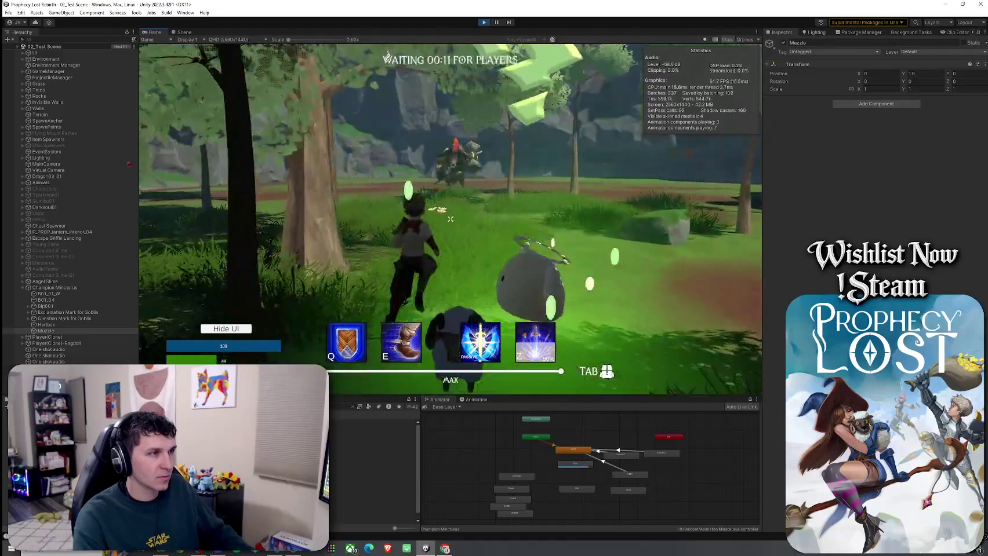
# Step: Cast the slash ability at the minotaur and deactivate the Angel Slime
pyautogui.press('z')
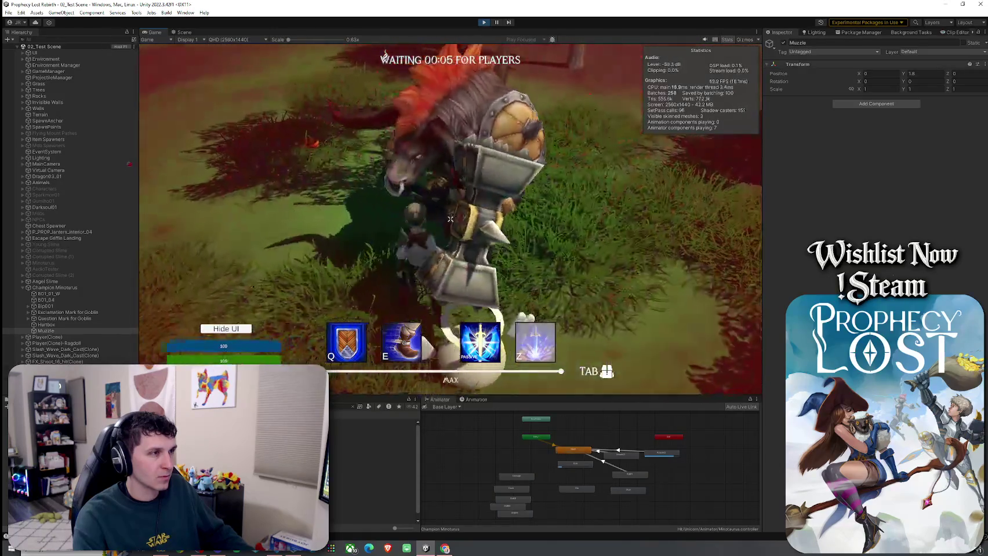
pyautogui.press('w')
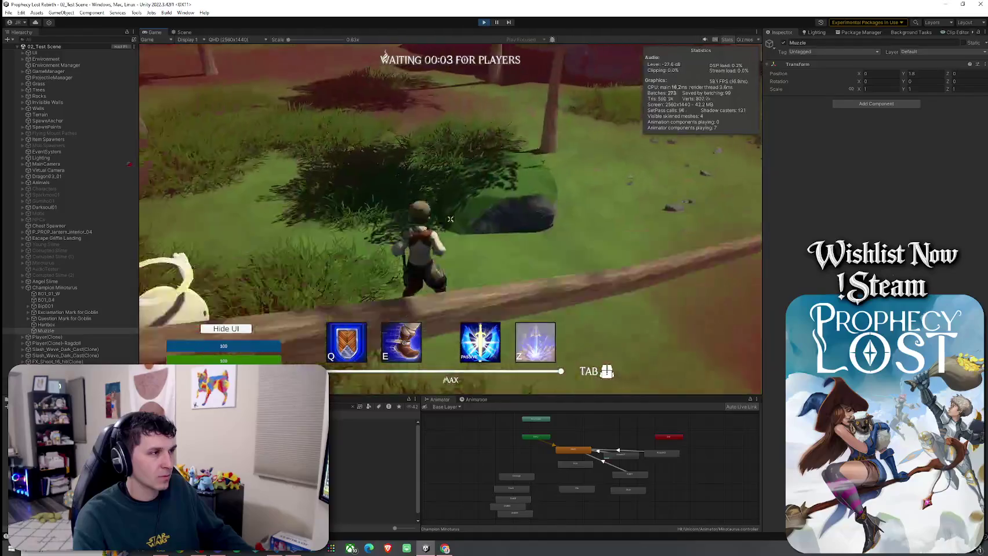
pyautogui.click(45, 281)
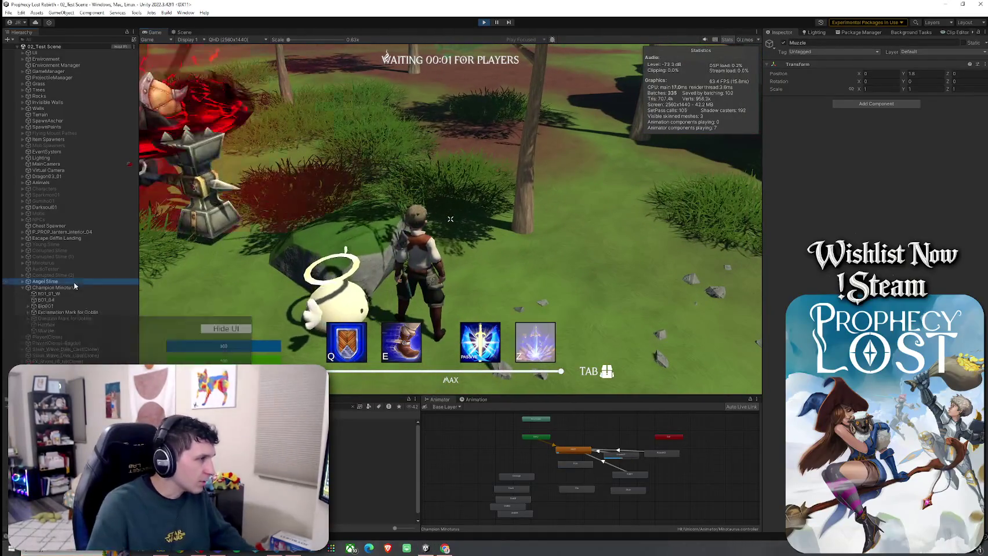
pyautogui.click(784, 43)
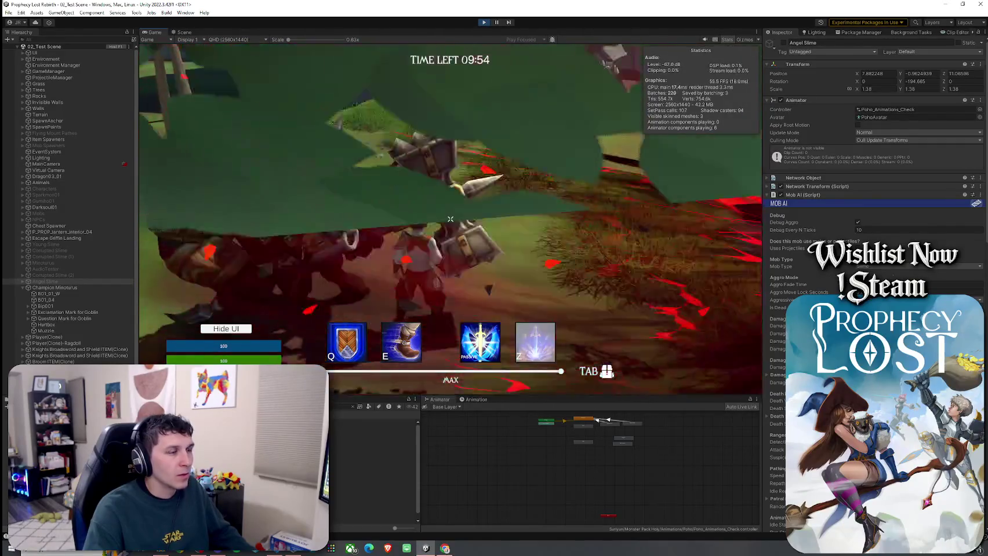
# Step: Select the minotaur's Muzzle object
pyautogui.press('super')
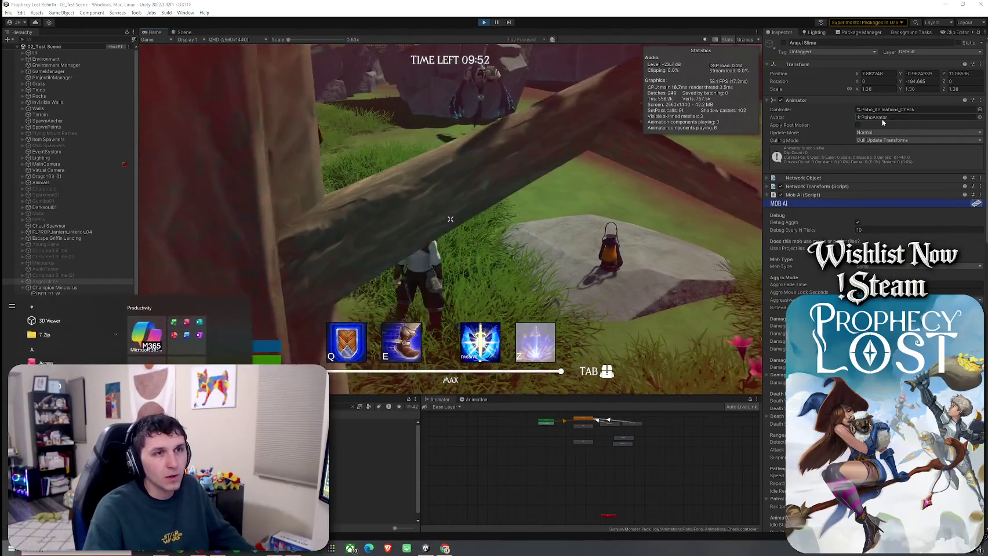
pyautogui.press('super')
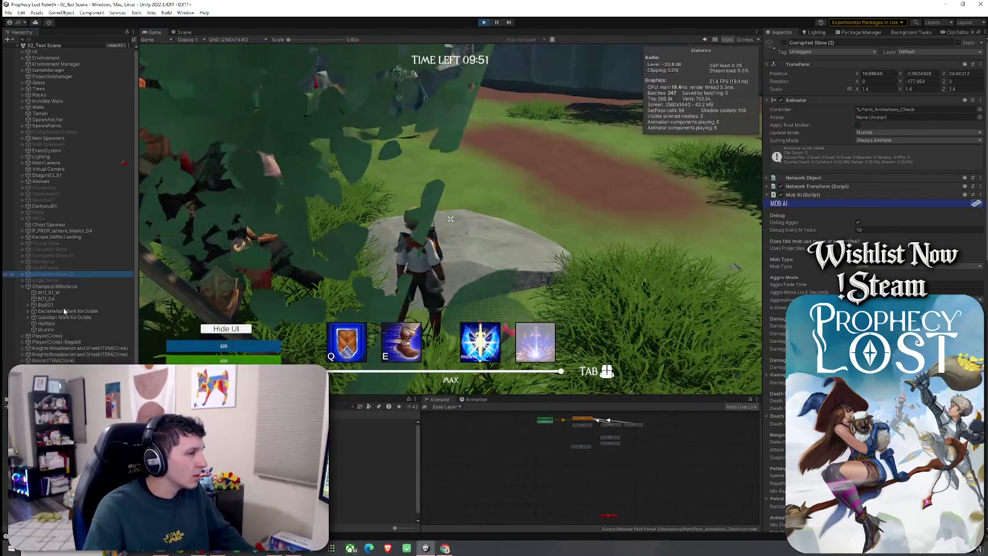
pyautogui.click(52, 331)
# Step: Set the Muzzle's Position Z to -1, then to -0.5
pyautogui.click(963, 74)
pyautogui.write('-1')
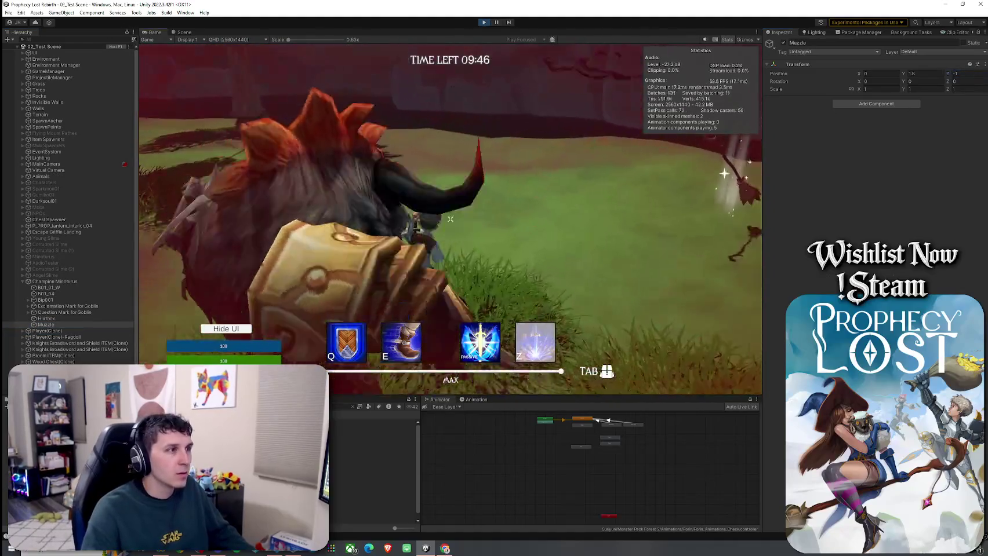
pyautogui.click(721, 172)
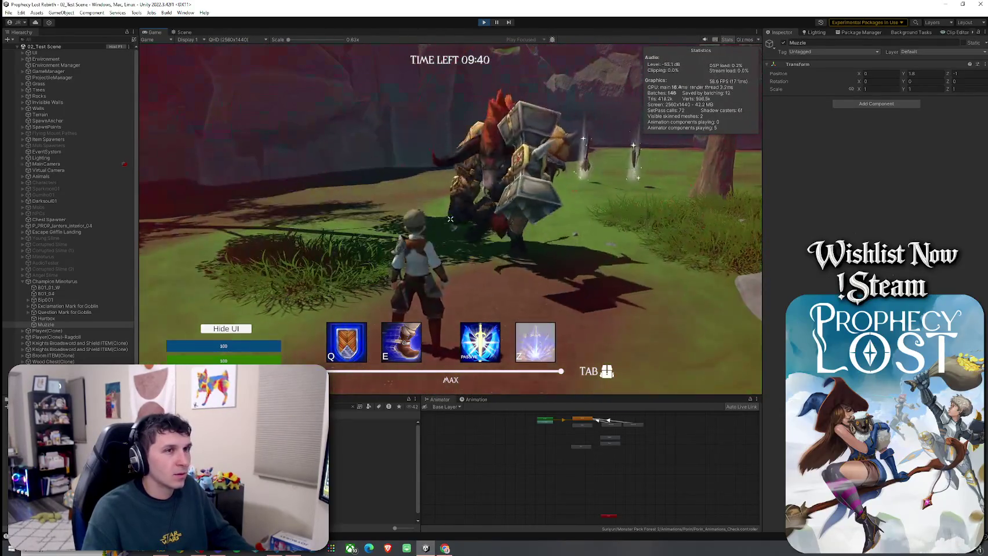
pyautogui.click(971, 73)
pyautogui.write('-0.5')
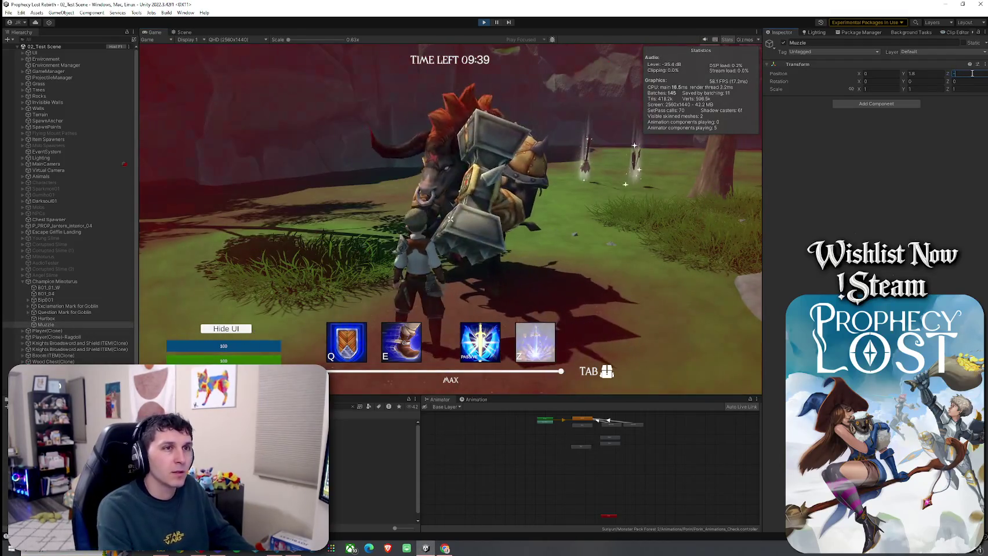
pyautogui.press('Return')
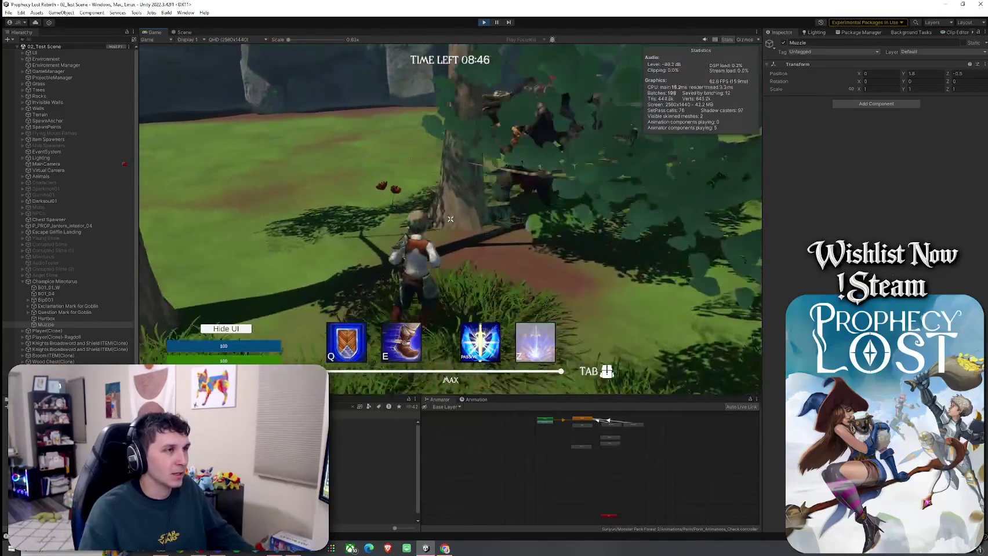
# Step: Attack the minotaur to test the slash, then stop play mode and select Champion Minotaurus
pyautogui.click(450, 220)
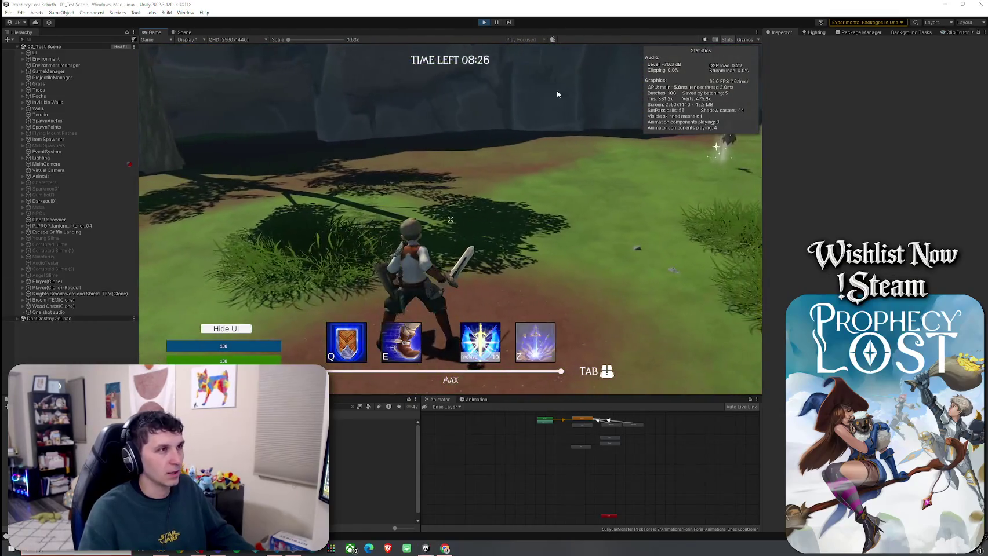
pyautogui.press('super')
pyautogui.click(484, 22)
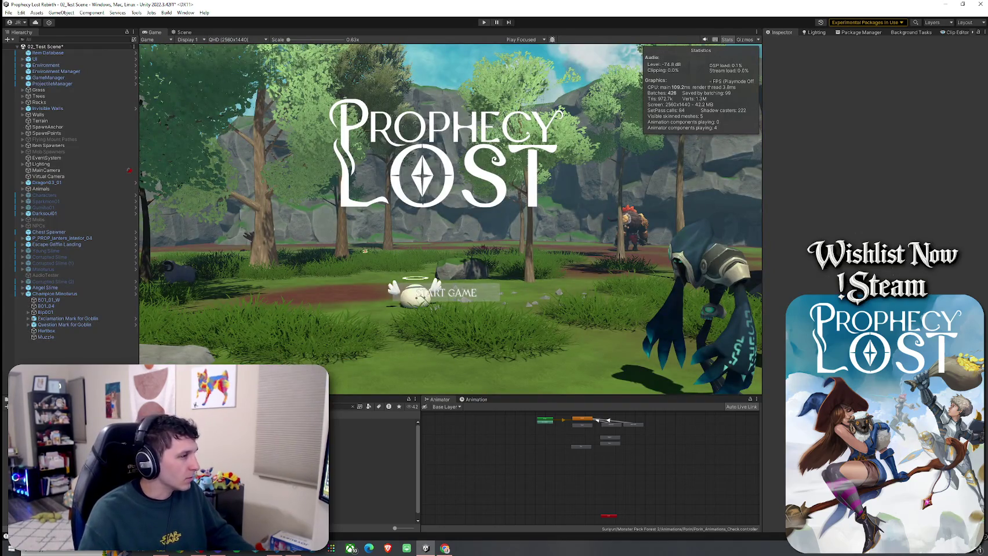
pyautogui.click(58, 294)
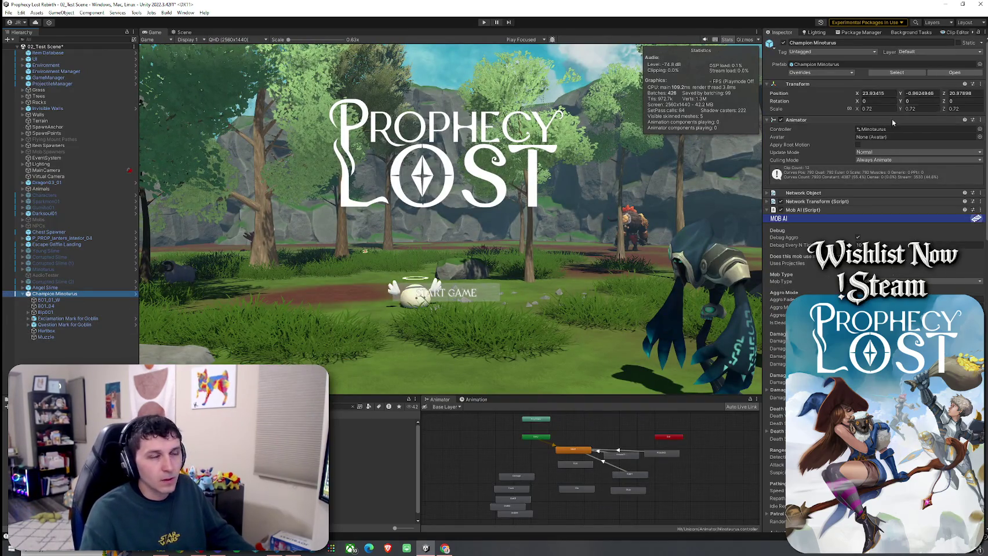
# Step: Set the Muzzle's Position Z to -0.5 and save the scene
pyautogui.click(58, 338)
pyautogui.click(972, 74)
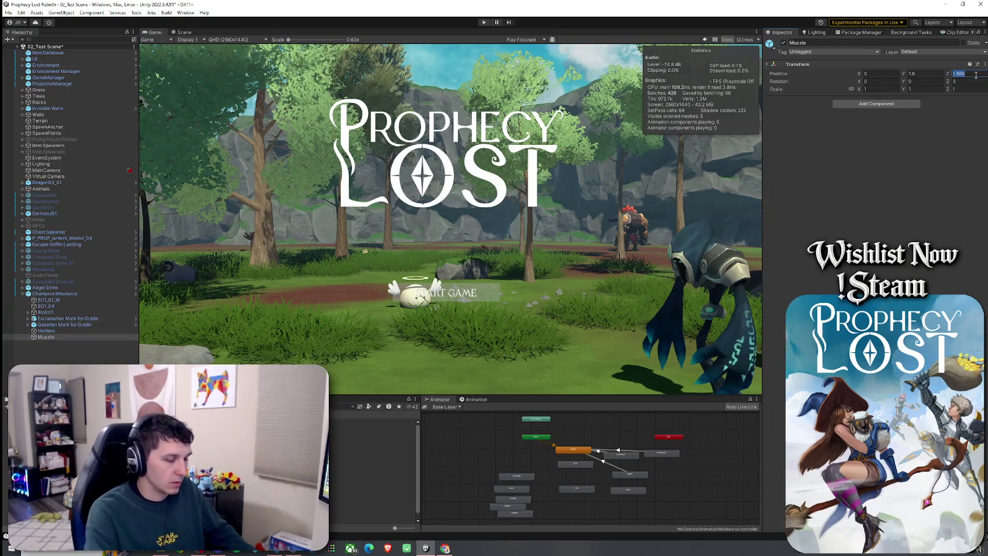
pyautogui.write('0.5')
pyautogui.click(8, 12)
pyautogui.click(27, 49)
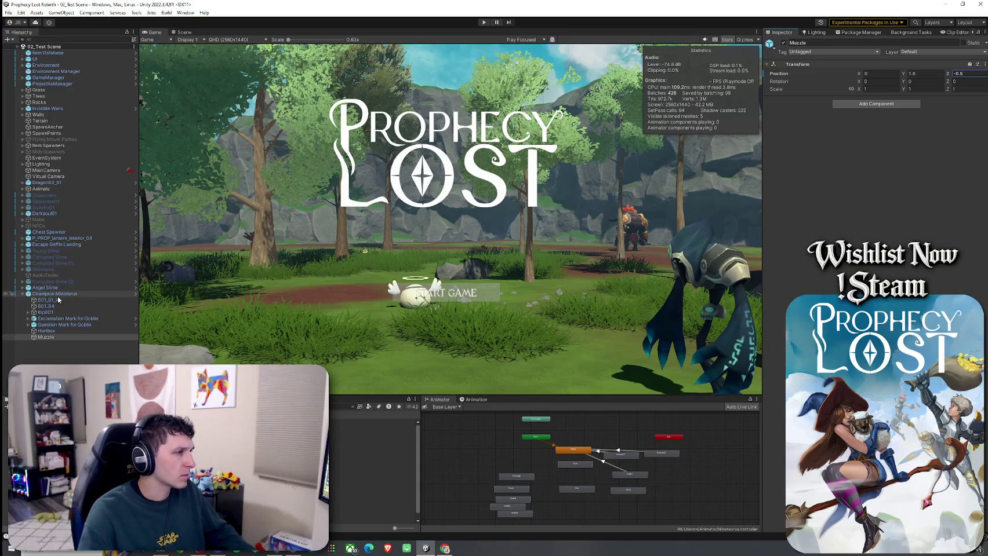
# Step: Apply all Champion Minotaurus prefab overrides and show the 3_Minotaur Blade Slash asset
pyautogui.click(55, 293)
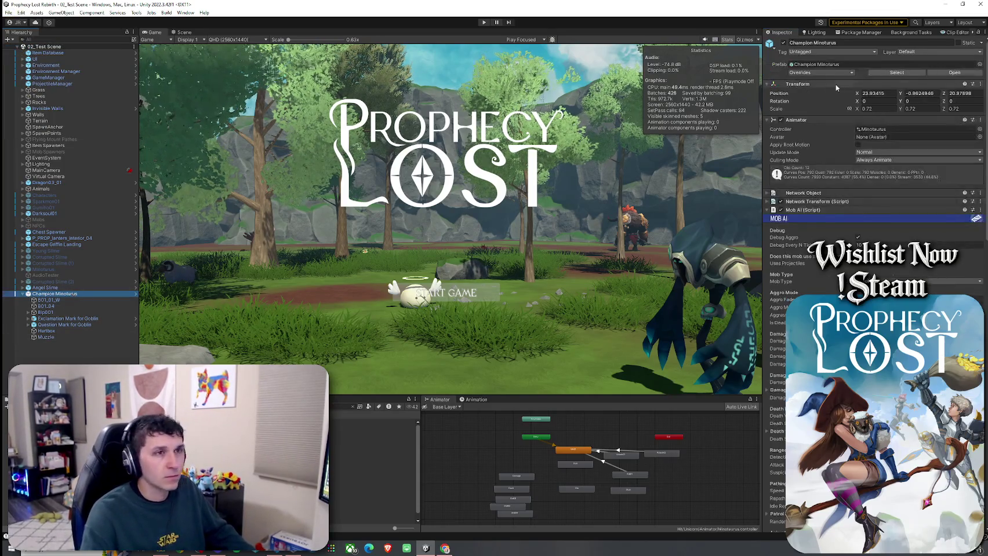
pyautogui.click(834, 73)
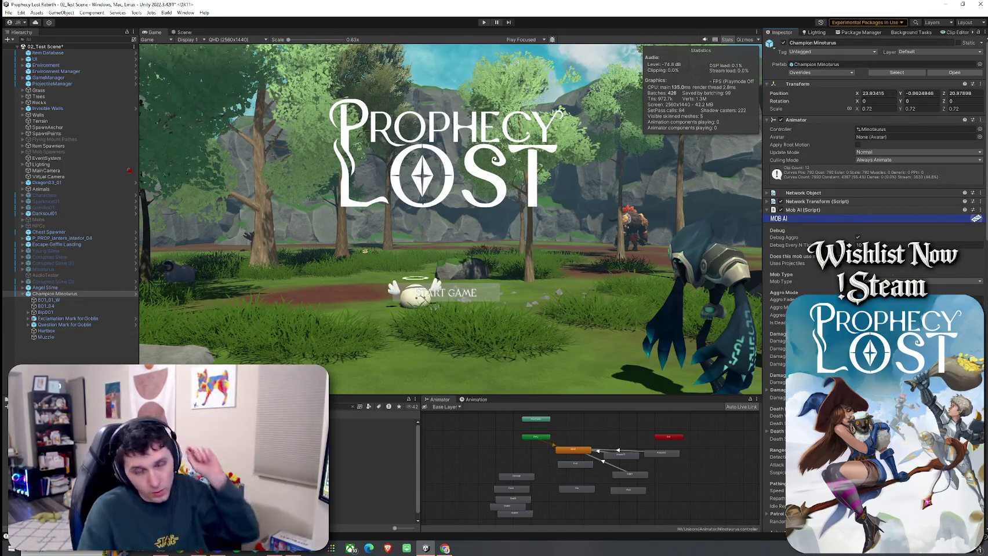
pyautogui.click(371, 429)
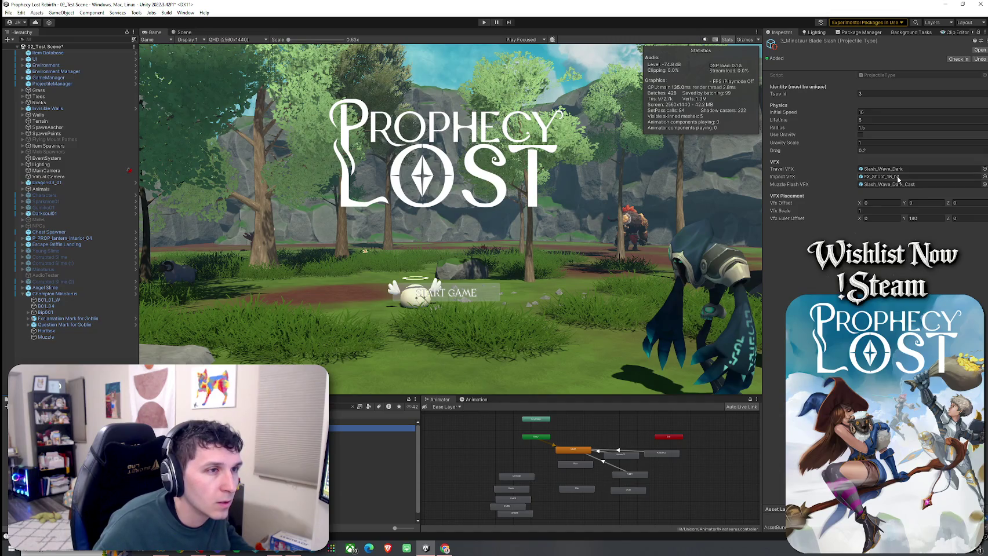
# Step: Open the Slash_Wave_Dark_Cast prefab and replay its slash effect from several angles
pyautogui.doubleClick(898, 184)
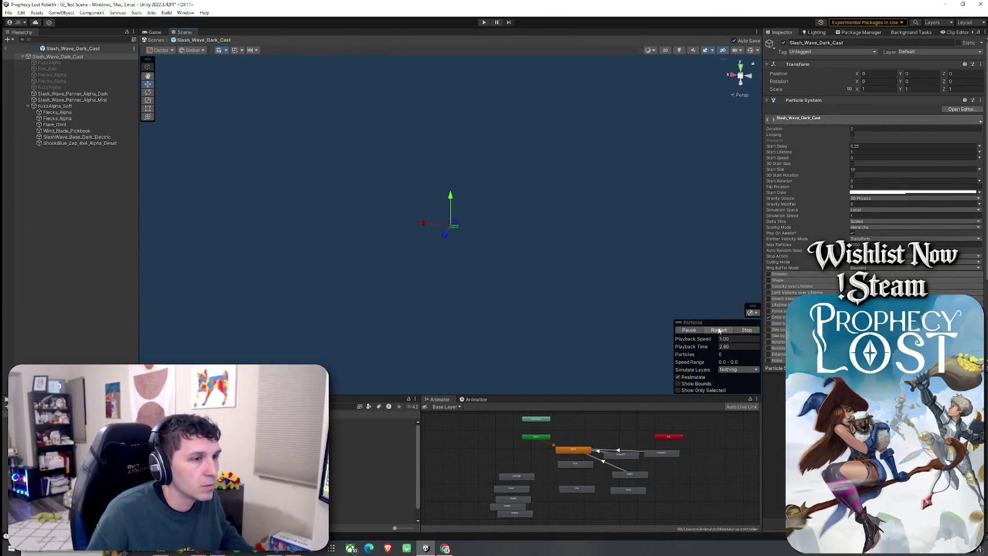
pyautogui.click(718, 330)
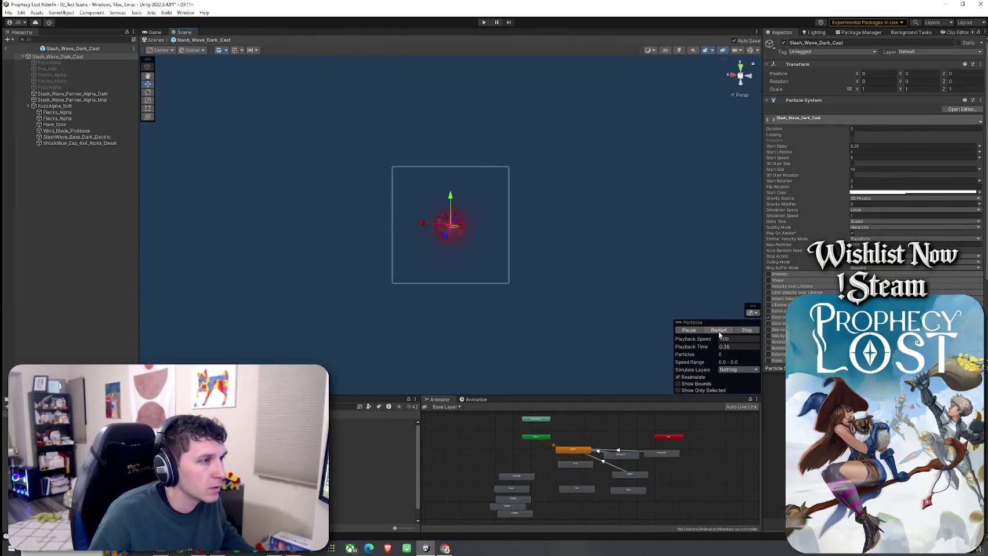
pyautogui.click(719, 333)
pyautogui.moveTo(515, 281); pyautogui.dragTo(520, 278)
pyautogui.click(718, 331)
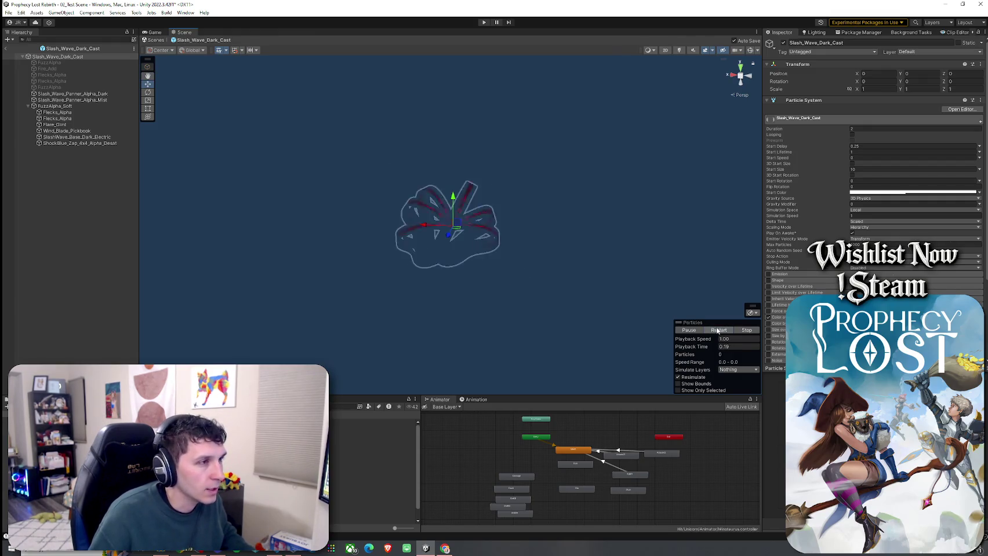
pyautogui.moveTo(579, 260)
pyautogui.mouseDown()
pyautogui.moveTo(478, 268)
pyautogui.moveTo(433, 285)
pyautogui.mouseUp()
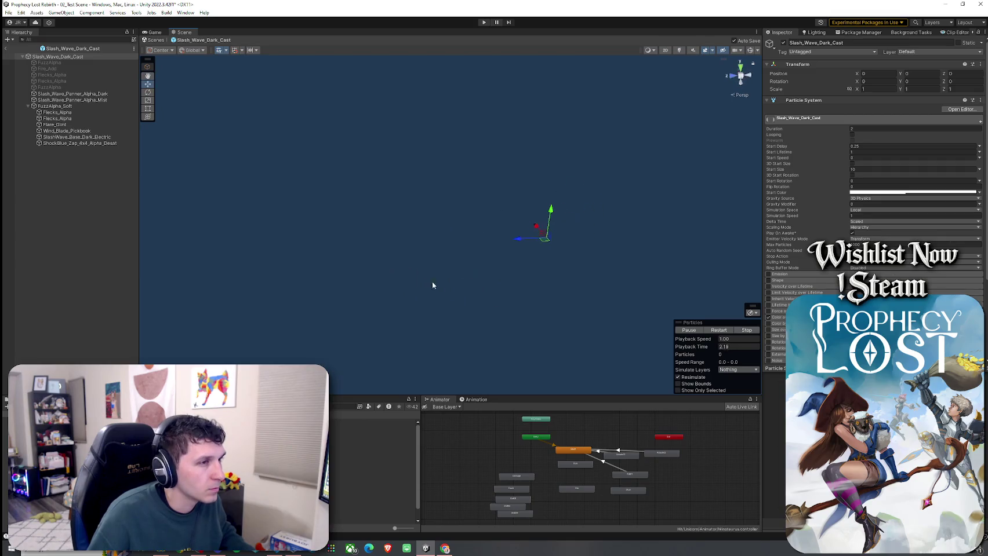
pyautogui.click(707, 330)
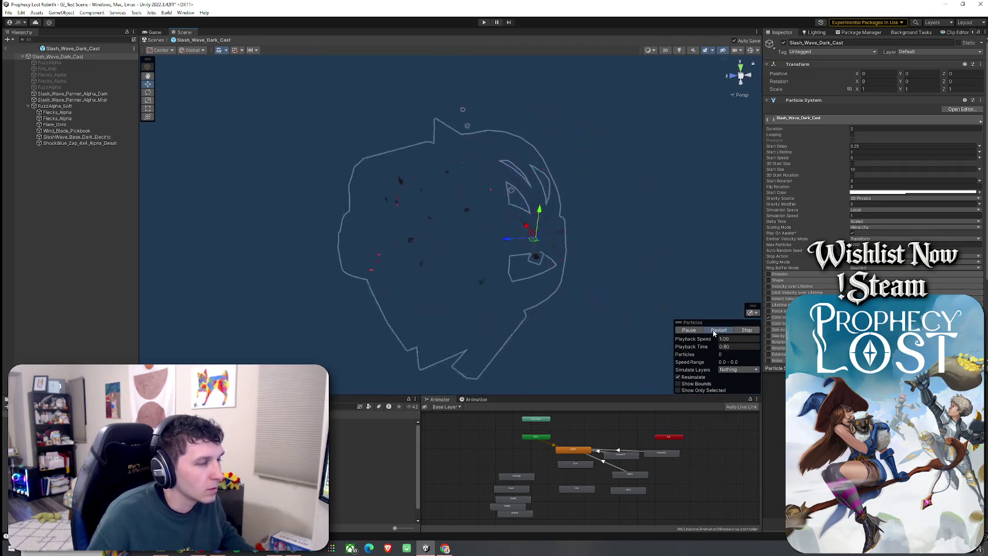
pyautogui.click(712, 332)
pyautogui.click(714, 332)
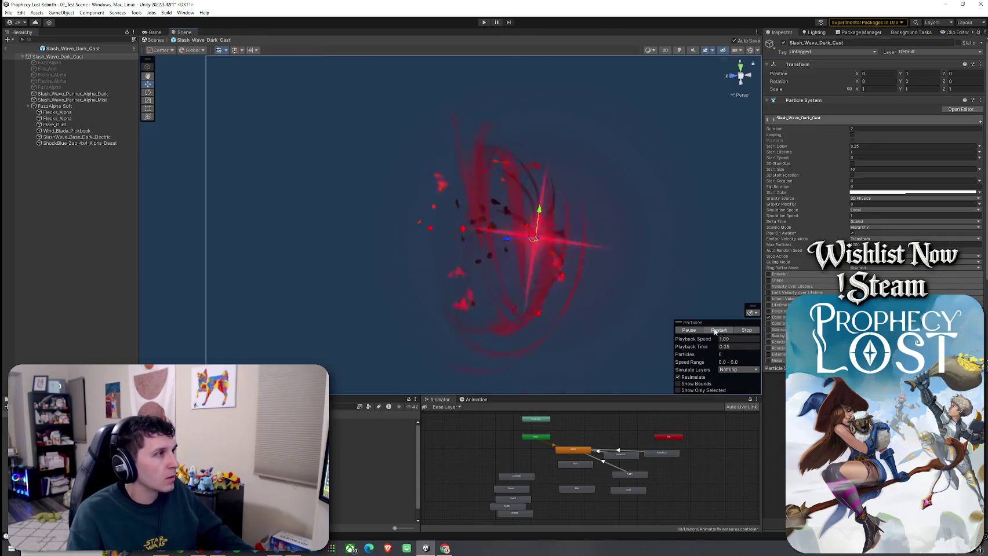
# Step: Disable the FuzzAlpha, Fire_Add and Flecks_Alpha layers of the slash effect
pyautogui.click(86, 63)
pyautogui.keyDown('shift'); pyautogui.click(86, 87); pyautogui.keyUp('shift')
pyautogui.click(785, 44)
pyautogui.click(719, 331)
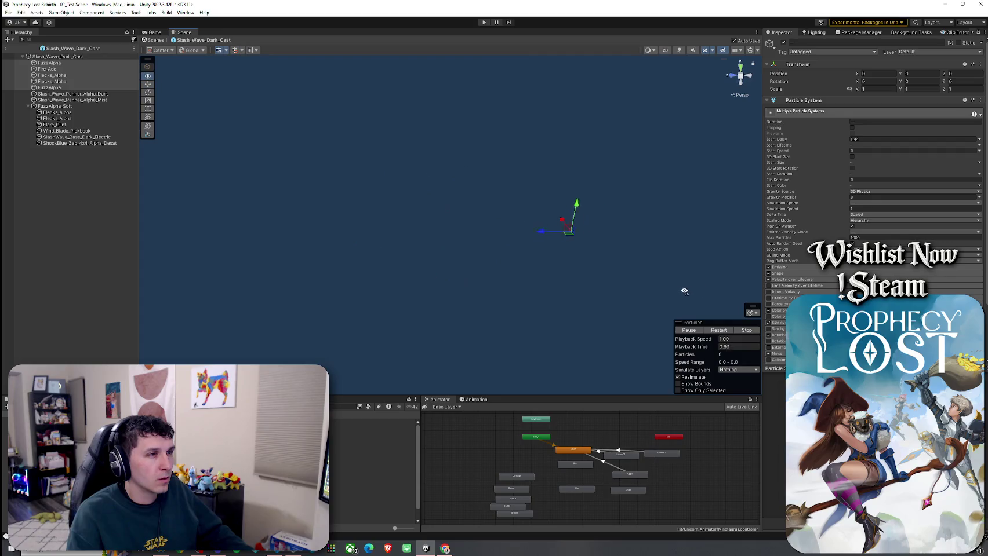
pyautogui.click(719, 331)
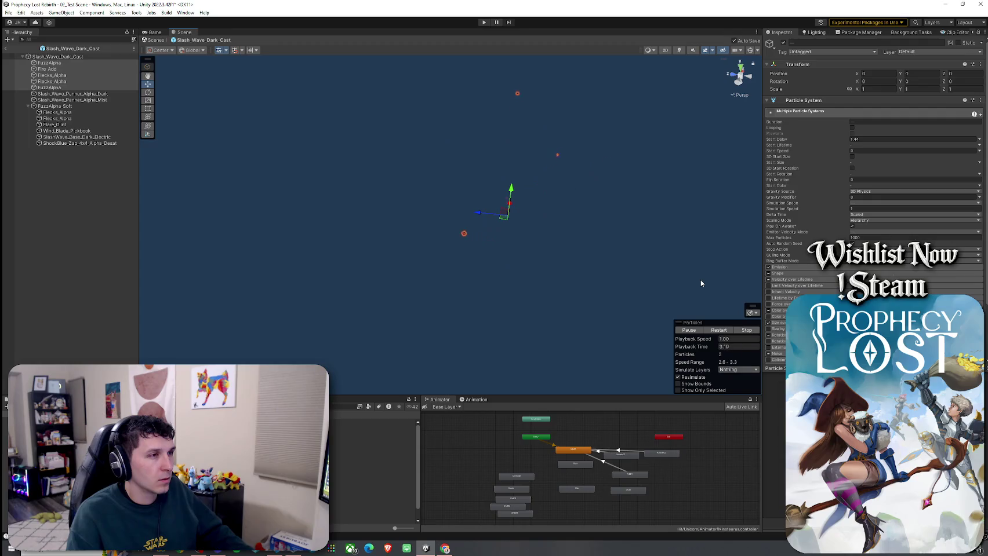
pyautogui.click(783, 42)
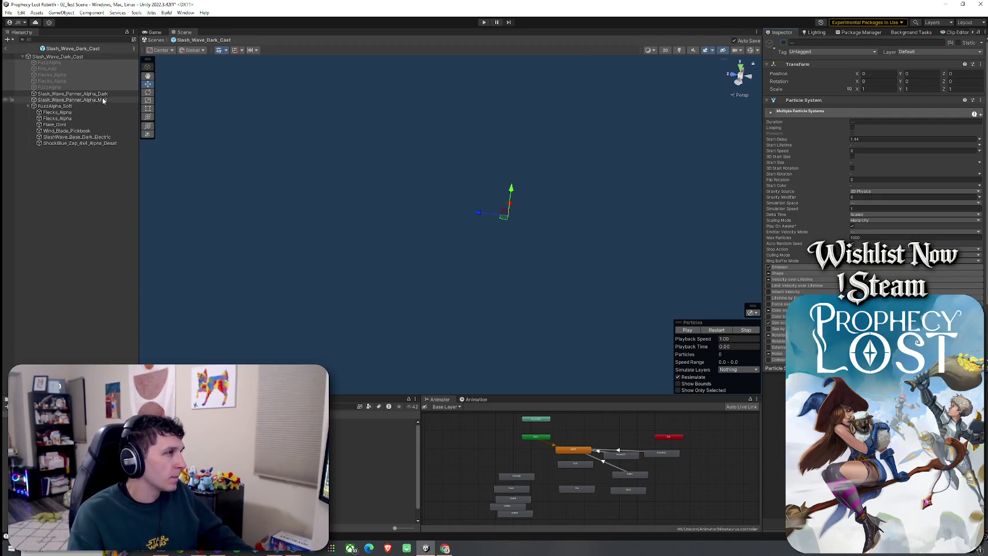
# Step: Shift the Dark, Mist and FuzzAlpha_Soft layers along X and replay the effect
pyautogui.moveTo(55, 106); pyautogui.dragTo(59, 99)
pyautogui.keyDown('shift'); pyautogui.click(55, 106); pyautogui.keyUp('shift')
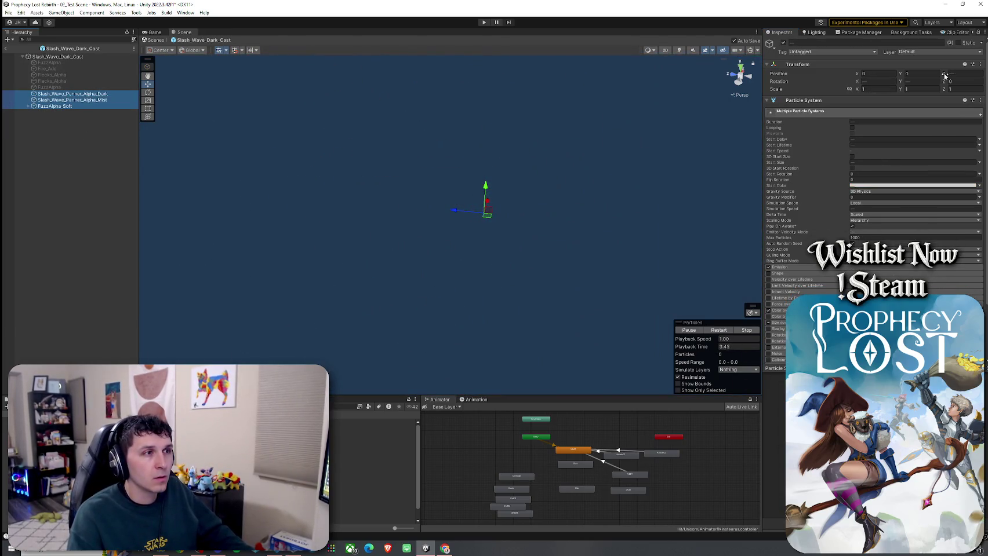
pyautogui.moveTo(468, 213); pyautogui.dragTo(526, 210)
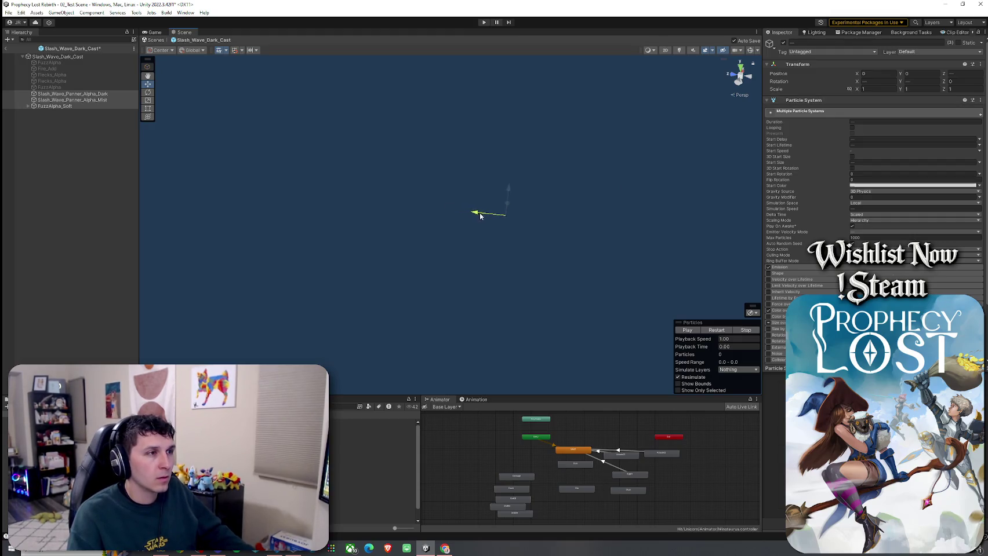
pyautogui.click(722, 334)
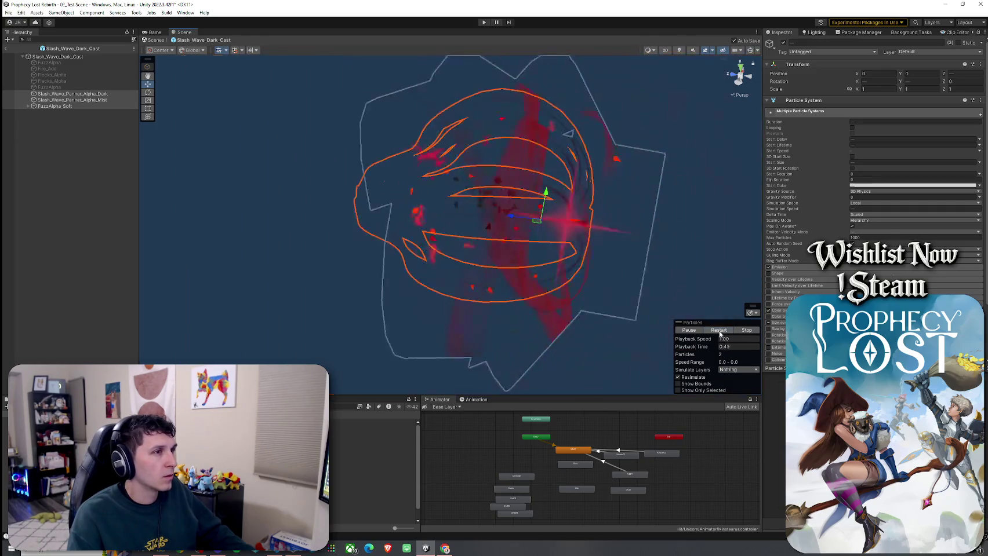
# Step: Replay the whole Slash_Wave_Dark_Cast effect to check it, then return to the scene
pyautogui.click(70, 57)
pyautogui.click(69, 93)
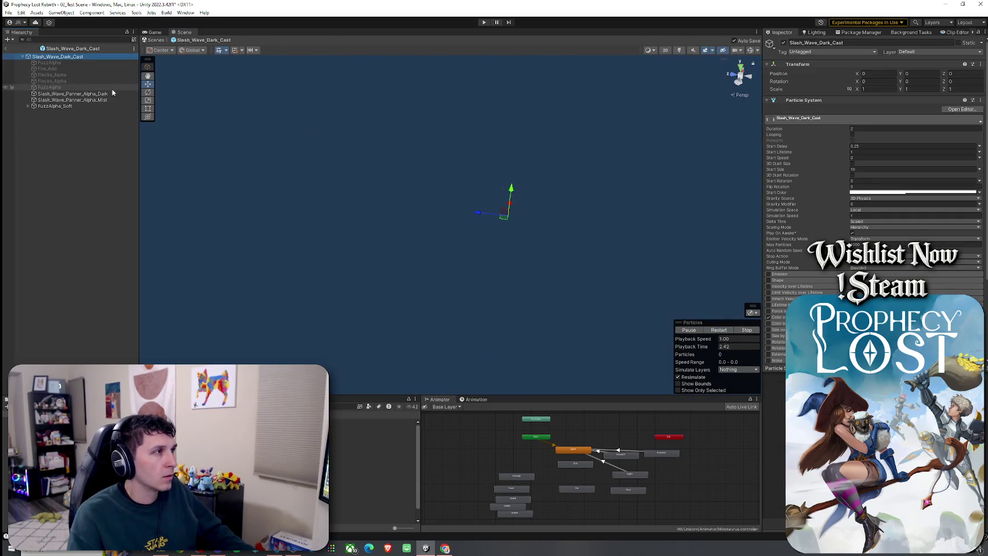
pyautogui.keyDown('shift'); pyautogui.click(93, 100); pyautogui.keyUp('shift')
pyautogui.keyDown('shift'); pyautogui.click(55, 106); pyautogui.keyUp('shift')
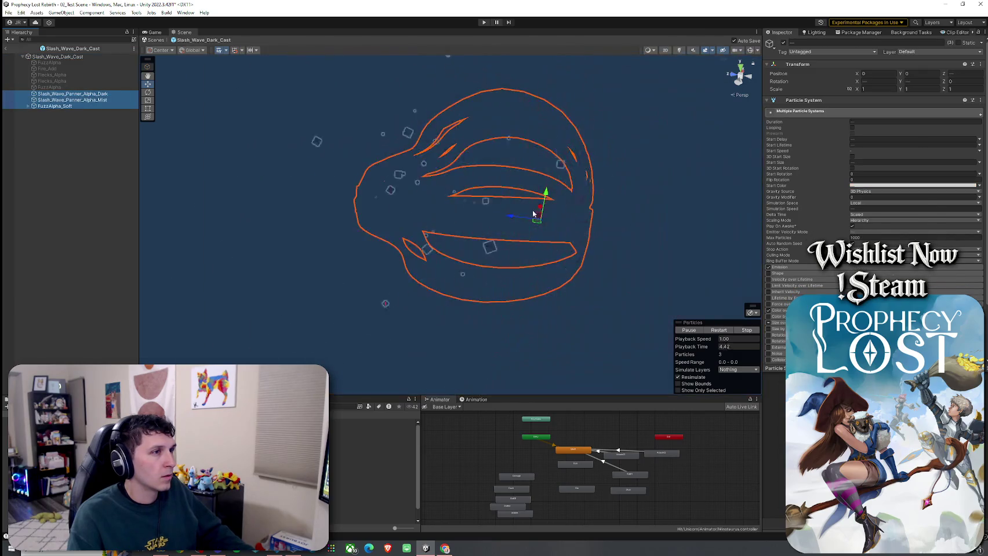
pyautogui.moveTo(189, 142); pyautogui.dragTo(207, 145)
pyautogui.click(74, 57)
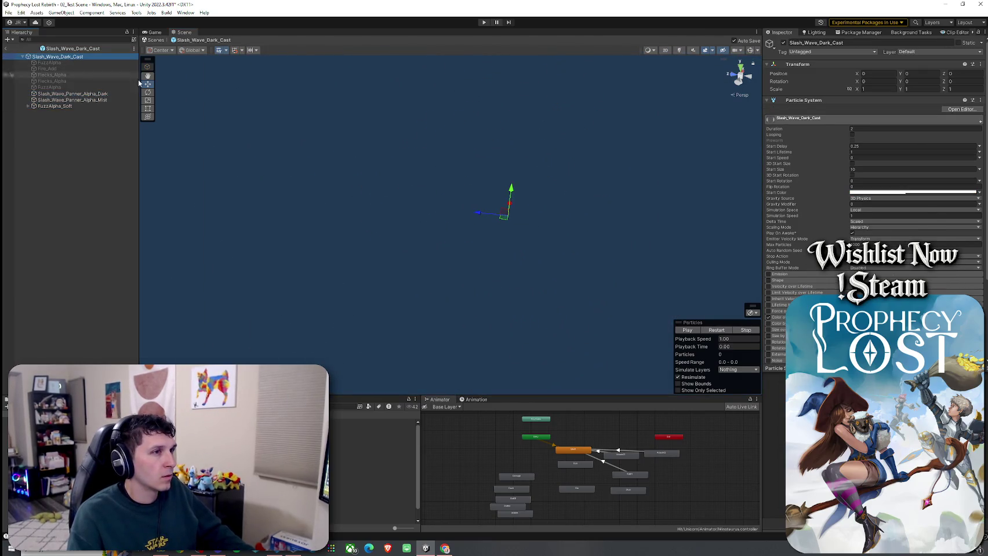
pyautogui.click(721, 331)
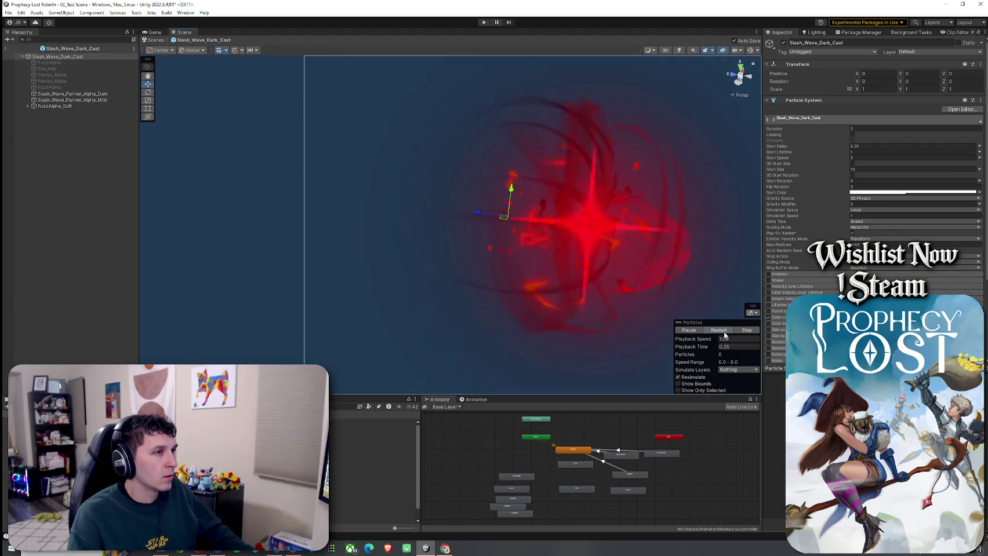
pyautogui.click(6, 48)
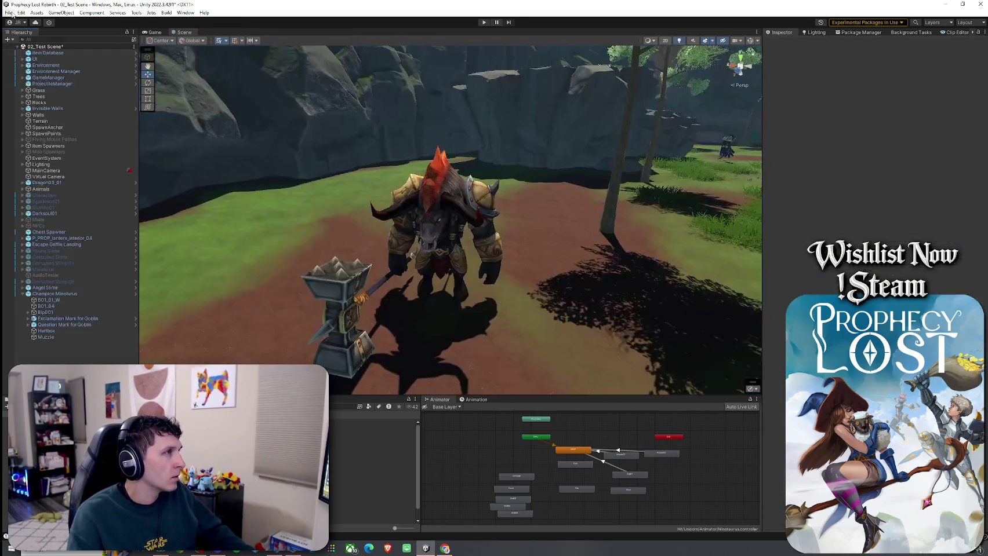
# Step: Save the scene, play-test by starting a game and running forward, then stop Play mode
pyautogui.click(21, 13)
pyautogui.click(20, 49)
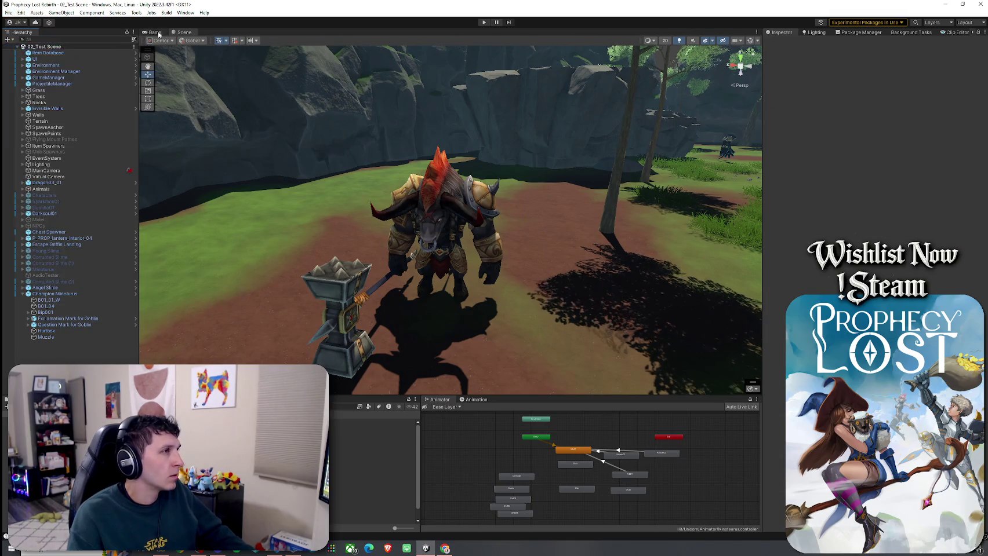
pyautogui.click(484, 22)
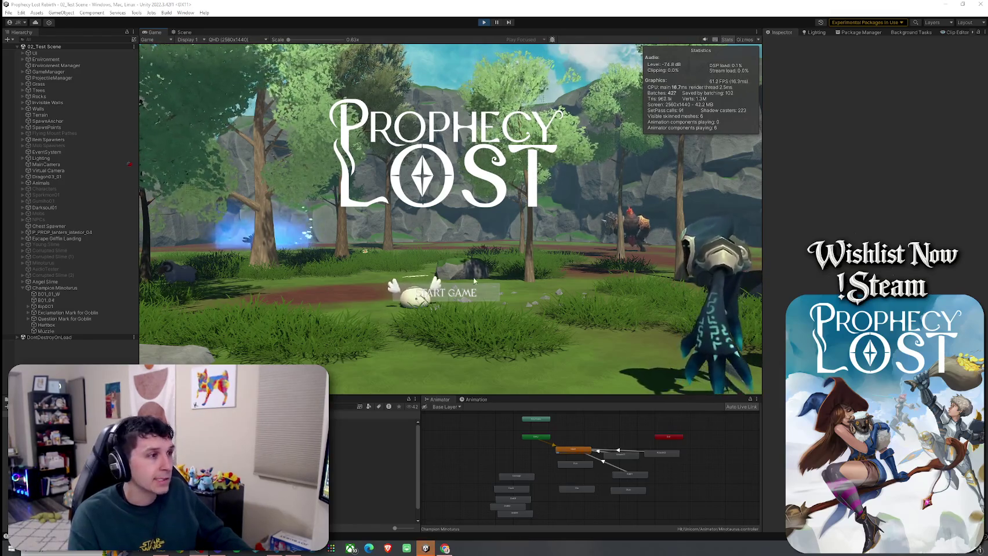
pyautogui.click(484, 293)
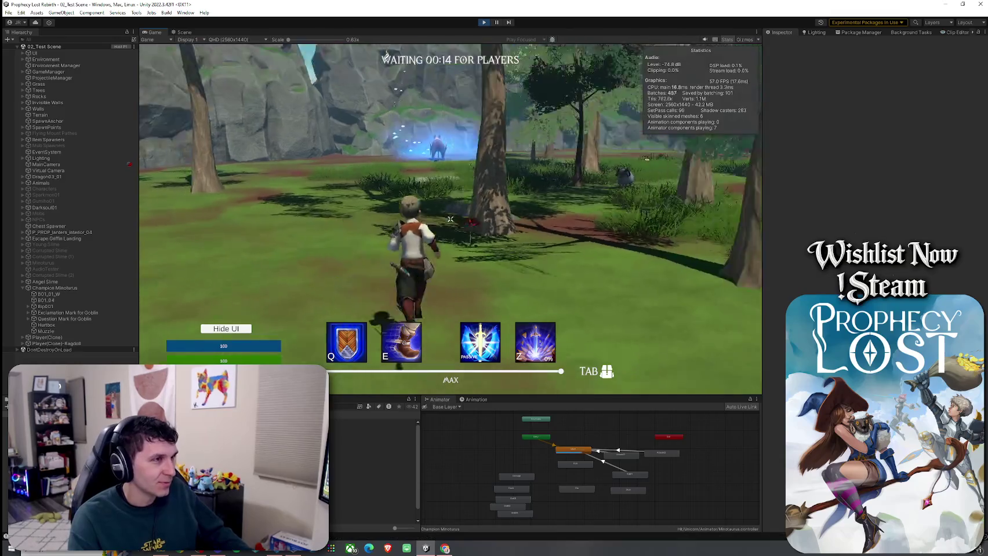
pyautogui.press('w')
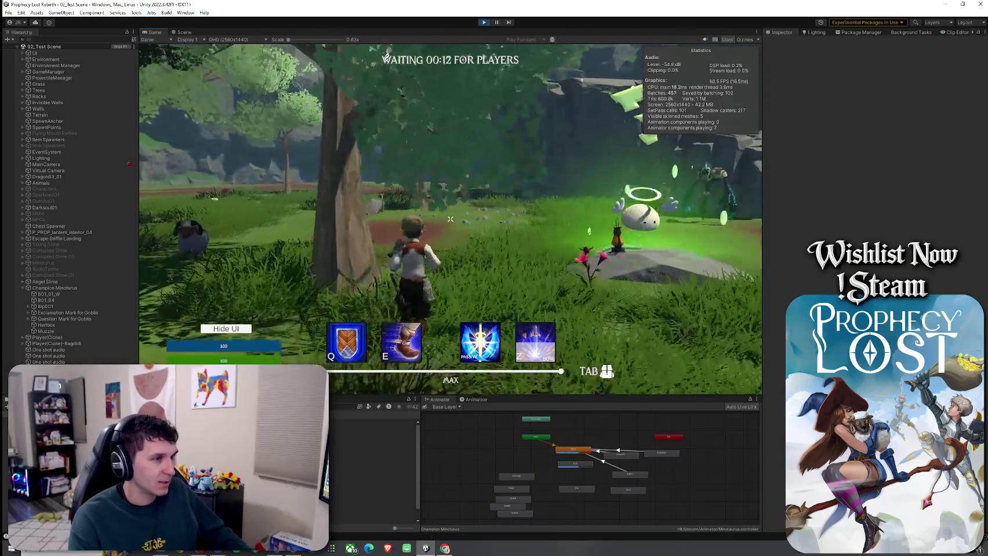
pyautogui.press('Escape')
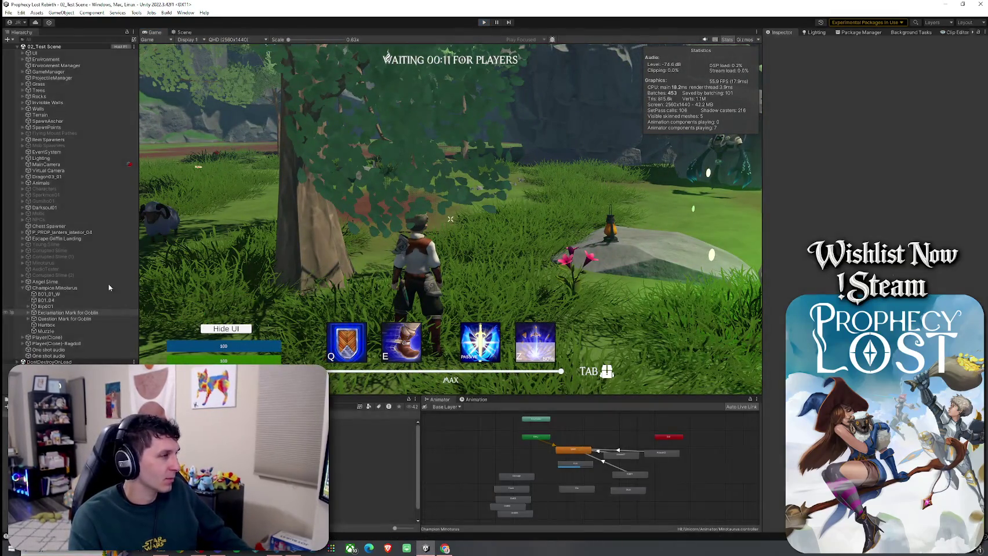
pyautogui.hotkey('ctrl', 'p')
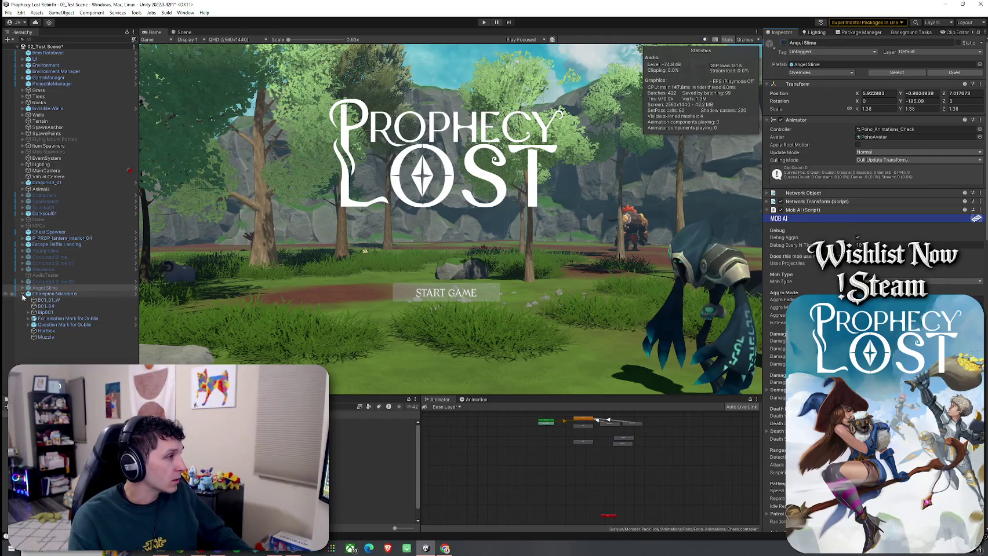
# Step: Check the Champion Minotaurus Muzzle child's position and save the scene
pyautogui.click(62, 294)
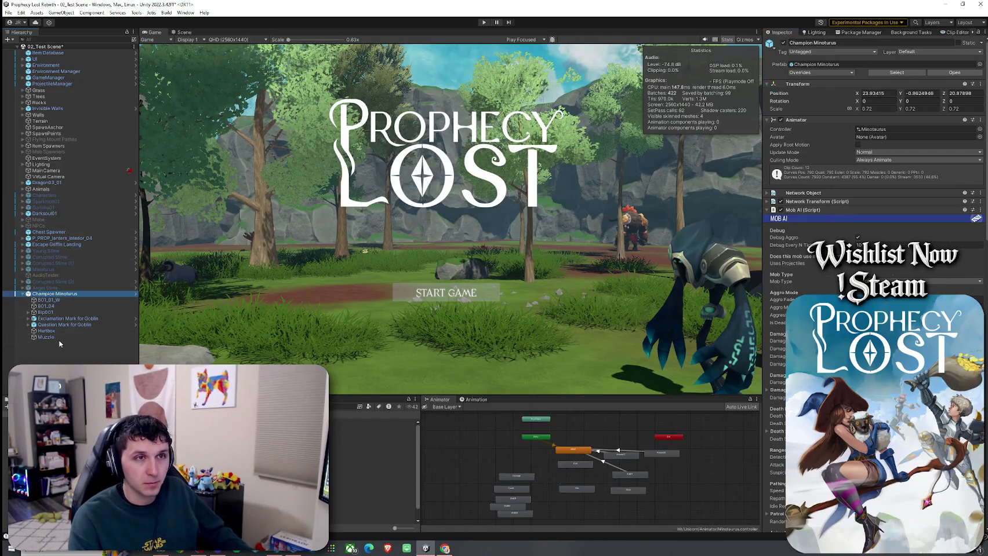
pyautogui.click(59, 344)
pyautogui.click(50, 337)
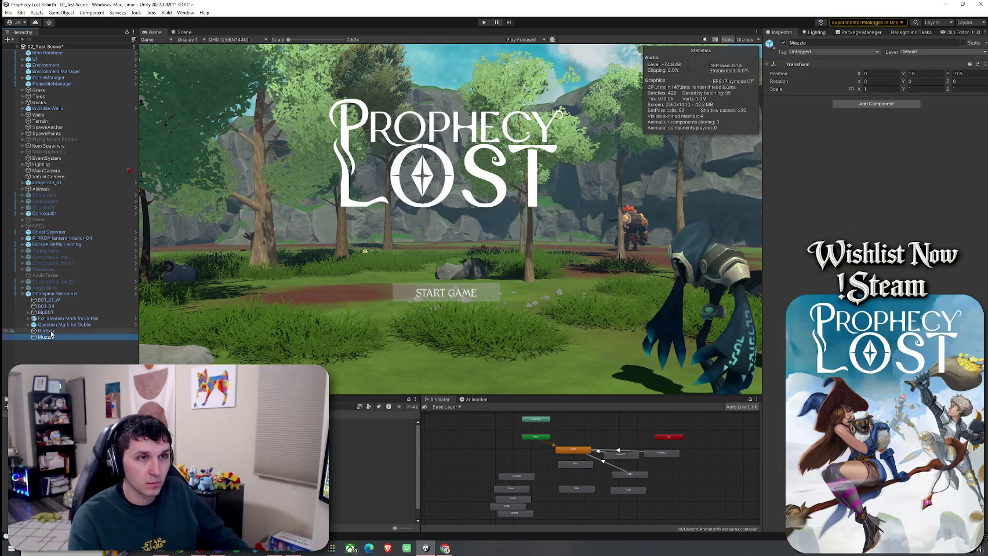
pyautogui.click(9, 12)
pyautogui.click(19, 49)
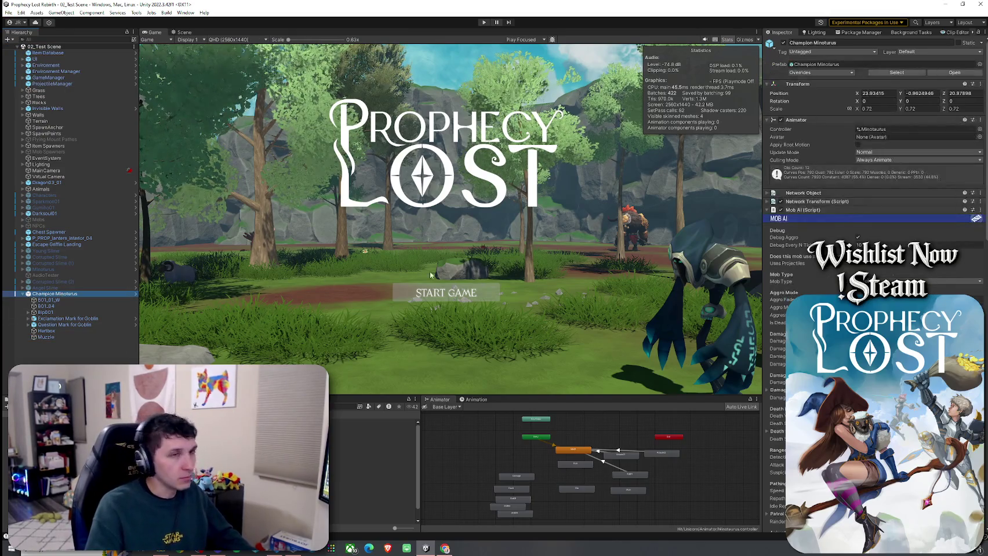
# Step: Apply all Champion Minotaurus overrides to its prefab and enter Play mode
pyautogui.click(828, 73)
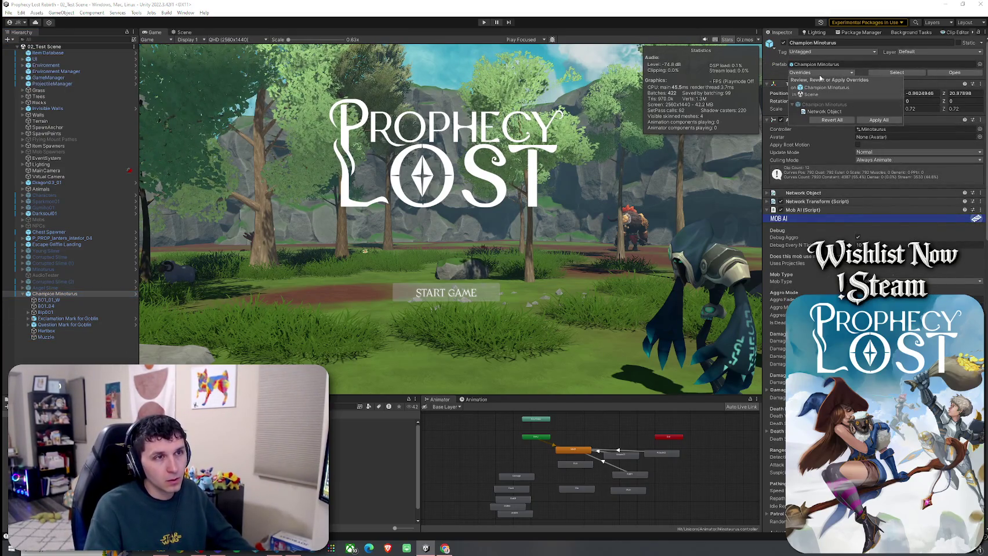
pyautogui.click(504, 81)
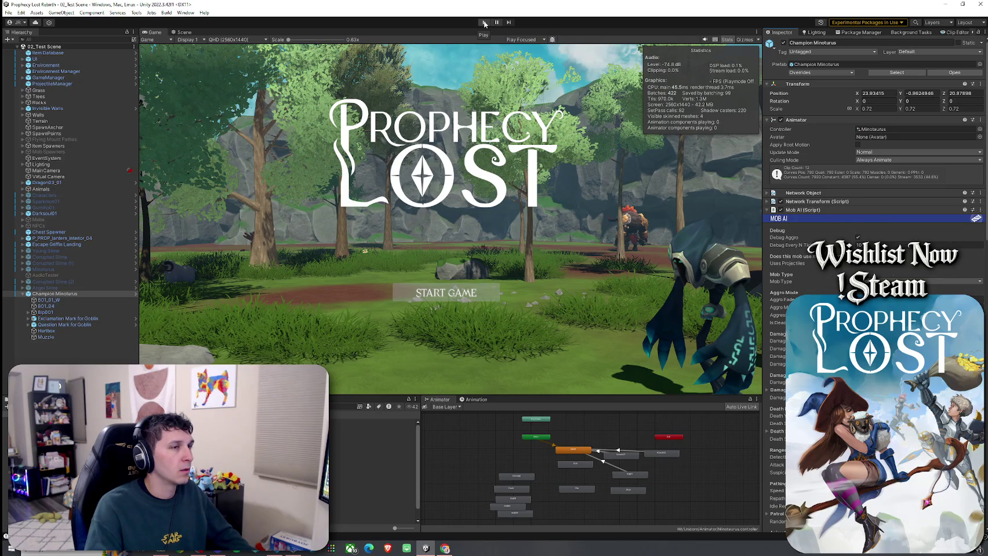
pyautogui.click(484, 23)
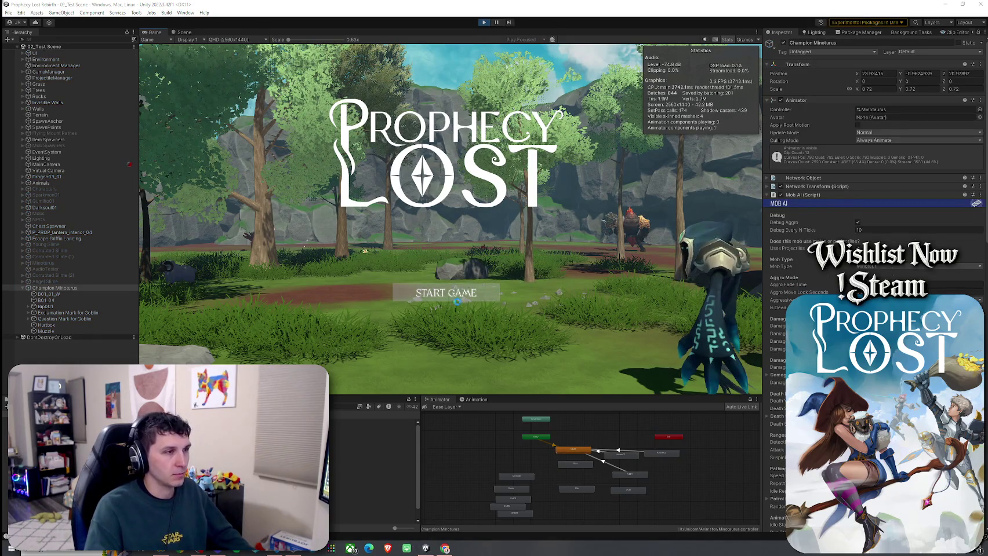
# Step: Start a game session from the title screen and run the hero forward into the level
pyautogui.click(450, 294)
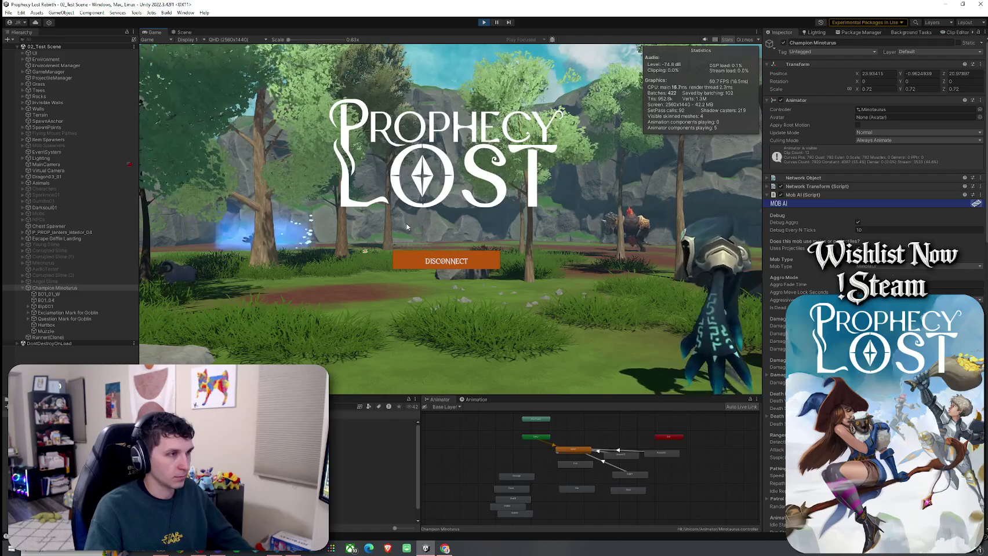
pyautogui.press('w')
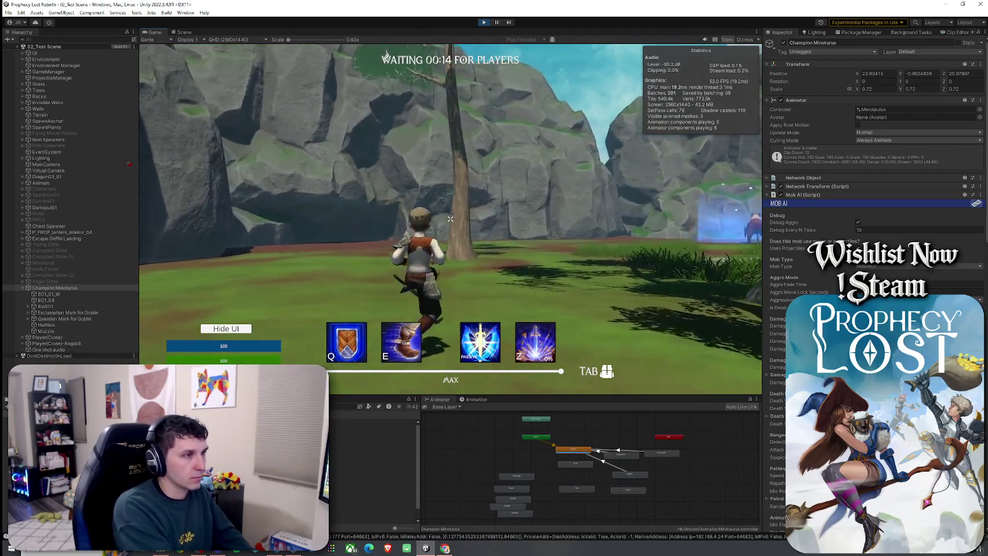
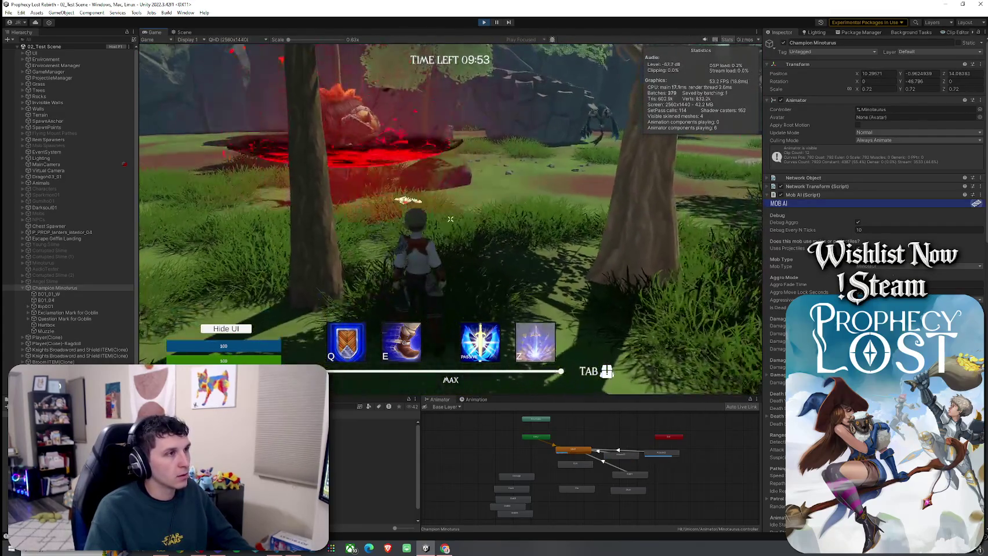
# Step: Set the 3_Minotaur Blade Slash projectile's Lifetime to 12
pyautogui.click(340, 456)
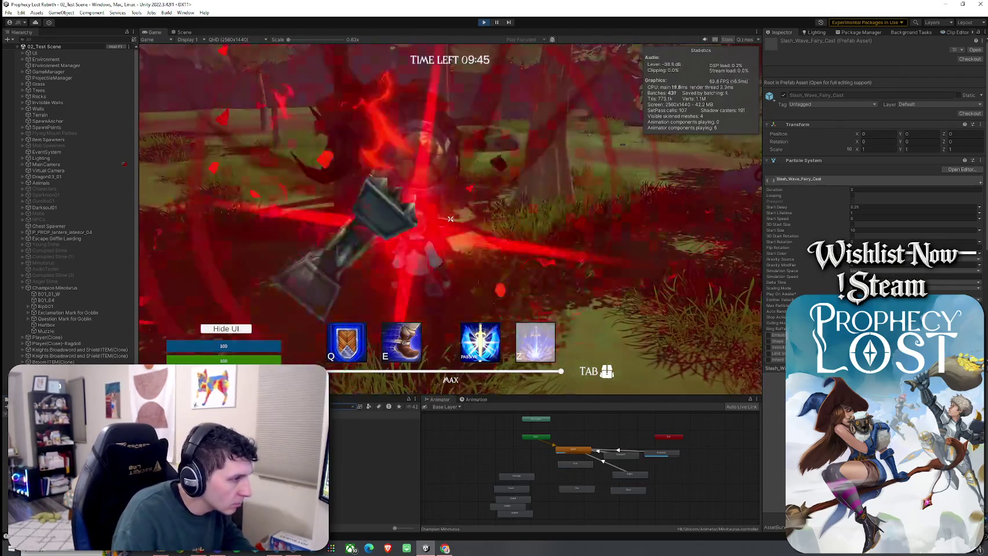
pyautogui.click(374, 428)
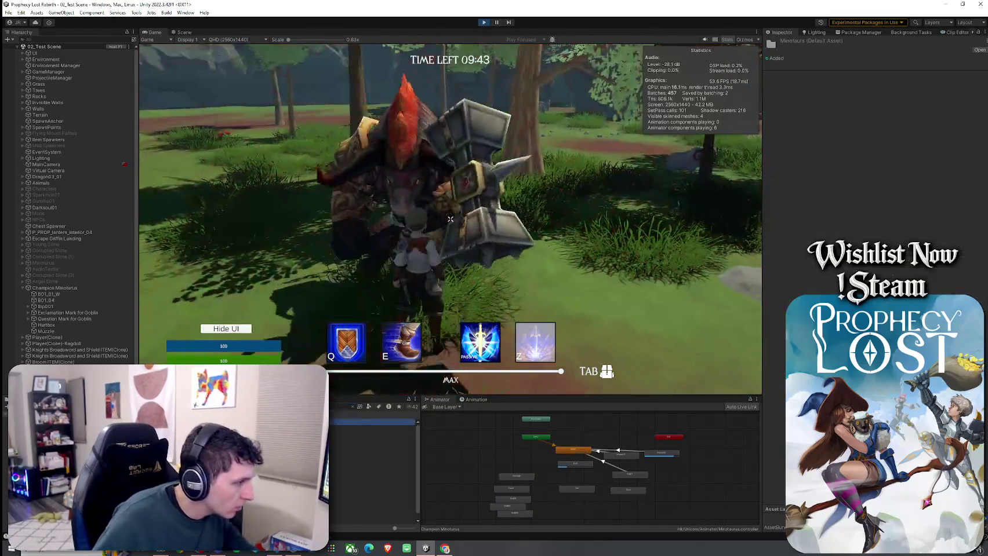
pyautogui.click(873, 120)
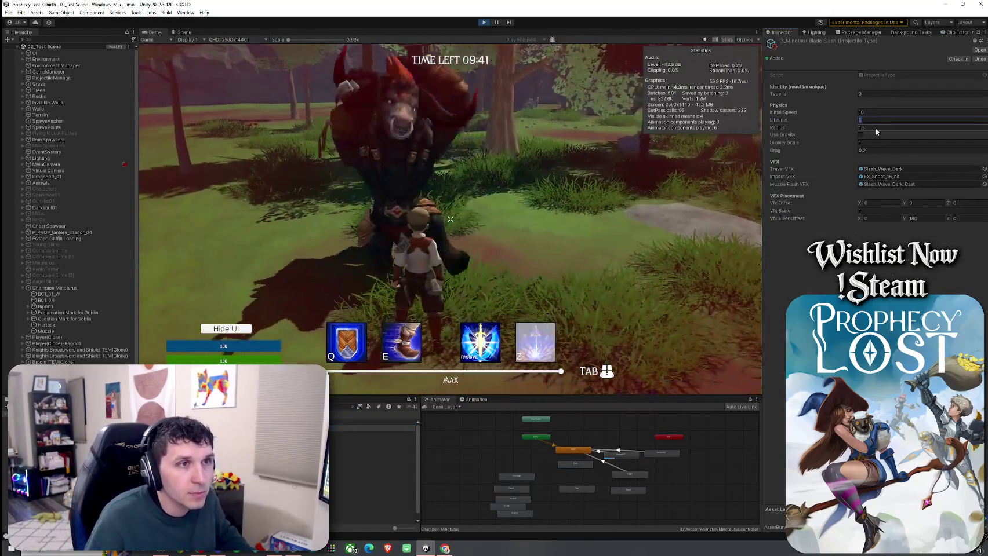
pyautogui.write('12')
pyautogui.press('Return')
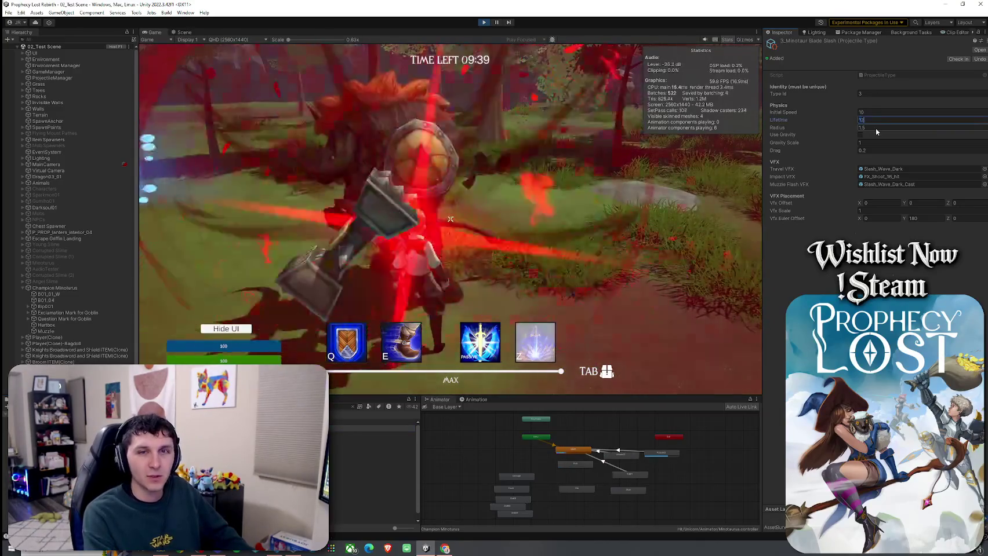
# Step: Playtest by dodging the minotaur's slashes, then lower the Lifetime to 8
pyautogui.press('w')
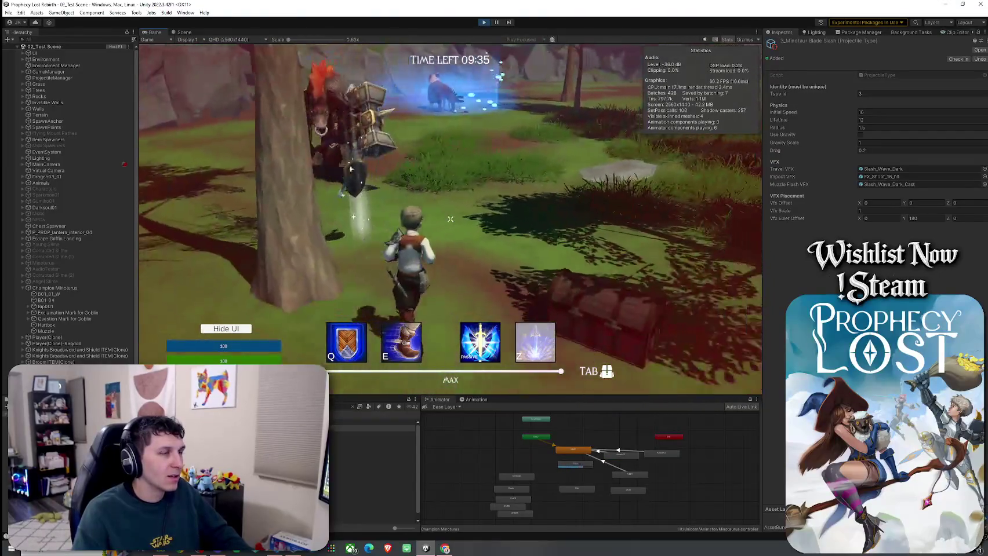
pyautogui.press('s')
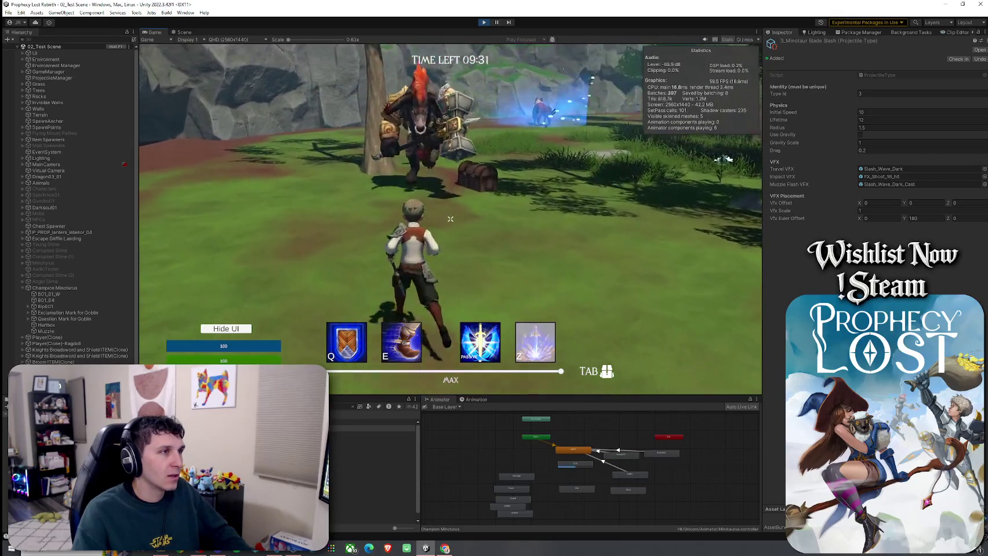
pyautogui.press('s')
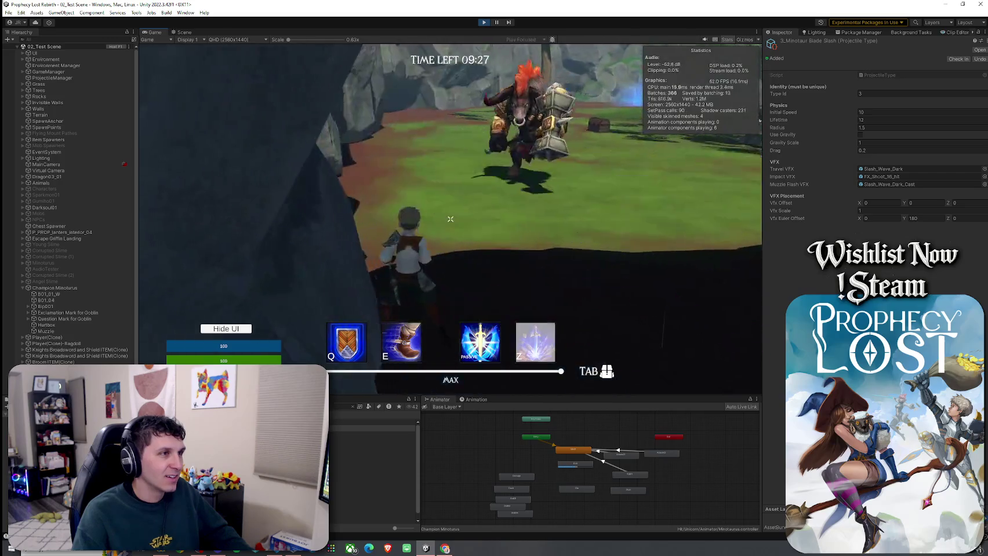
pyautogui.click(450, 219)
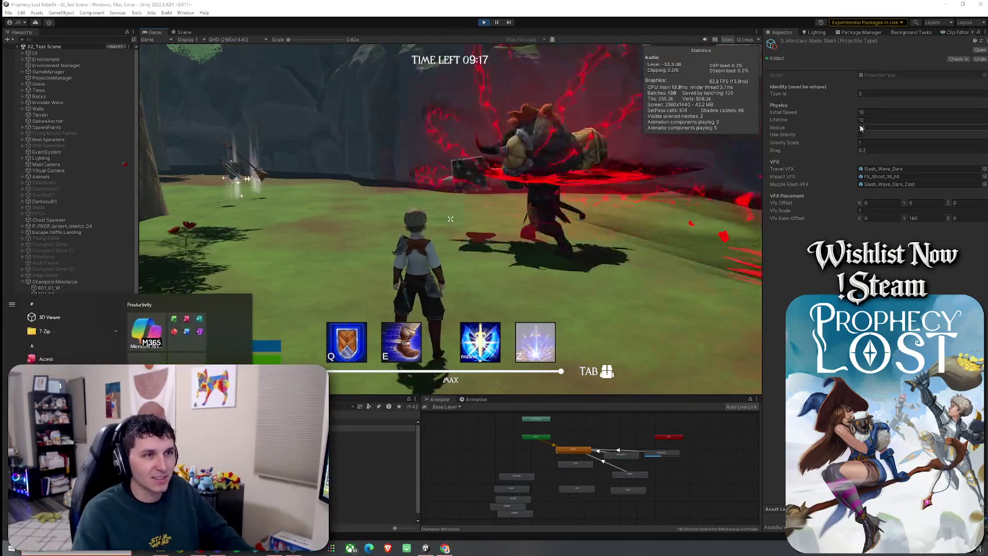
pyautogui.click(881, 120)
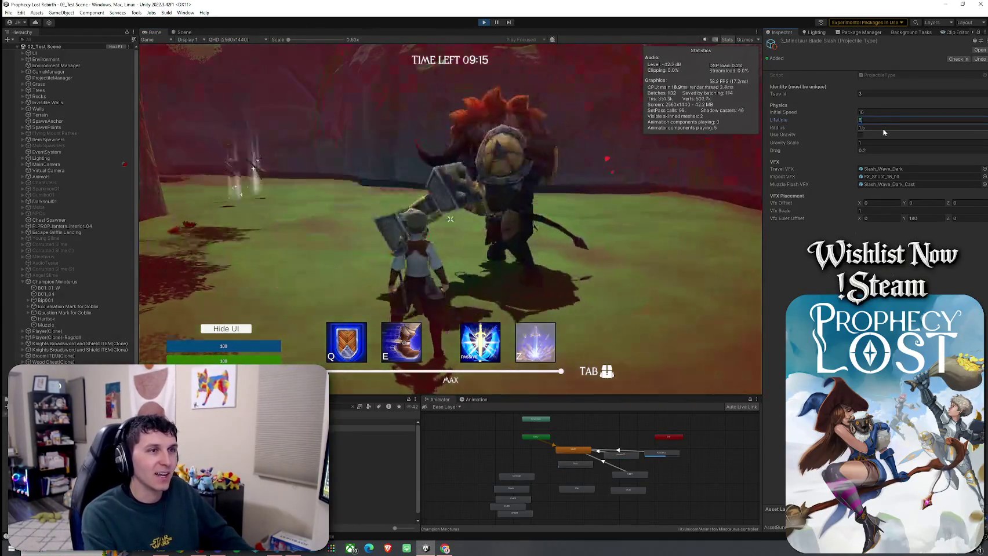
pyautogui.write('8')
pyautogui.press('Return')
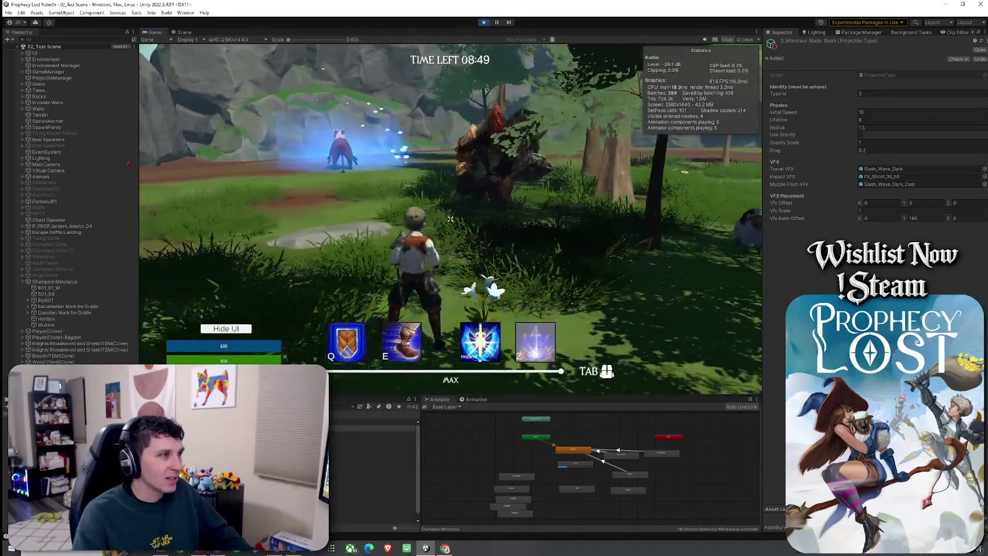
# Step: Select Minotaurus in the Hierarchy to show its Transform, Animator and Mob AI components
pyautogui.press('super')
pyautogui.click(43, 257)
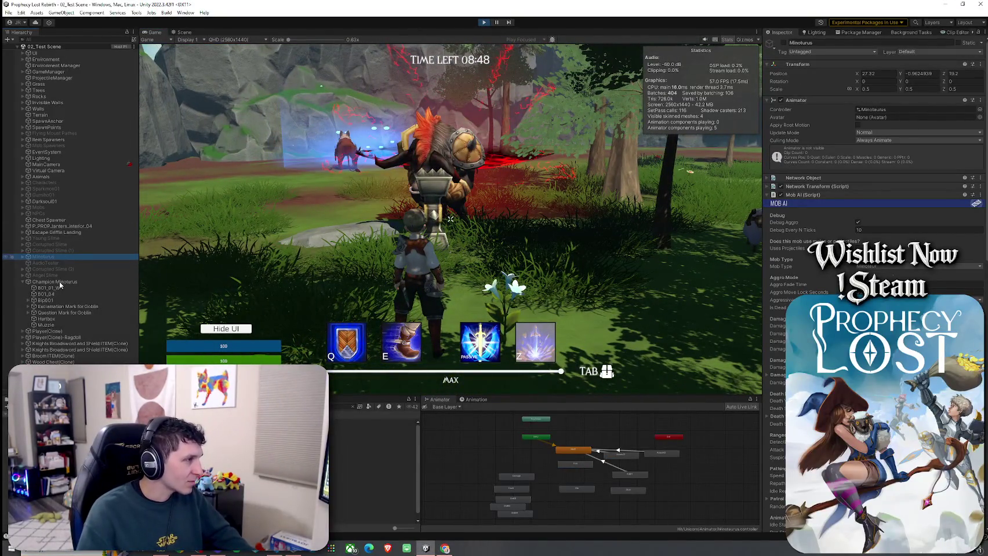
# Step: Look through Champion Minotaurus's Mob AI fields, then stop Play mode at the title screen
pyautogui.click(60, 282)
pyautogui.scroll(-15, 765, 378)
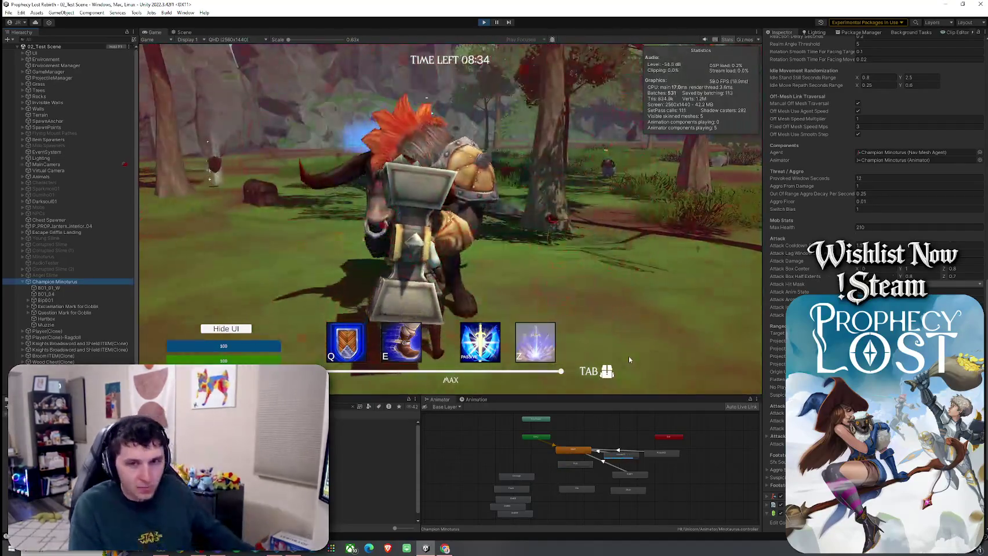
pyautogui.click(628, 360)
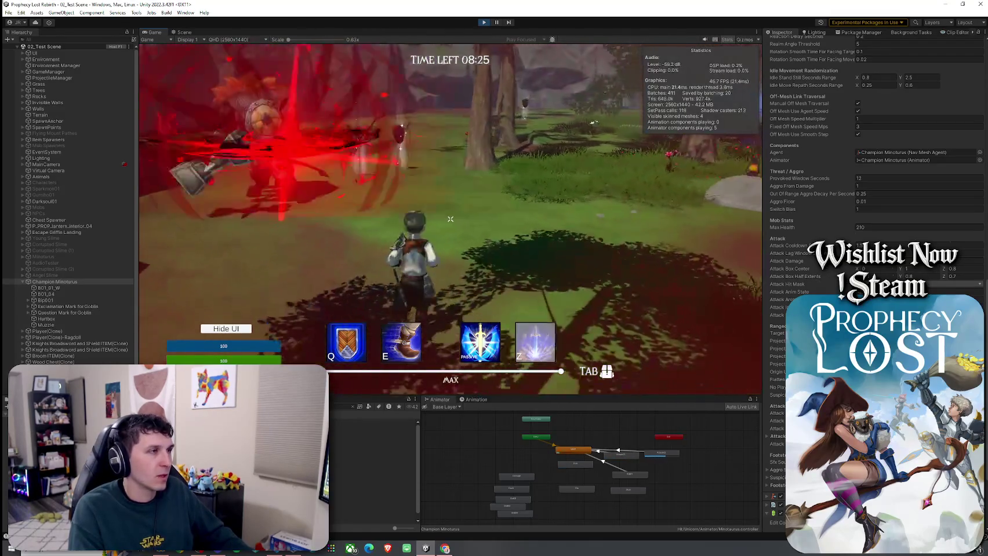
pyautogui.press('super')
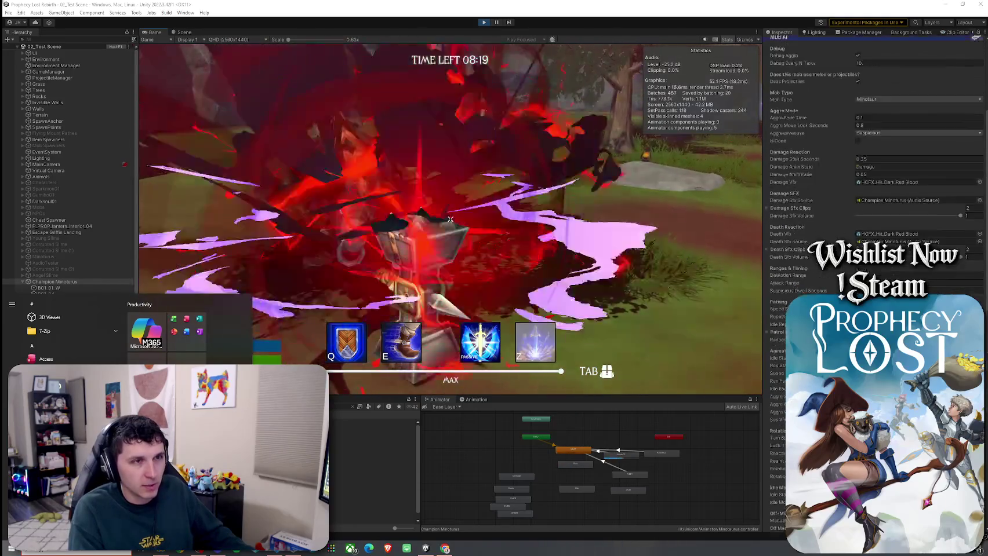
pyautogui.scroll(5, 810, 267)
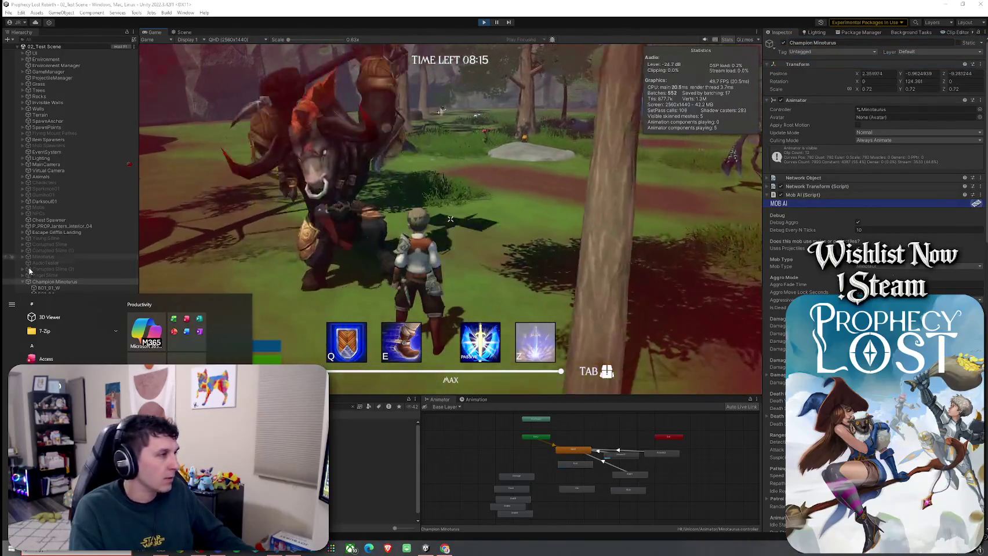
pyautogui.click(62, 313)
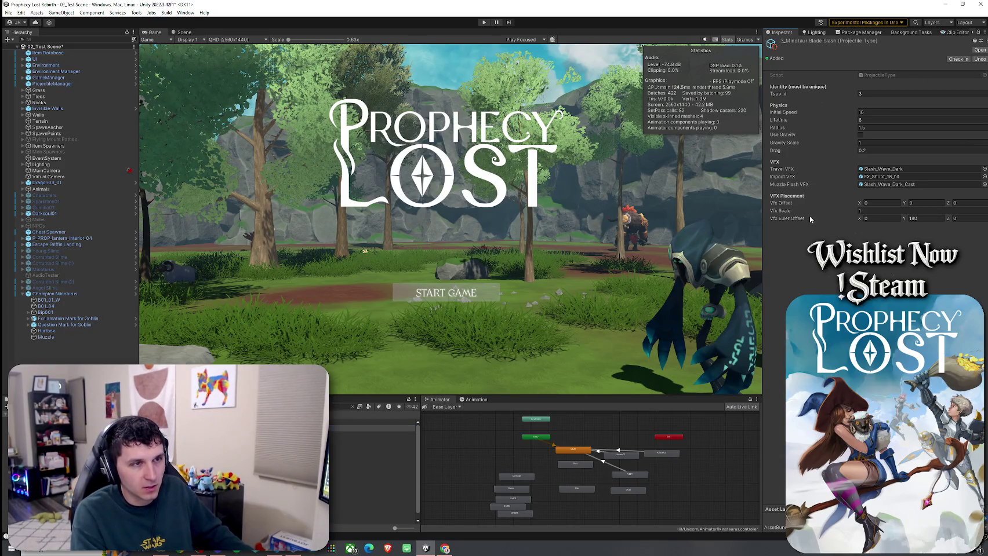
# Step: Save the scene and apply the Champion Minotaurus prefab overrides
pyautogui.click(8, 12)
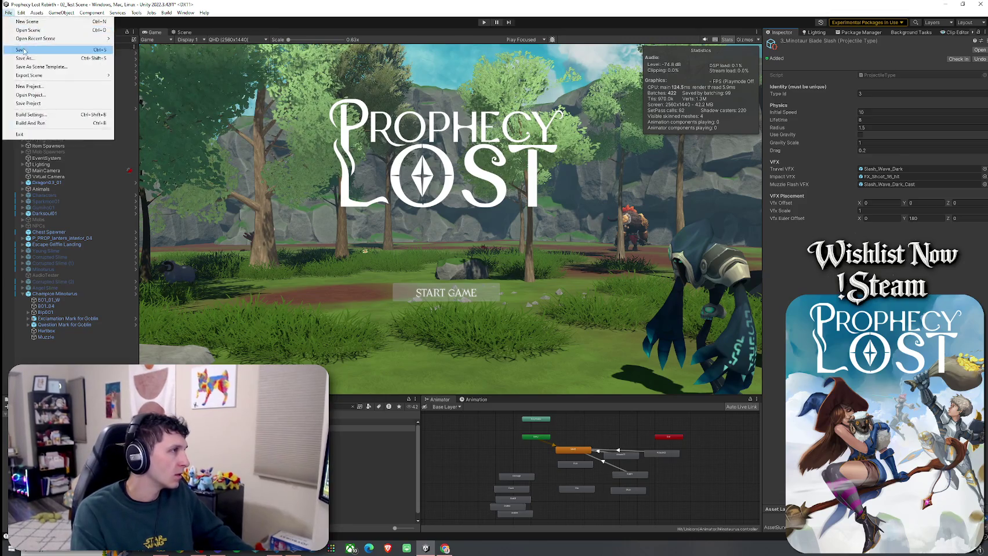
pyautogui.click(23, 46)
pyautogui.click(22, 294)
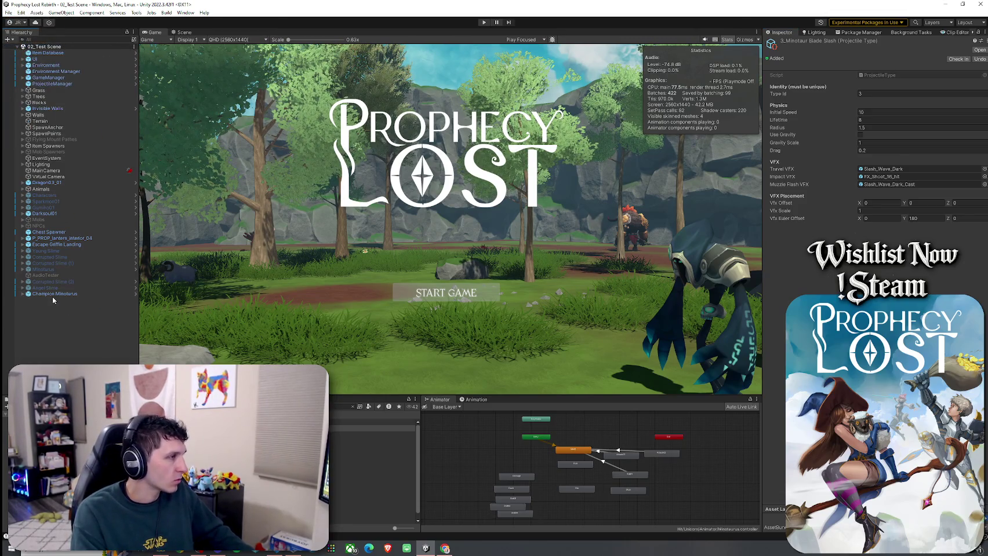
pyautogui.click(54, 294)
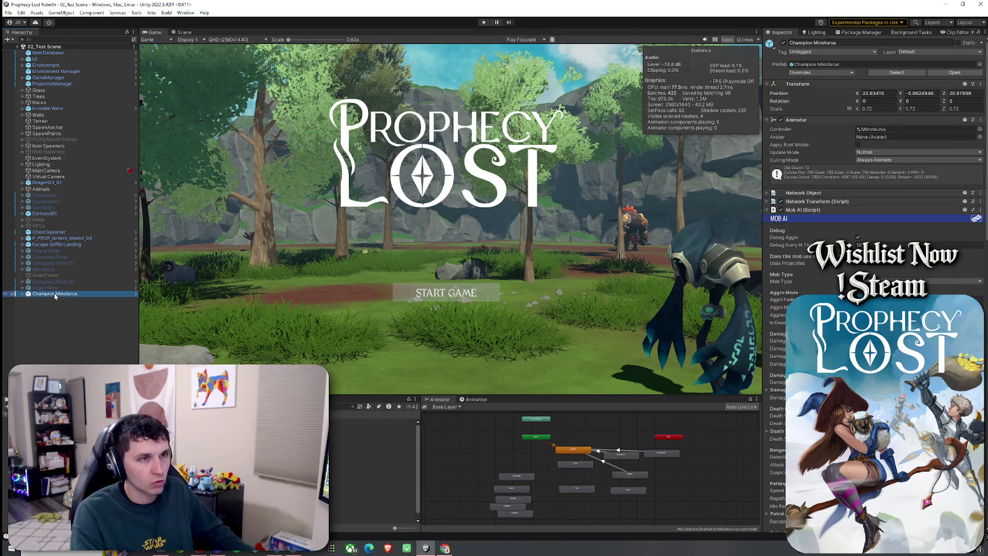
pyautogui.click(815, 72)
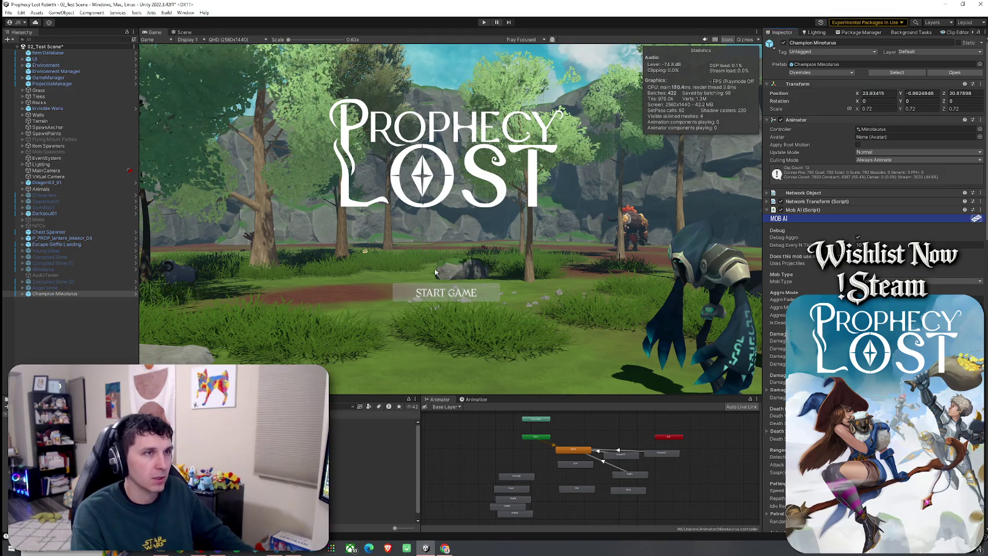
pyautogui.click(59, 293)
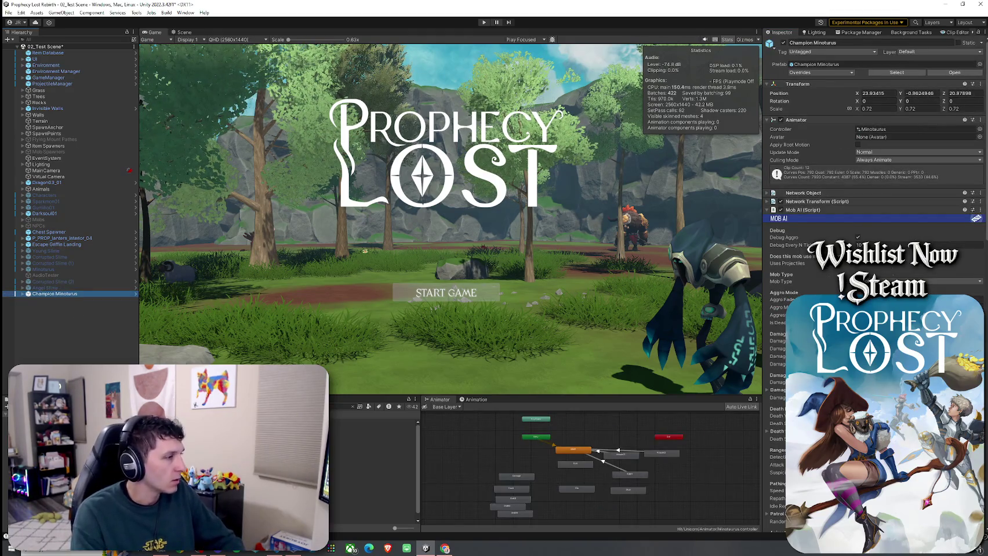
# Step: Duplicate FX_Shoot_16_hit and rename the copy FX_Shoot_Minotaur Blade Slash_hit
pyautogui.click(371, 429)
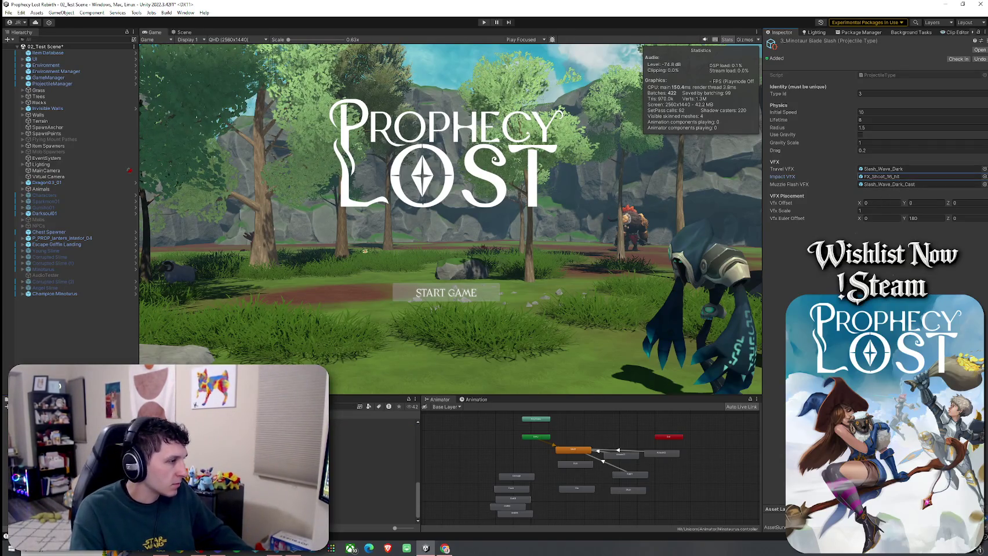
pyautogui.doubleClick(887, 176)
pyautogui.hotkey('ctrl', 'd')
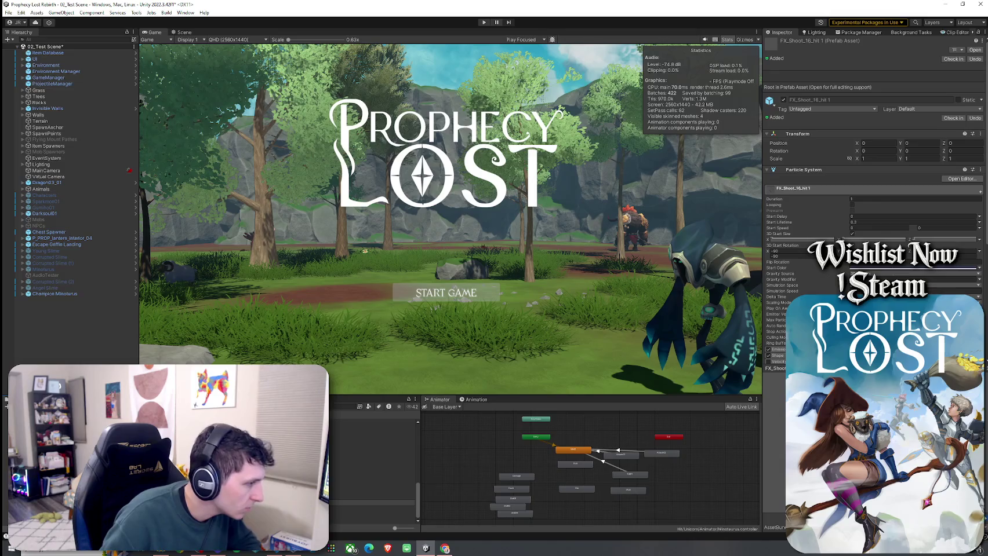
pyautogui.hotkey('ctrl', 'z')
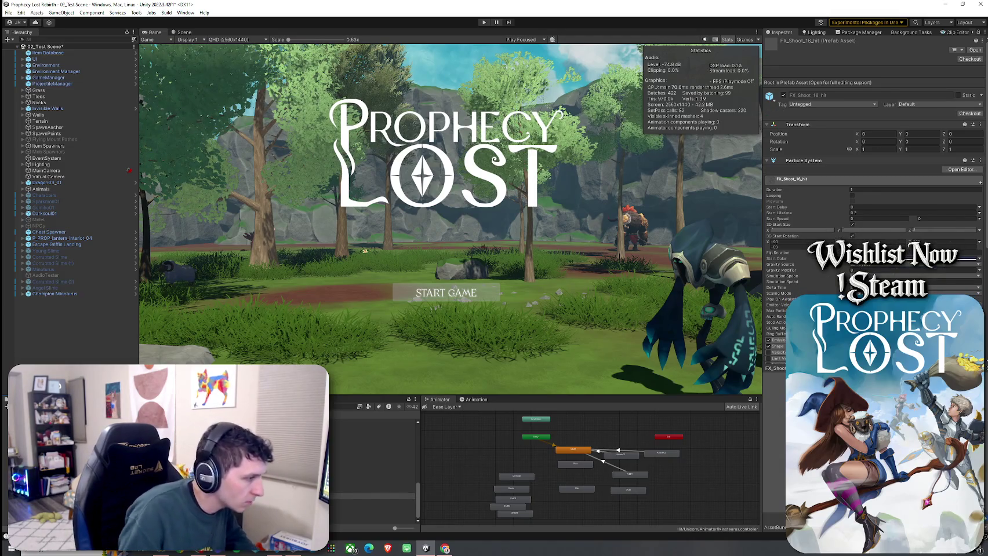
pyautogui.hotkey('ctrl', 'd')
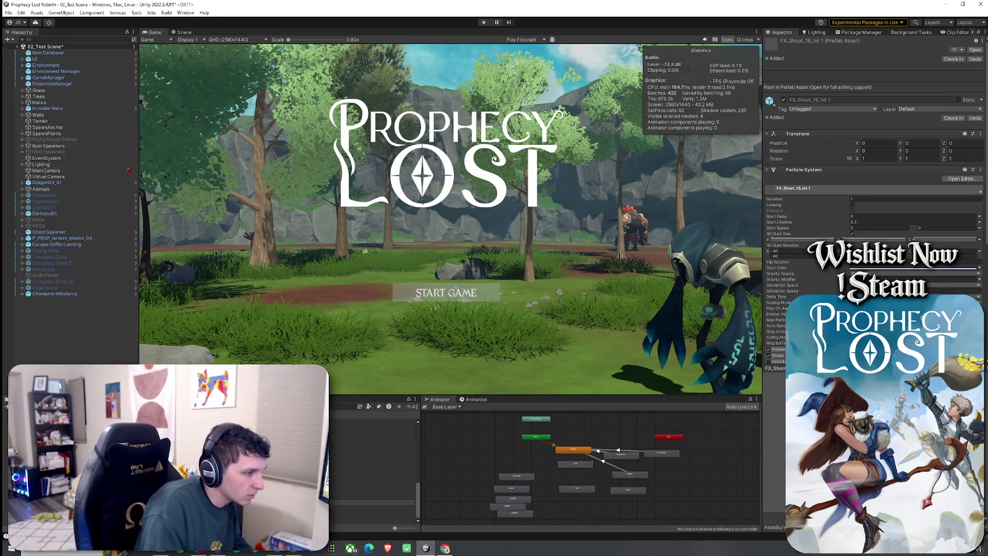
pyautogui.click(371, 515)
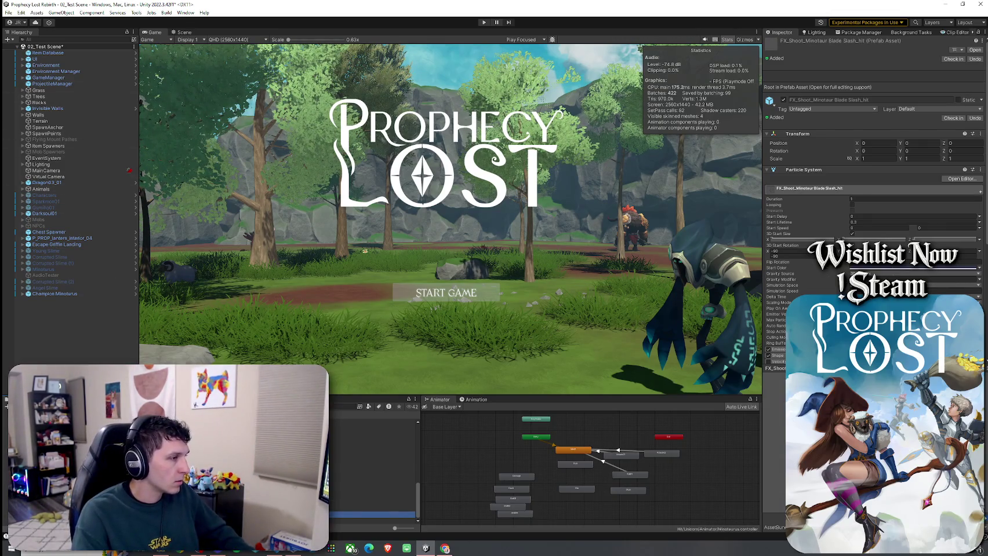
# Step: Open the FX_Shoot_Minotaur Blade Slash_hit prefab and preview its particle burst
pyautogui.doubleClick(371, 514)
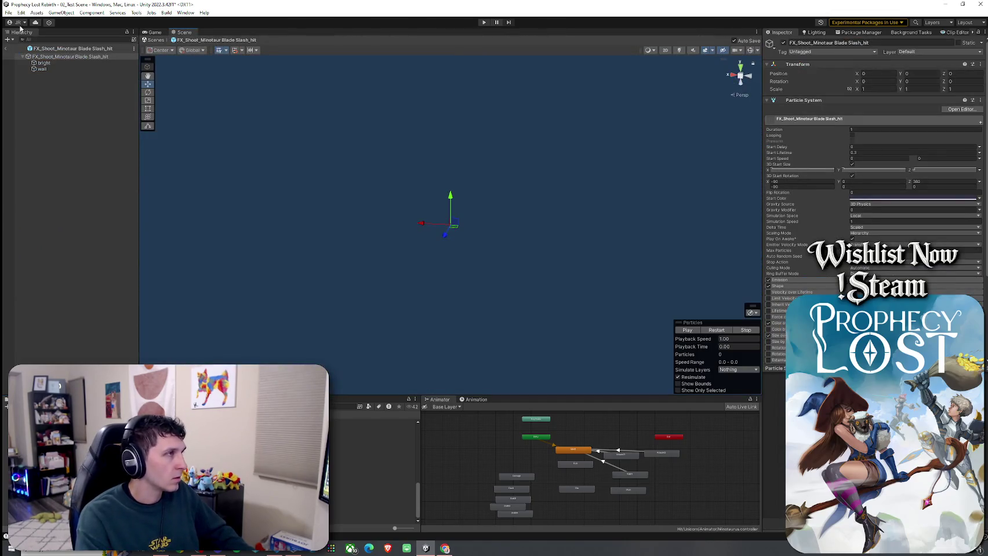
pyautogui.click(8, 12)
pyautogui.click(204, 166)
pyautogui.click(719, 330)
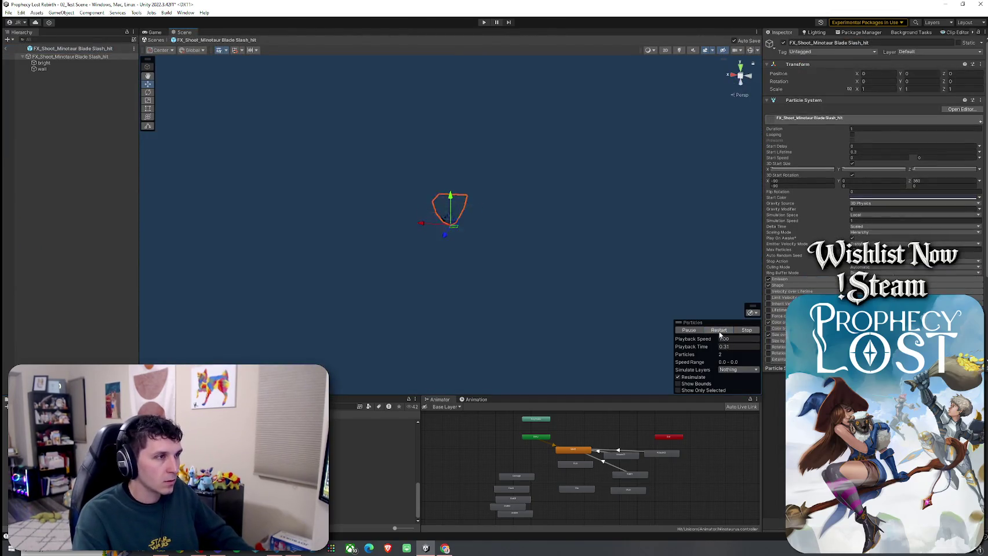
pyautogui.click(719, 331)
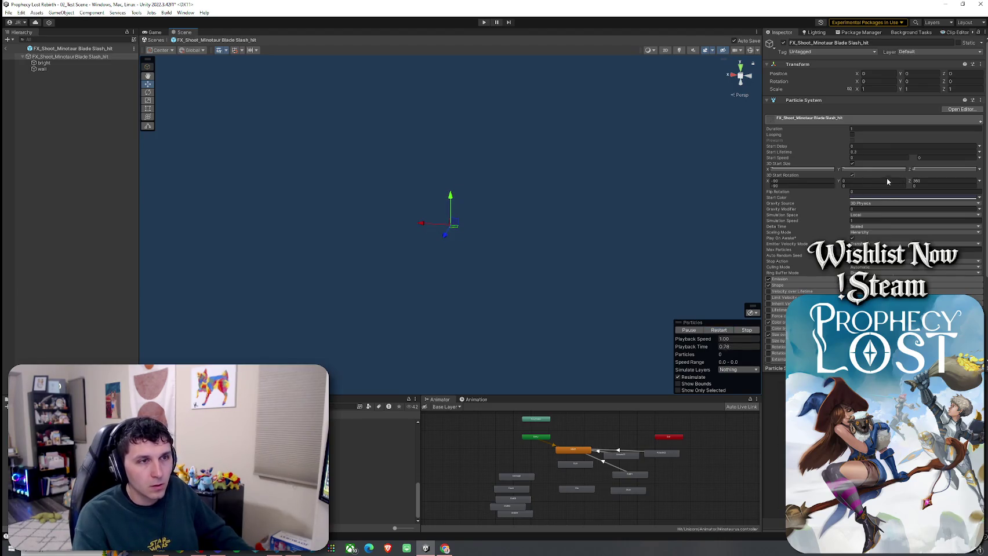
# Step: Change the root particle system's Start Color from blue to red and review its modules
pyautogui.click(882, 198)
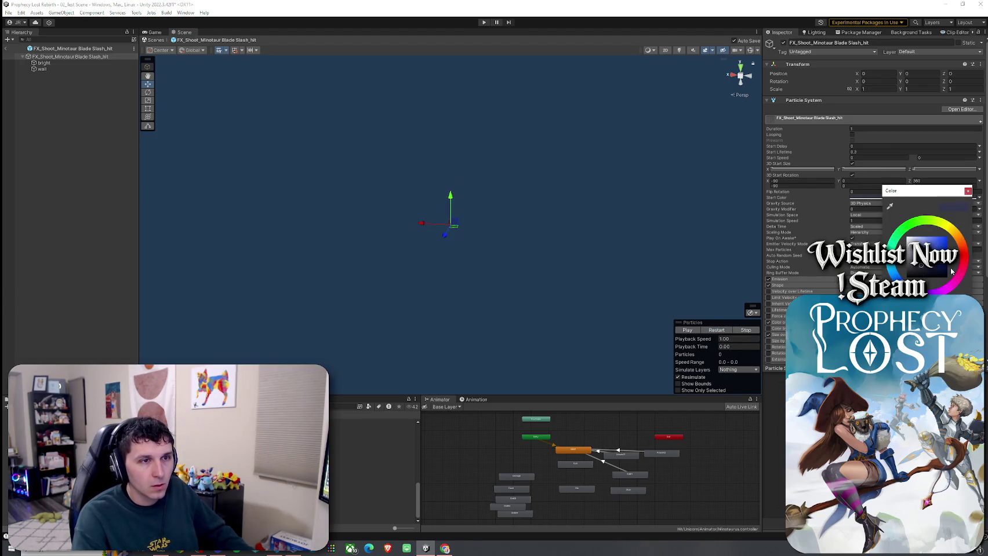
pyautogui.moveTo(959, 267); pyautogui.dragTo(964, 259)
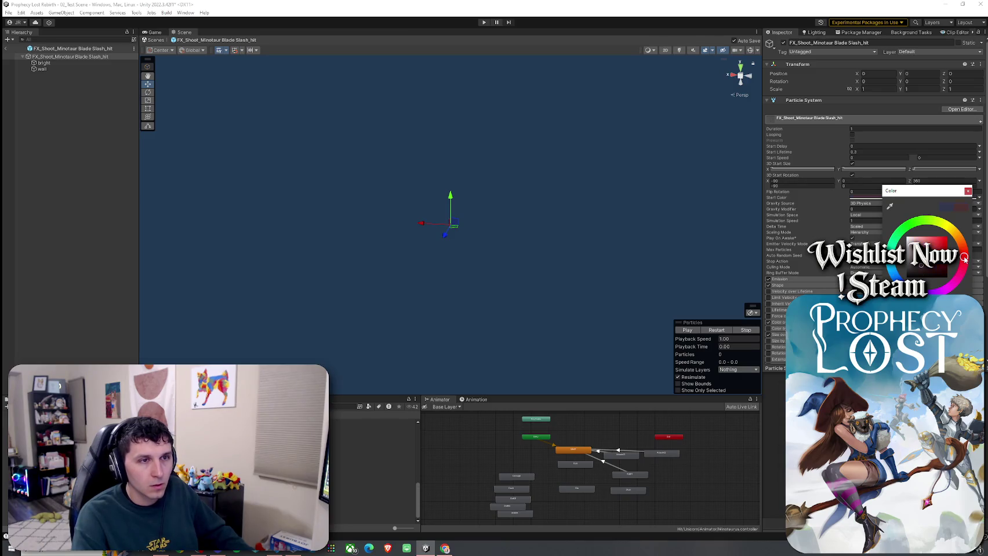
pyautogui.click(968, 191)
pyautogui.click(811, 279)
pyautogui.scroll(-2, 812, 279)
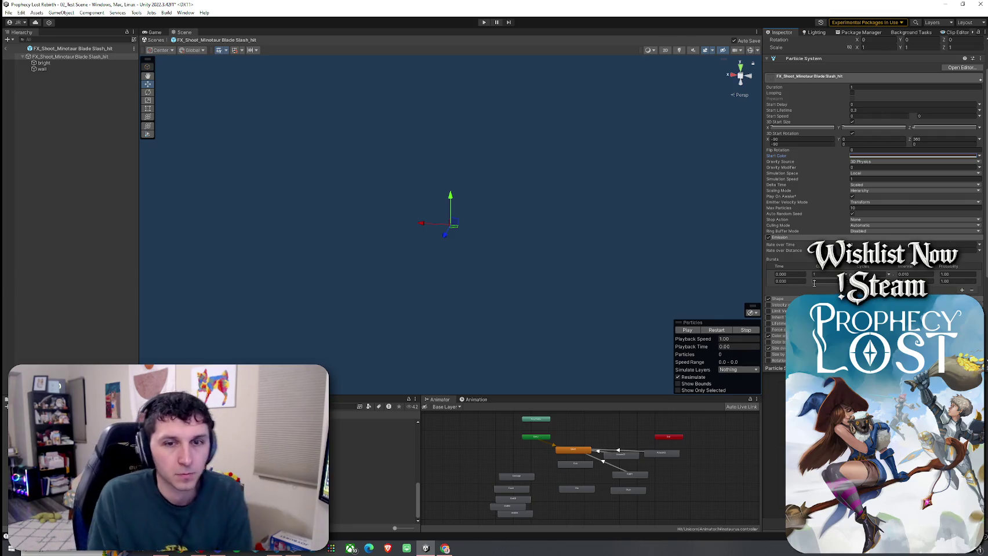
pyautogui.scroll(-5, 800, 226)
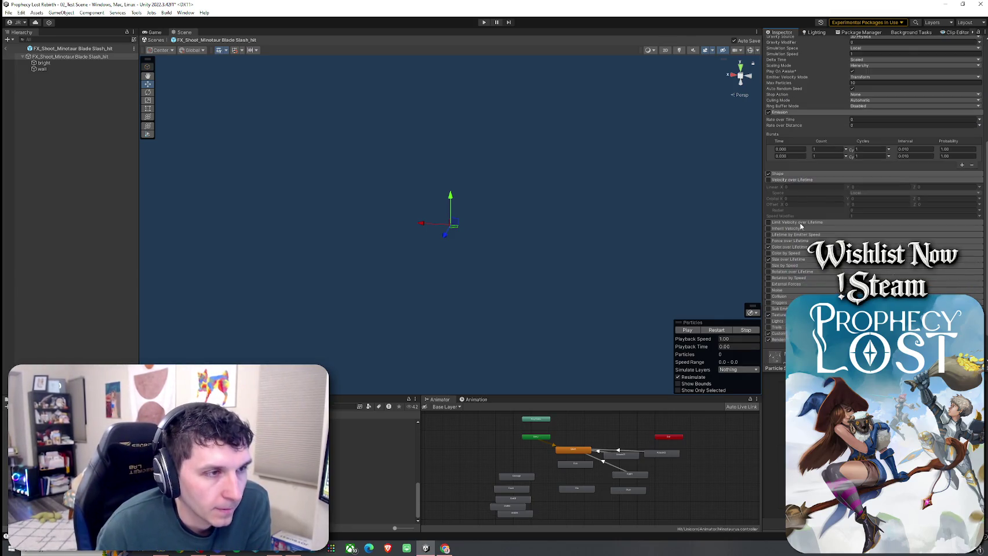
pyautogui.click(791, 174)
pyautogui.scroll(-4, 834, 280)
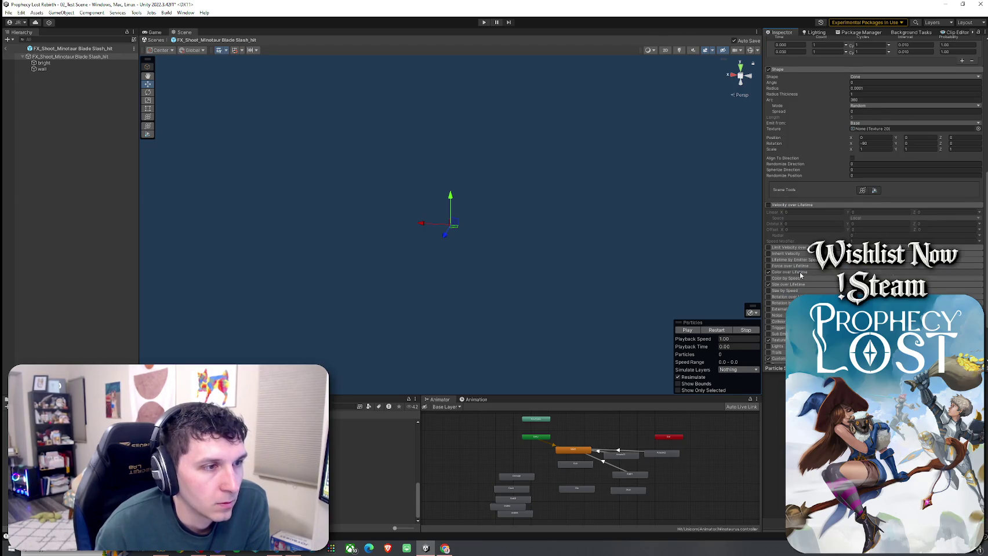
pyautogui.click(916, 279)
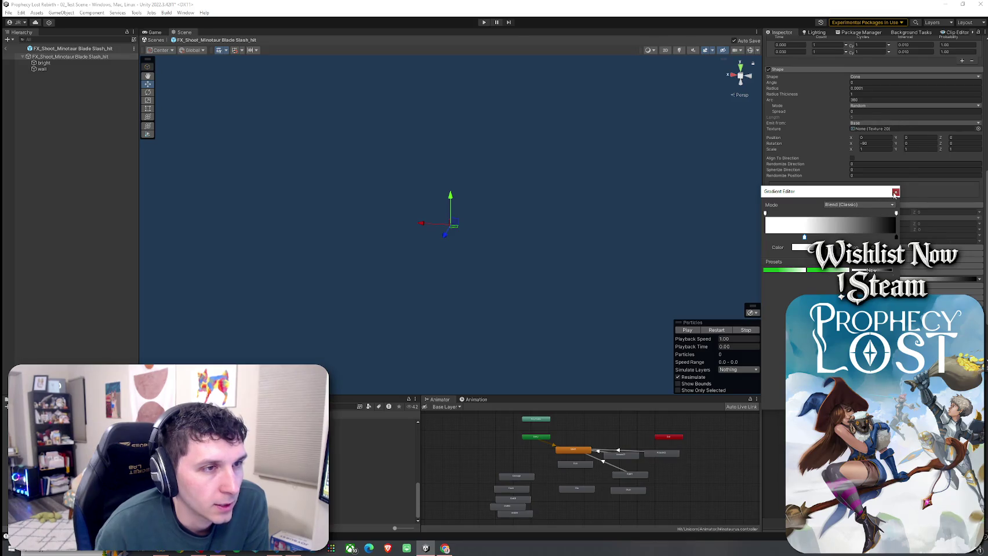
pyautogui.click(895, 192)
pyautogui.scroll(-2, 865, 240)
pyautogui.click(786, 298)
pyautogui.scroll(-2, 790, 297)
pyautogui.click(784, 297)
pyautogui.scroll(-3, 788, 301)
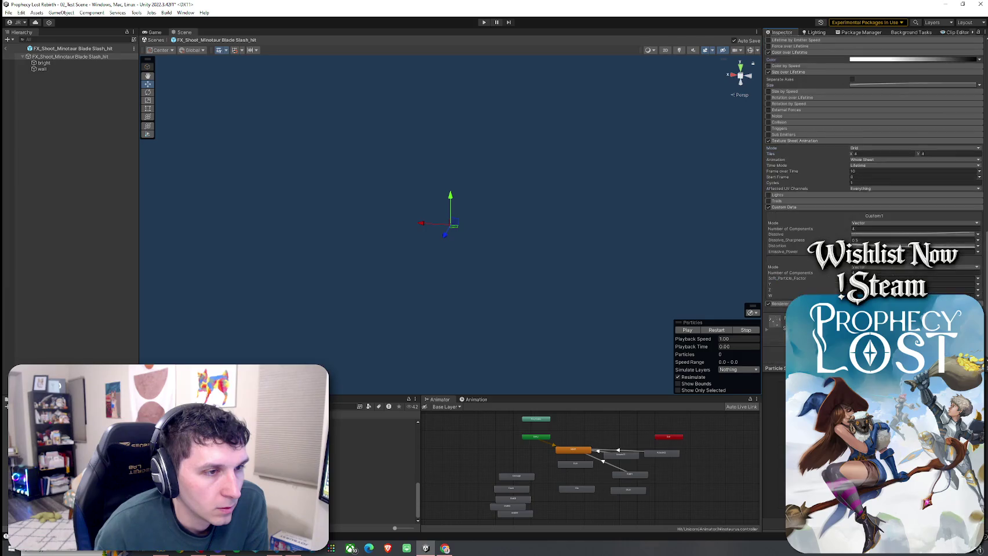
pyautogui.click(779, 304)
pyautogui.scroll(-6, 788, 300)
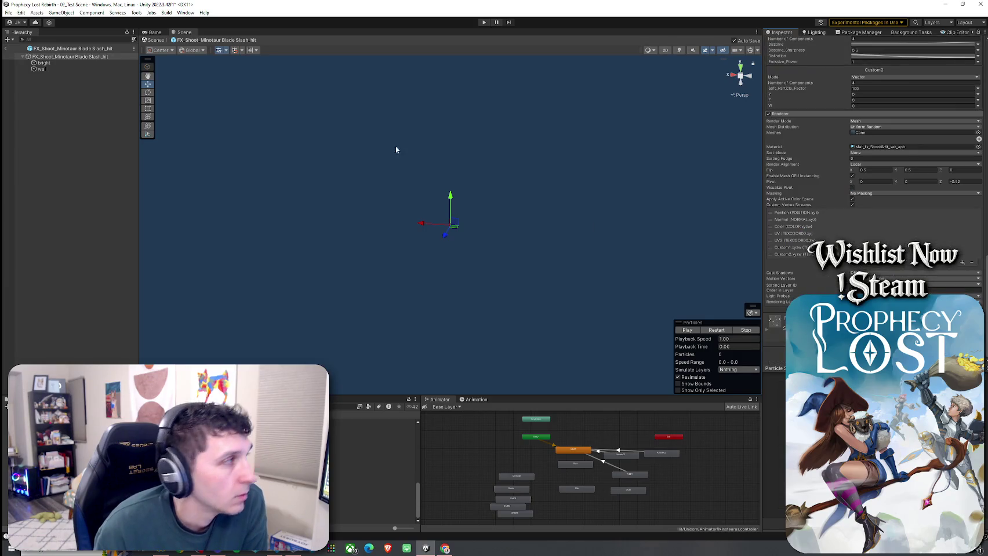
# Step: Change the bright layer's Start Color from purple to red and review its modules
pyautogui.click(58, 63)
pyautogui.scroll(4, 789, 162)
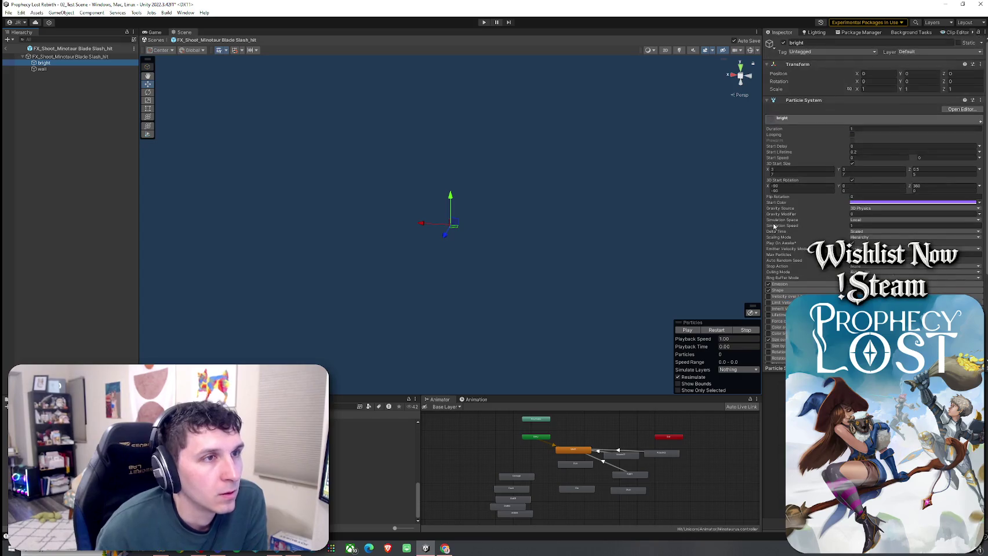
pyautogui.click(875, 203)
pyautogui.click(963, 261)
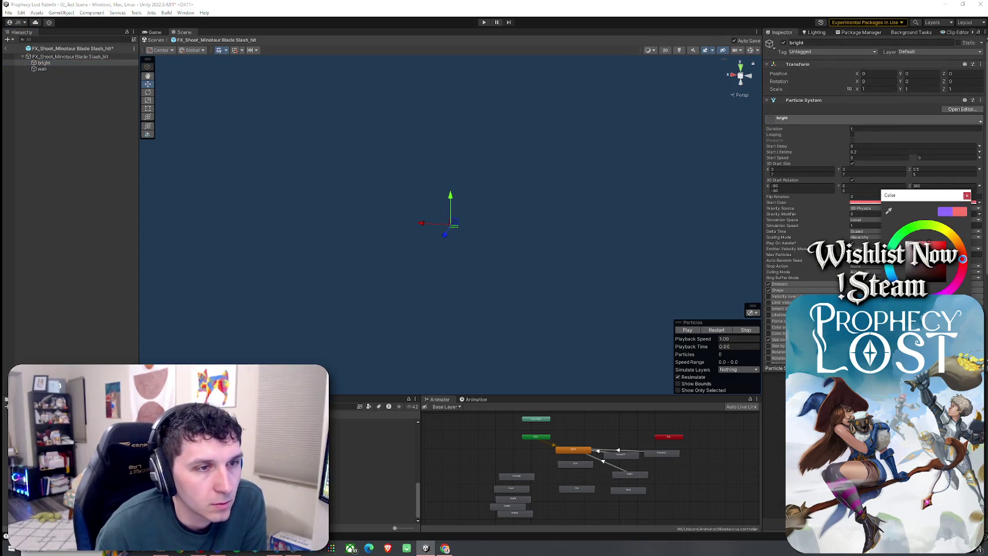
pyautogui.click(967, 196)
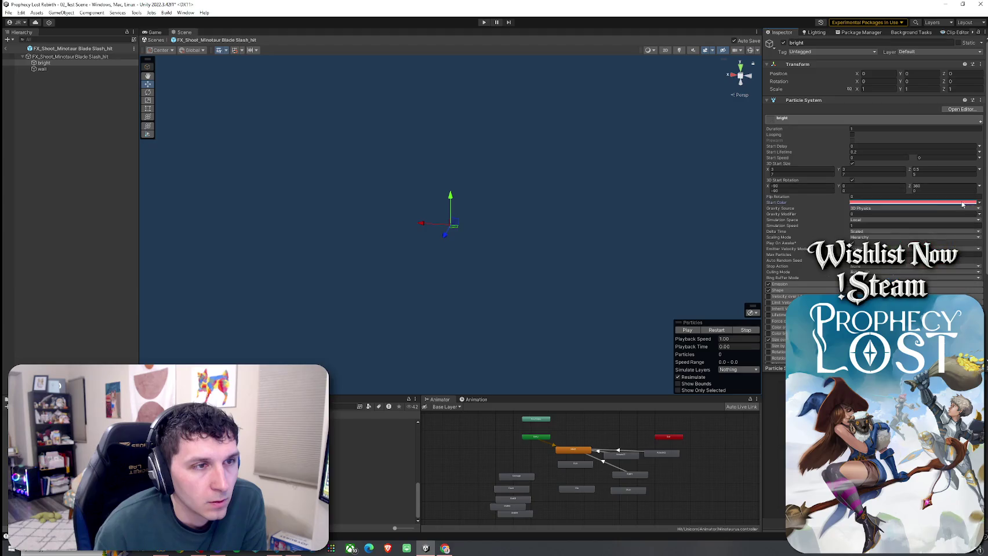
pyautogui.click(800, 285)
pyautogui.scroll(-3, 801, 288)
pyautogui.click(803, 284)
pyautogui.scroll(-5, 817, 291)
pyautogui.scroll(-6, 828, 284)
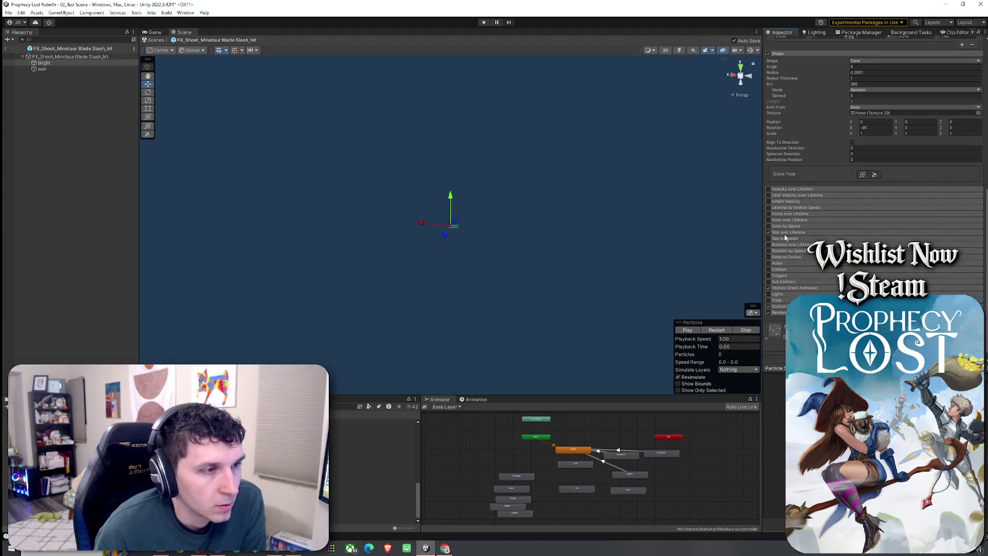
pyautogui.click(800, 232)
pyautogui.click(788, 301)
pyautogui.scroll(-3, 810, 279)
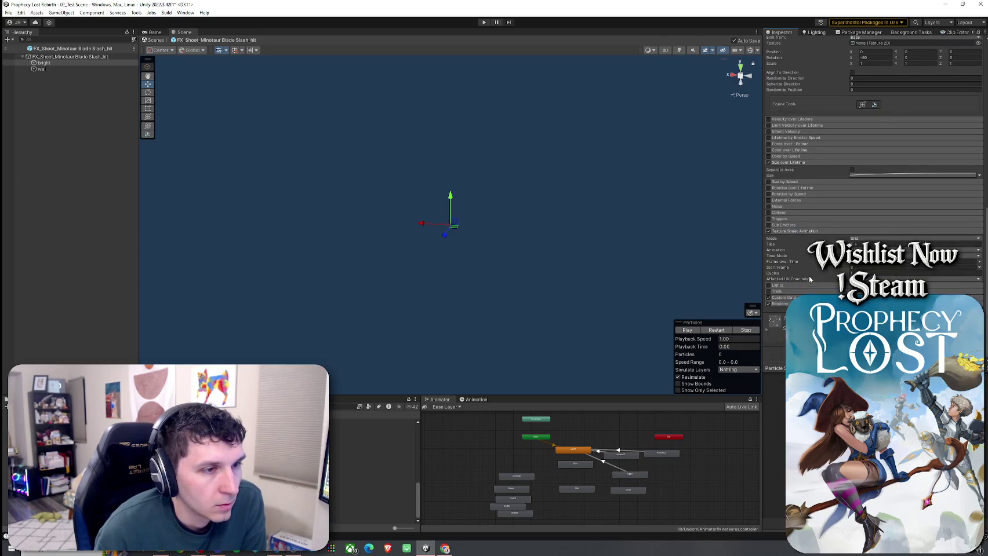
pyautogui.click(784, 297)
pyautogui.scroll(-4, 833, 230)
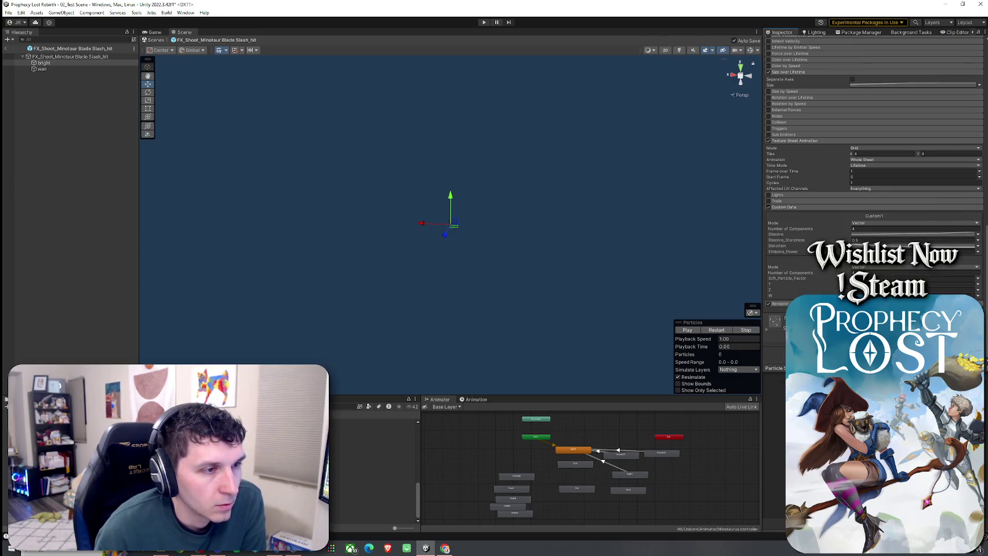
pyautogui.click(782, 303)
pyautogui.scroll(-8, 820, 197)
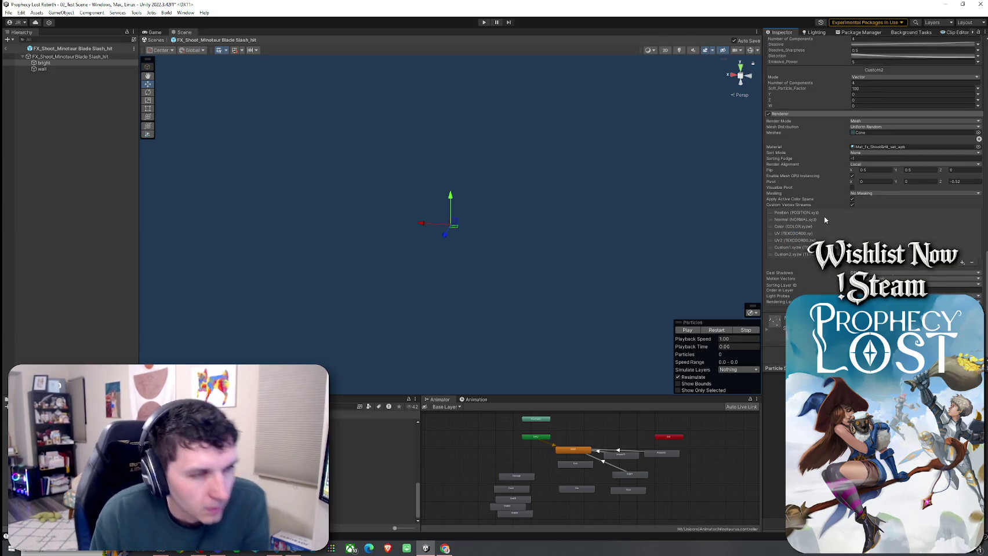
# Step: Set the wall layer's Start Color to red and replay the recoloured effect
pyautogui.click(41, 69)
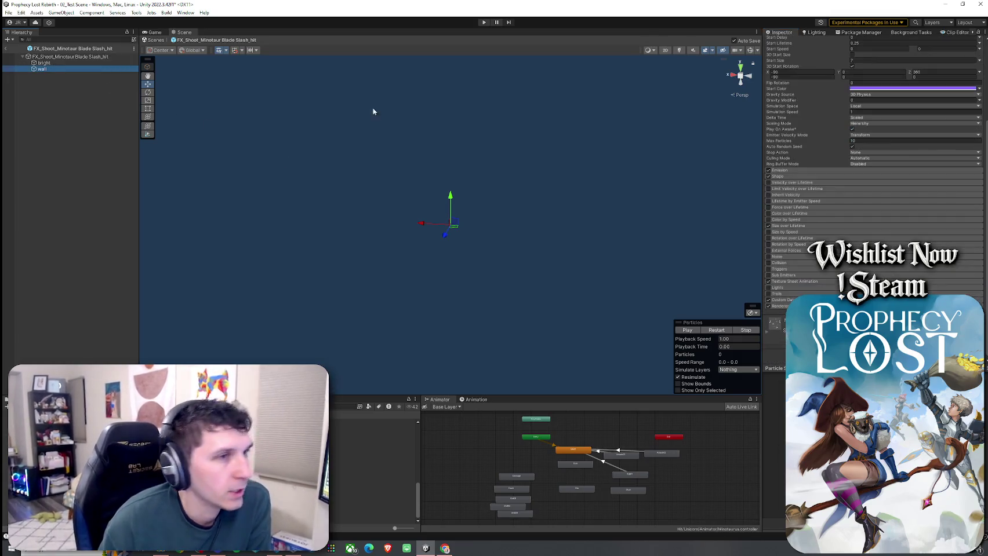
pyautogui.scroll(5, 783, 230)
pyautogui.click(904, 197)
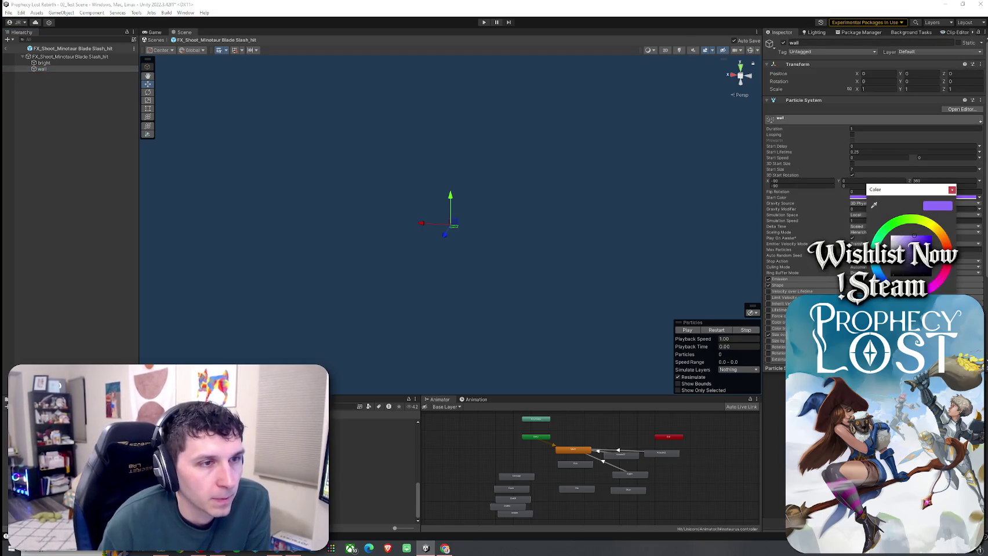
pyautogui.click(951, 190)
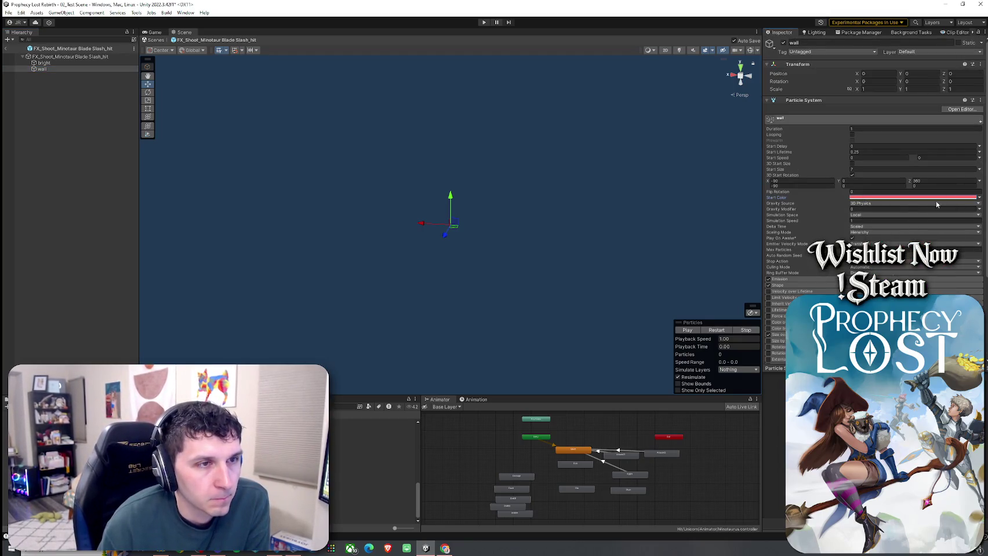
pyautogui.scroll(-2, 810, 283)
pyautogui.click(804, 227)
pyautogui.click(804, 282)
pyautogui.scroll(-3, 804, 282)
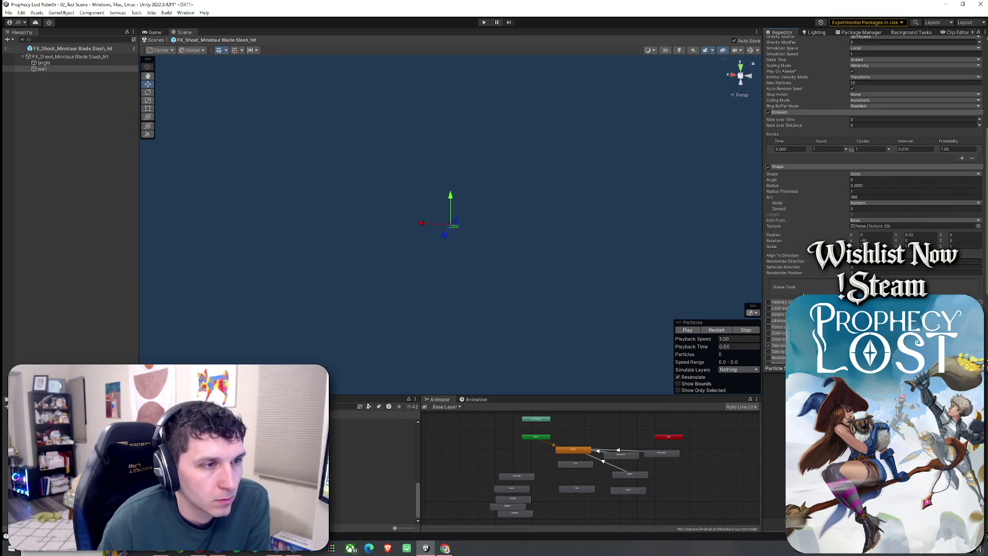
pyautogui.scroll(-2, 803, 294)
pyautogui.scroll(-1, 814, 283)
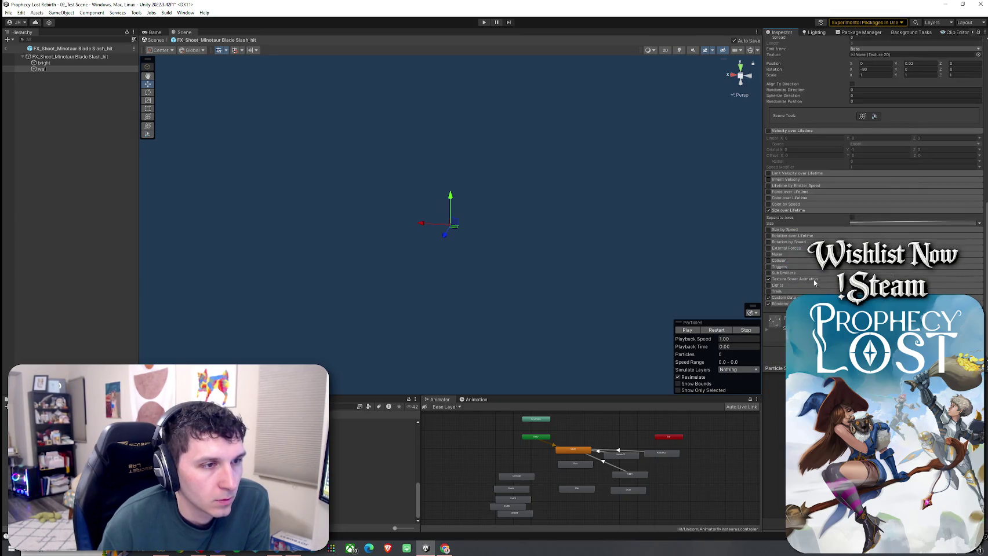
pyautogui.click(785, 281)
pyautogui.click(784, 346)
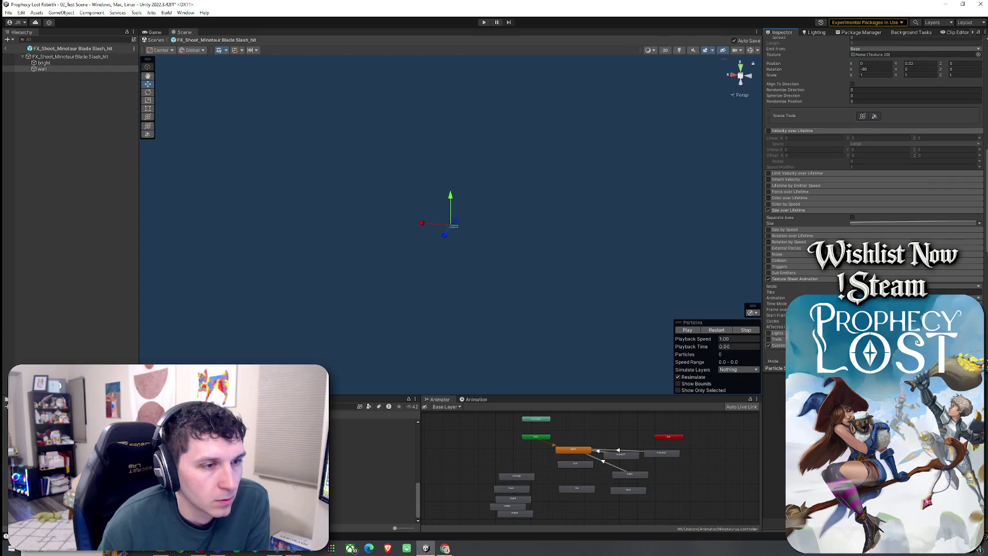
pyautogui.scroll(-3, 821, 294)
pyautogui.scroll(-2, 820, 294)
pyautogui.click(717, 331)
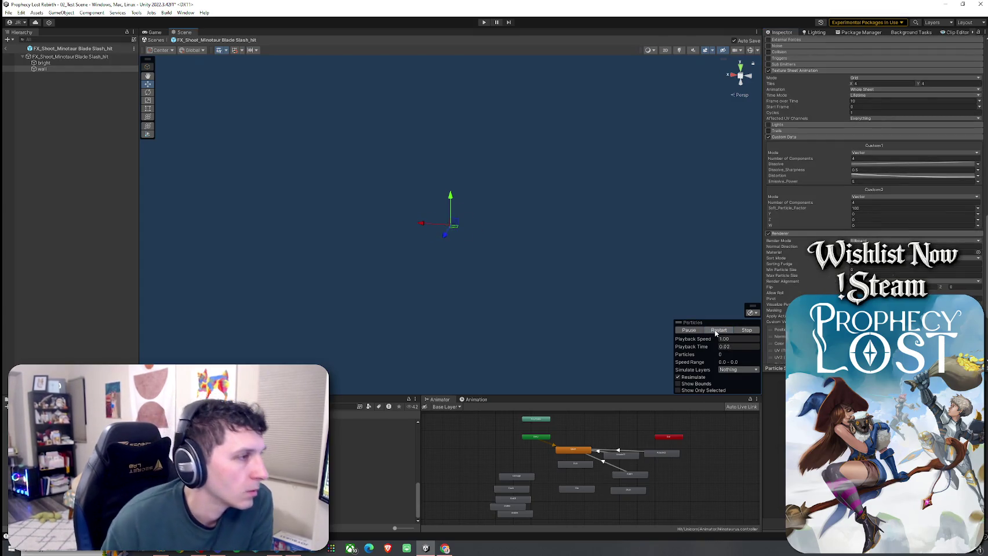
pyautogui.click(716, 331)
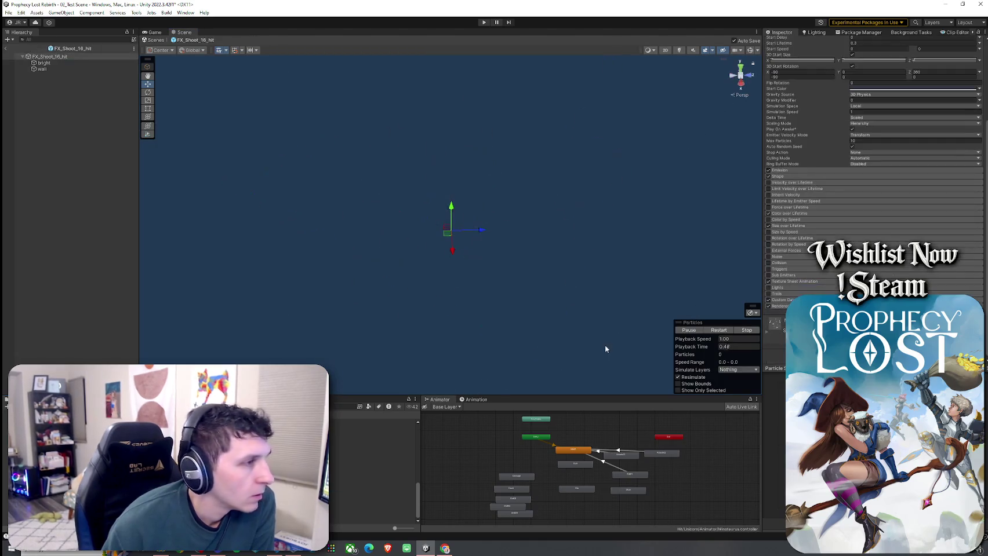
# Step: Orbit around the red slash hit effect, replaying its burst several times, then enter Play mode
pyautogui.click(717, 330)
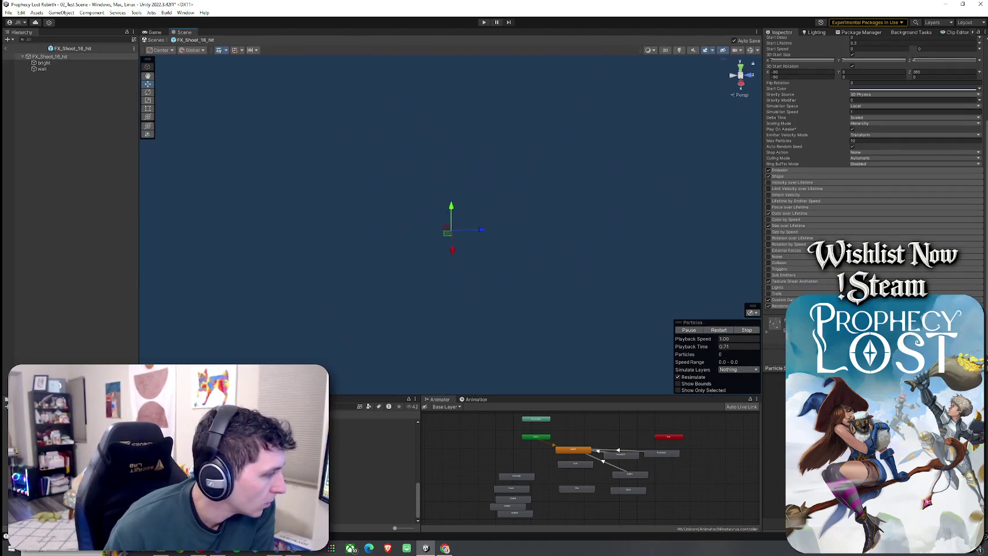
pyautogui.moveTo(421, 318)
pyautogui.mouseDown()
pyautogui.moveTo(416, 295)
pyautogui.moveTo(428, 324)
pyautogui.moveTo(480, 371)
pyautogui.mouseUp()
pyautogui.click(717, 330)
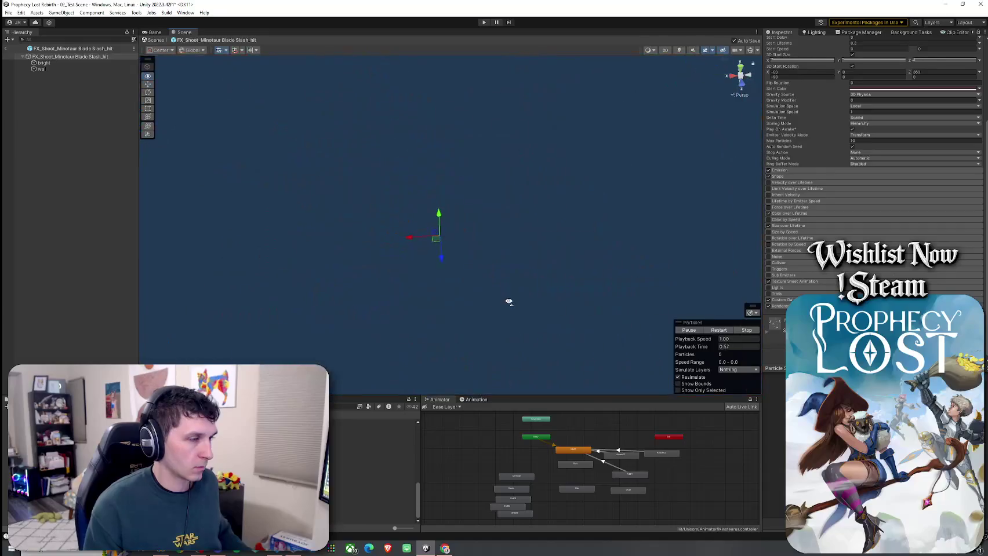
pyautogui.click(720, 331)
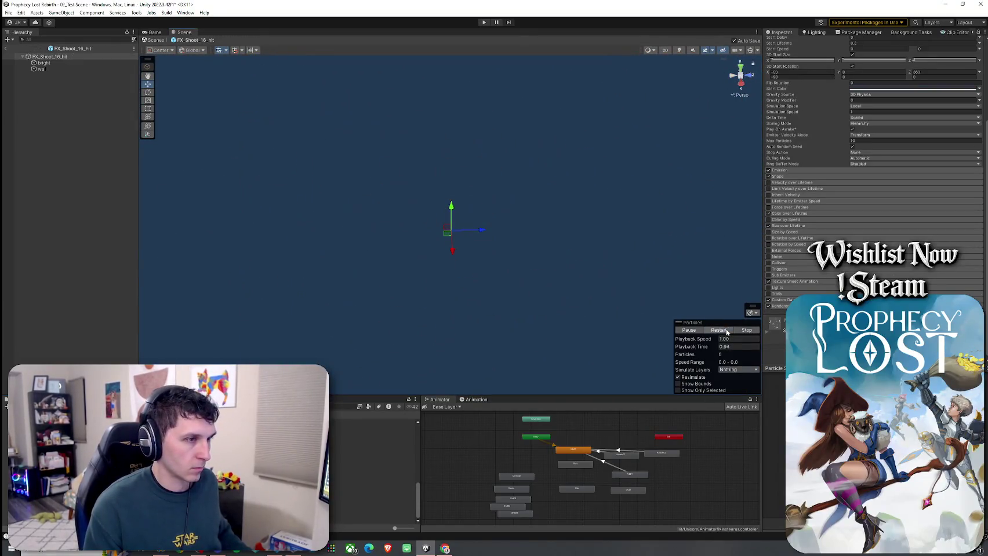
pyautogui.click(726, 331)
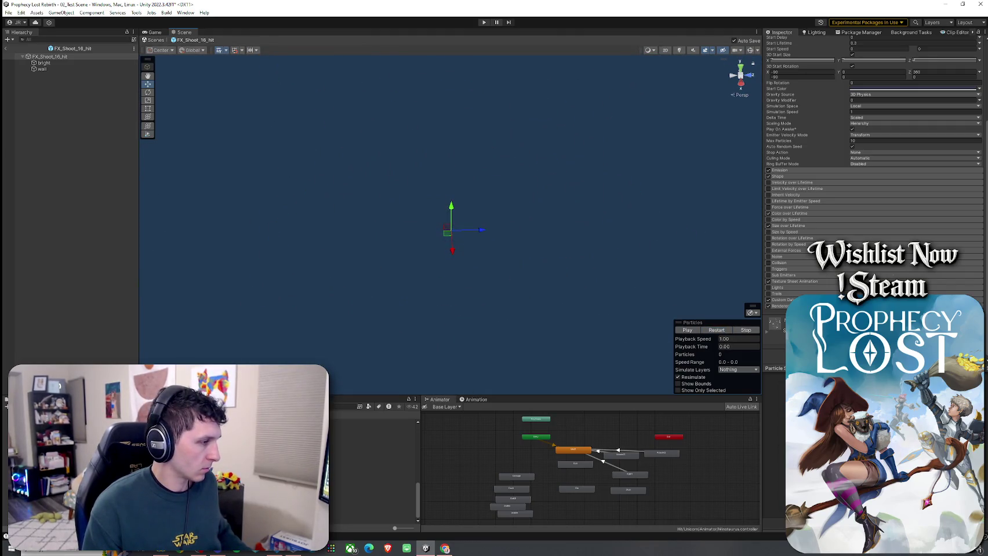
pyautogui.click(718, 332)
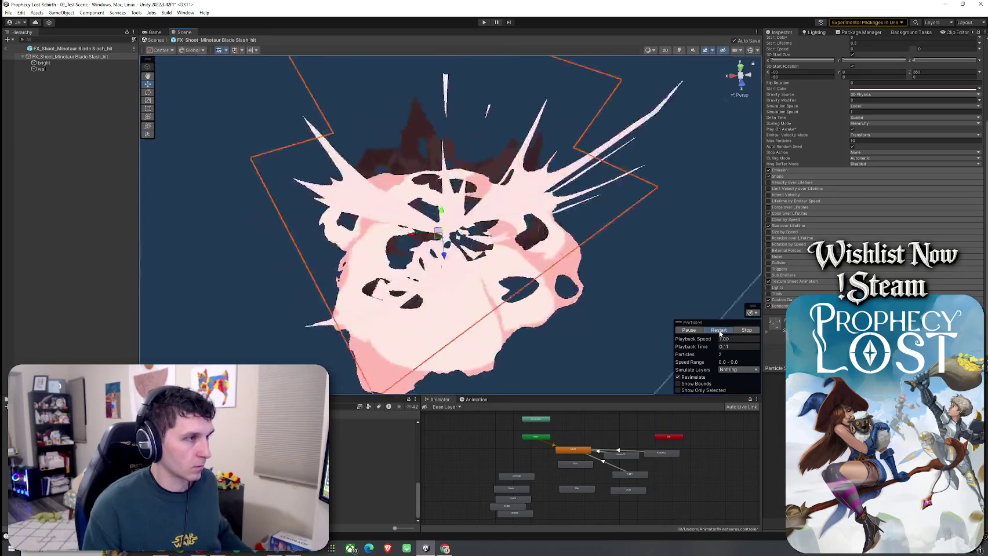
pyautogui.click(709, 333)
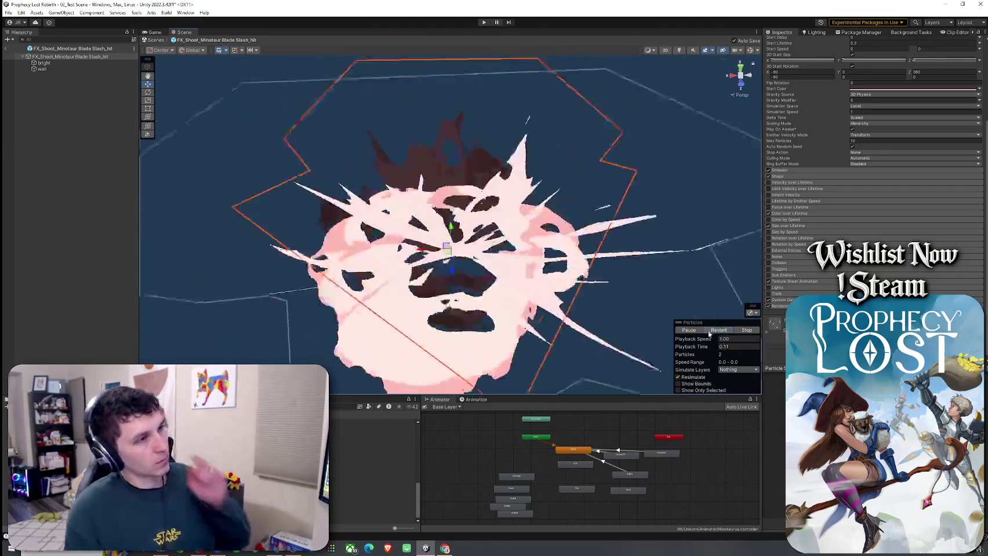
pyautogui.hotkey('ctrl', 'p')
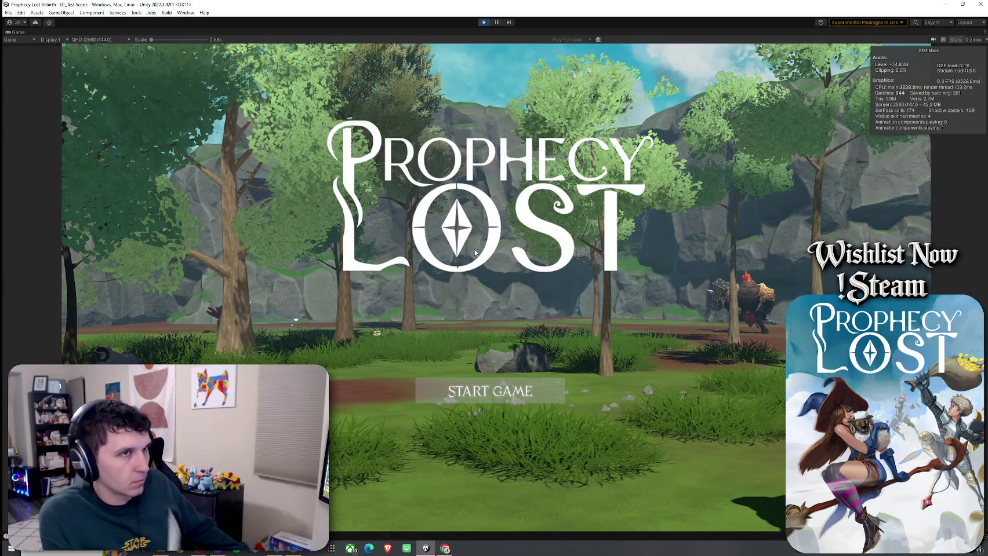
# Step: Start the game from the title screen, run to the minotaur and attack it
pyautogui.press('Return')
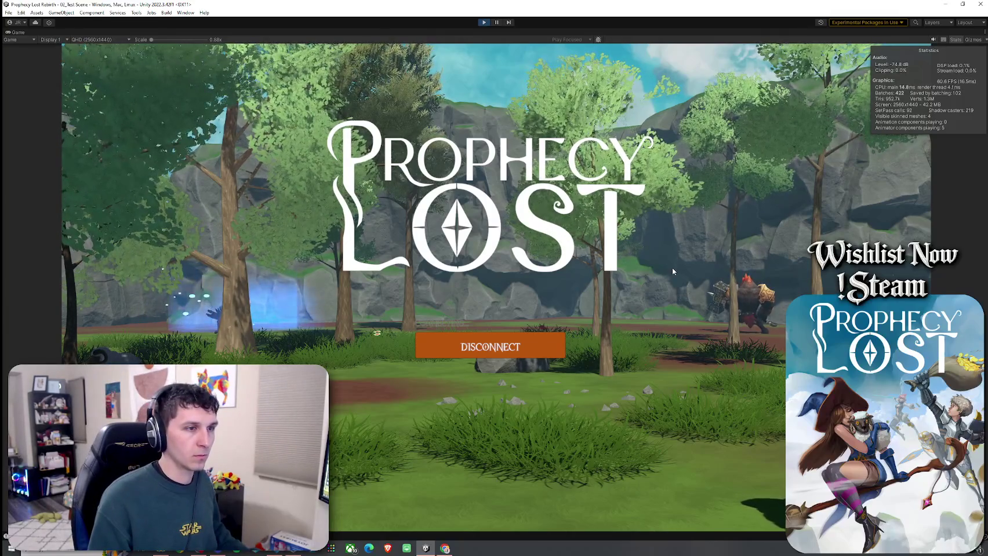
pyautogui.press('w')
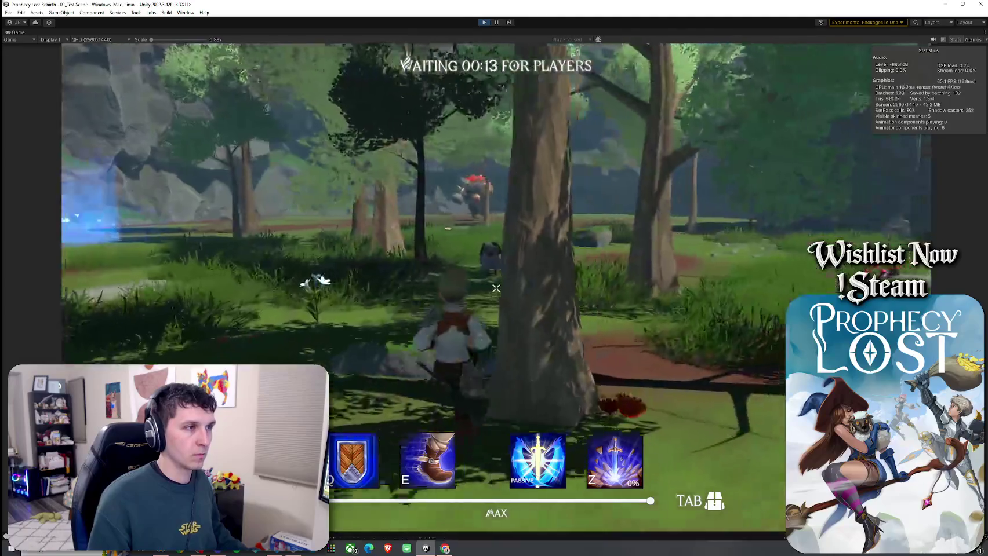
pyautogui.press('w')
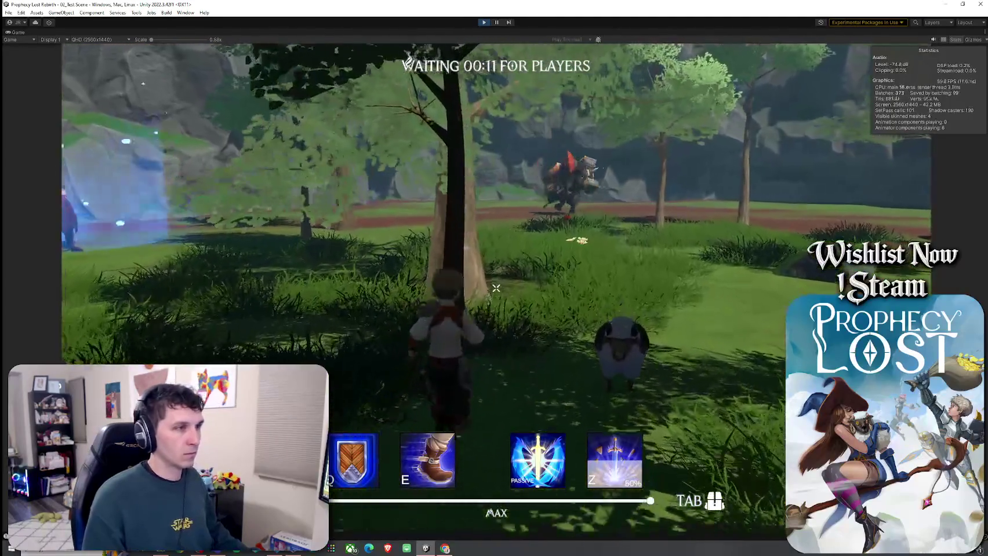
pyautogui.press('w')
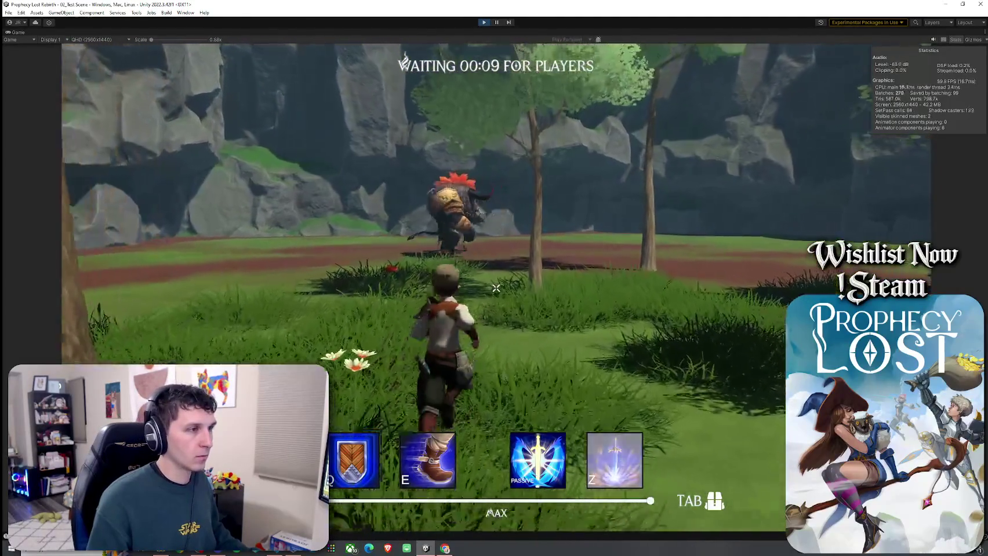
pyautogui.press('w')
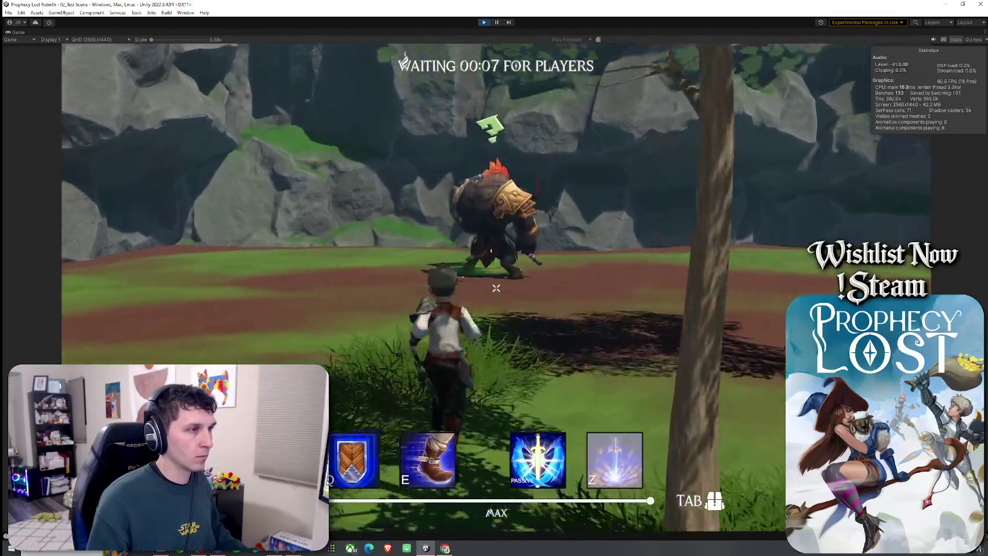
pyautogui.press('w')
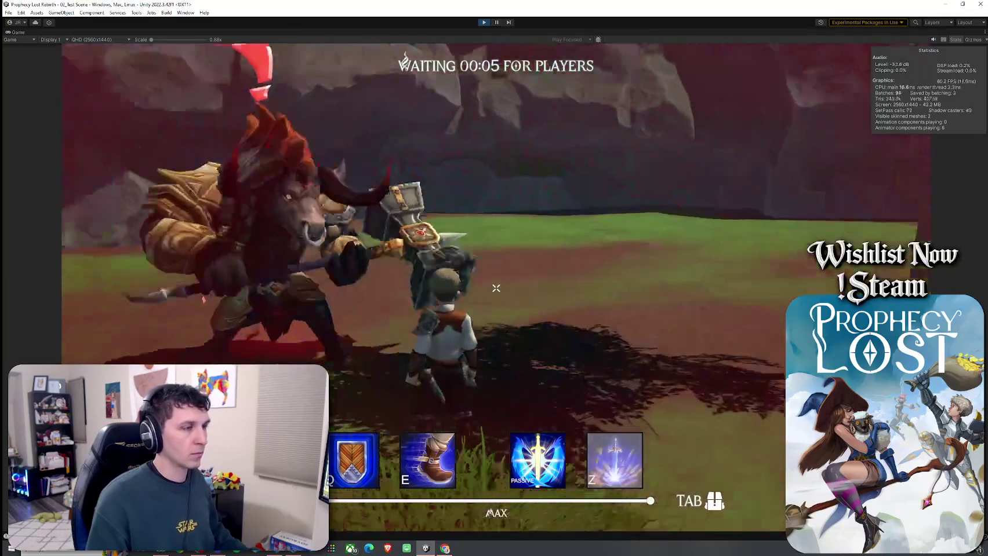
pyautogui.click(496, 288)
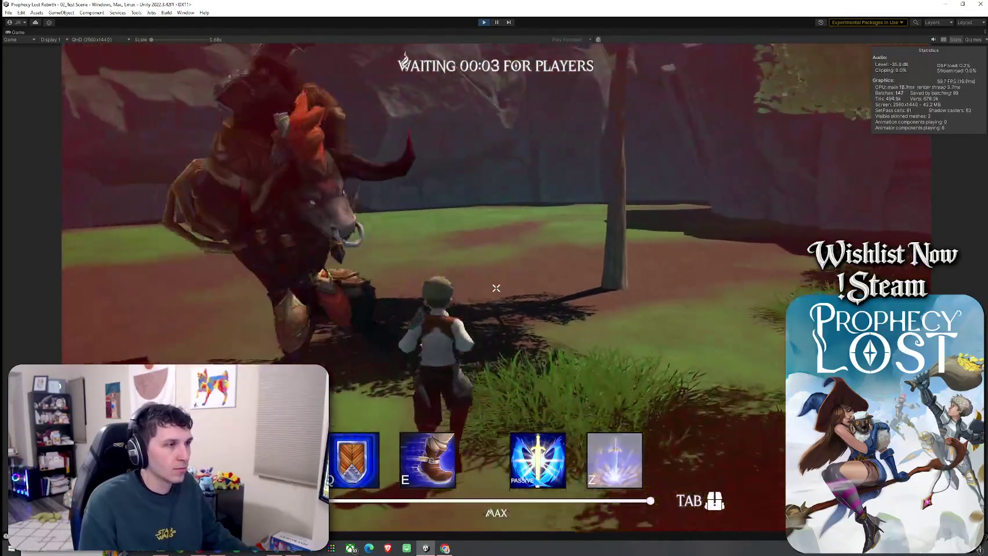
pyautogui.press('s')
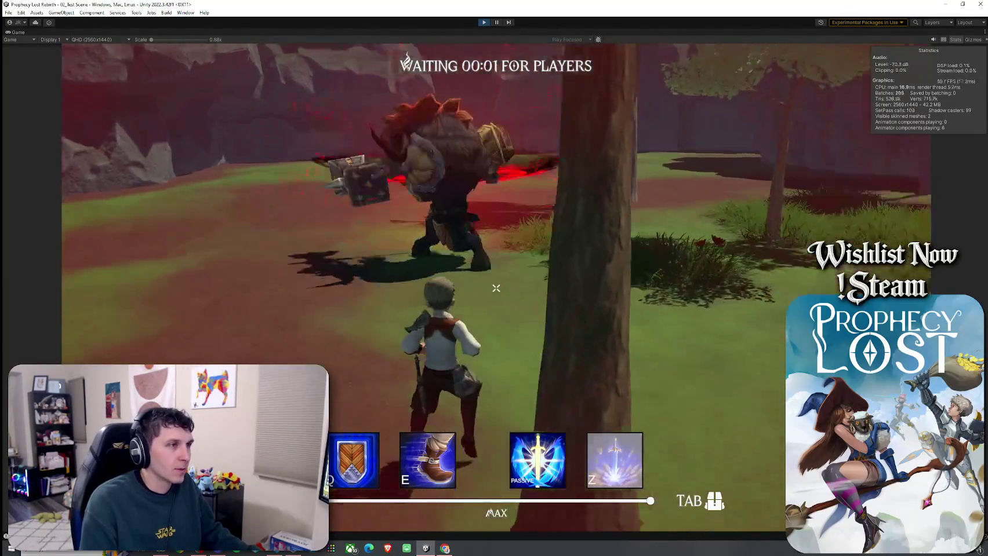
pyautogui.press('d')
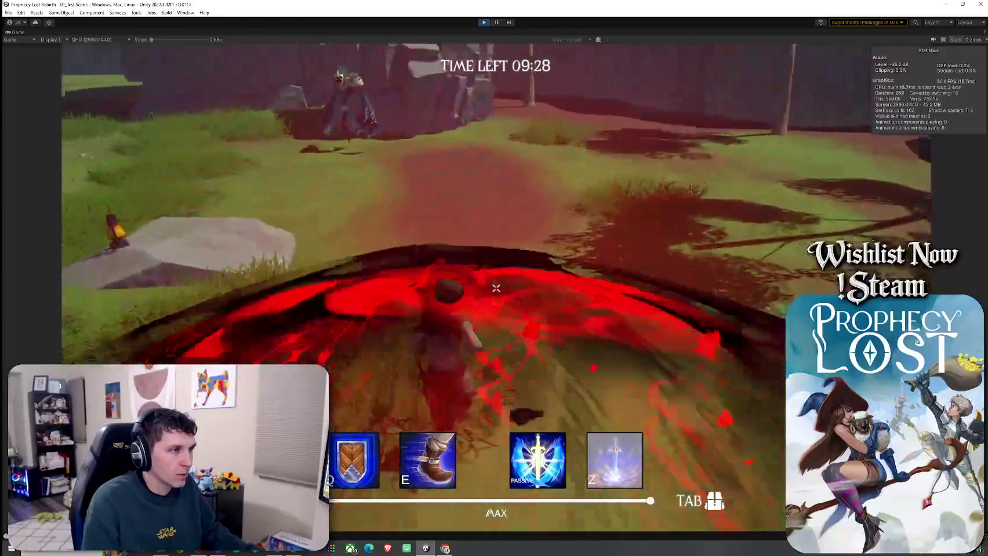
# Step: Fight the minotaur boss, escape to the safehouse with B, then stop Play mode
pyautogui.press('w')
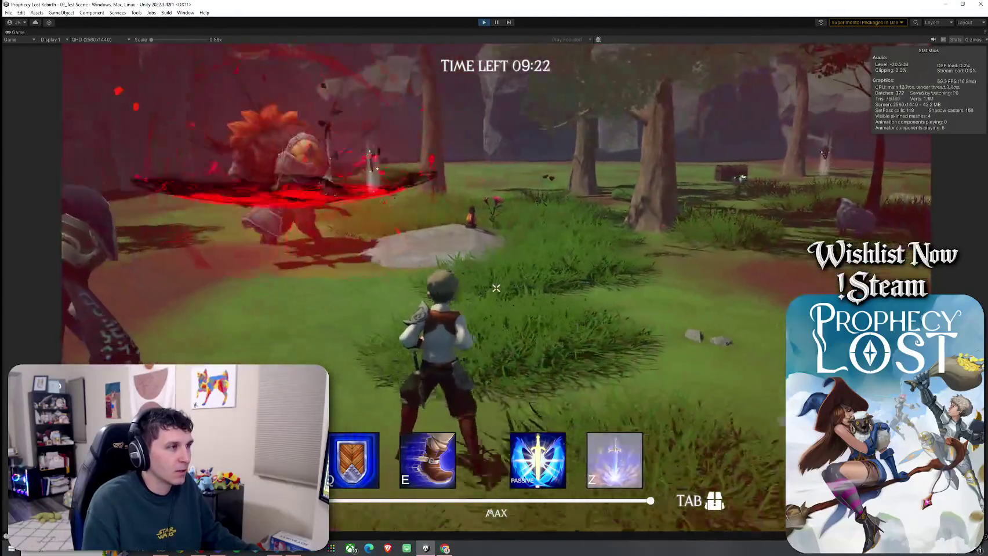
pyautogui.press('w')
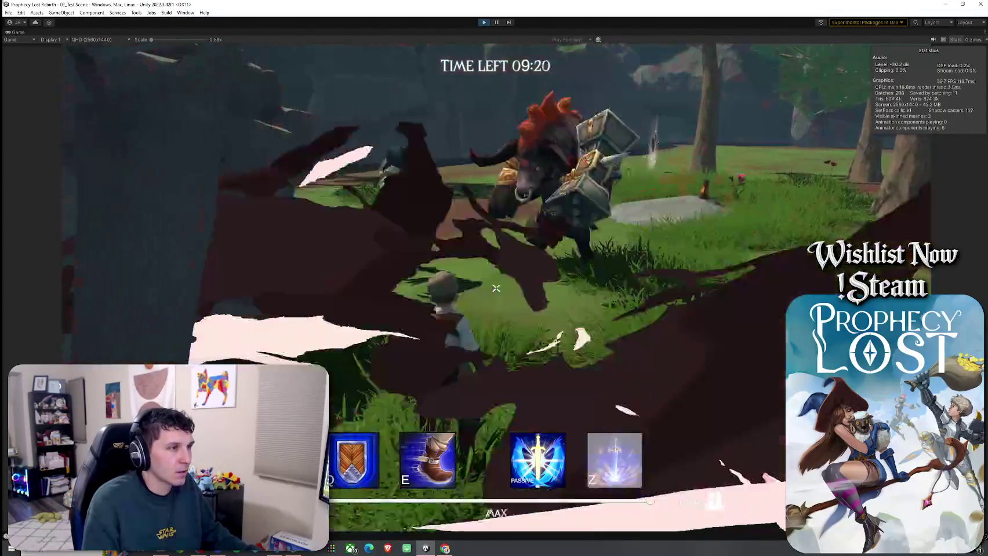
pyautogui.press('w')
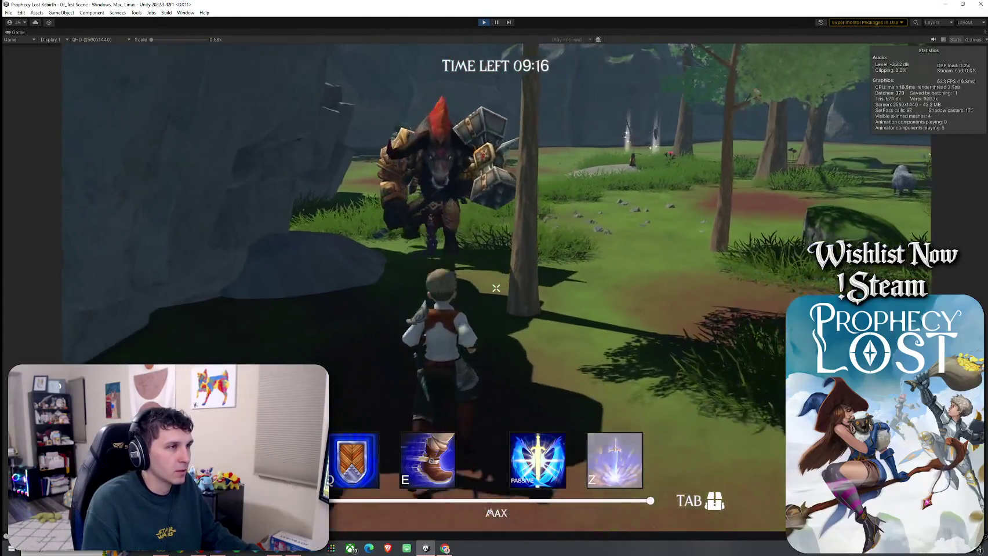
pyautogui.press('w')
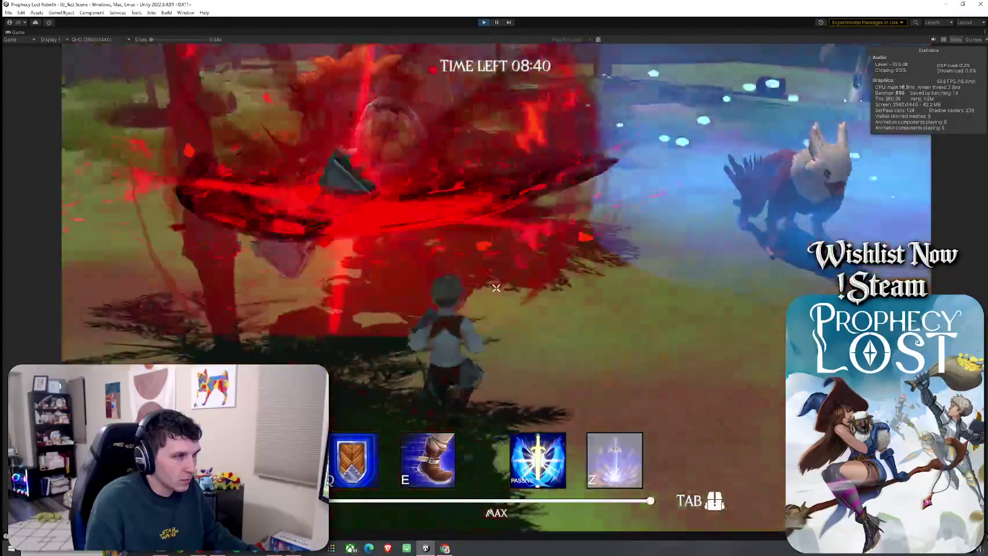
pyautogui.press('b')
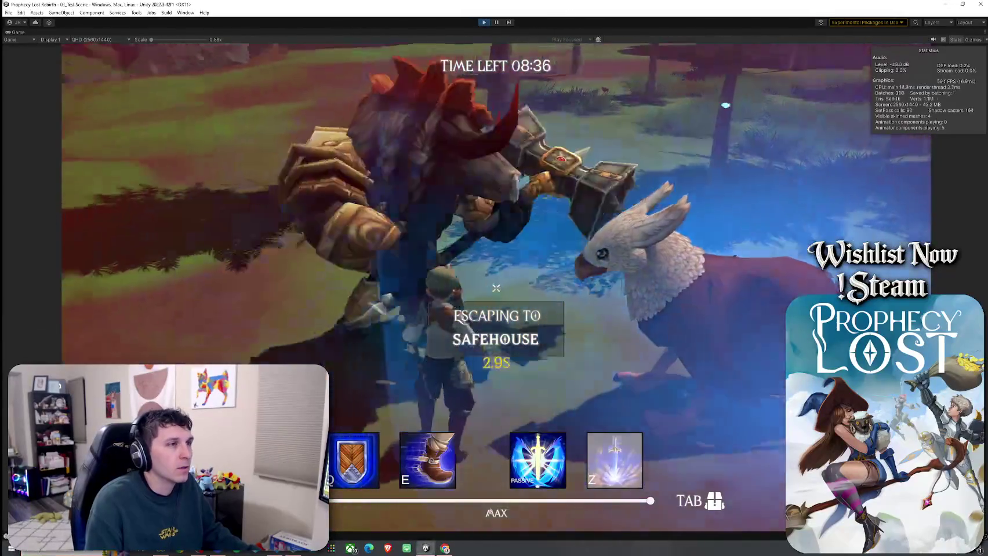
pyautogui.press('super')
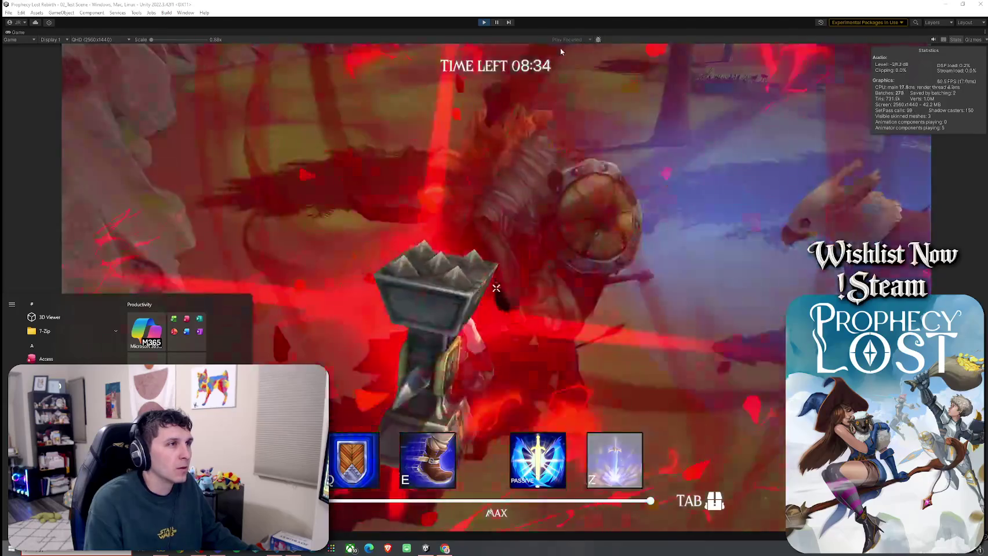
pyautogui.click(483, 22)
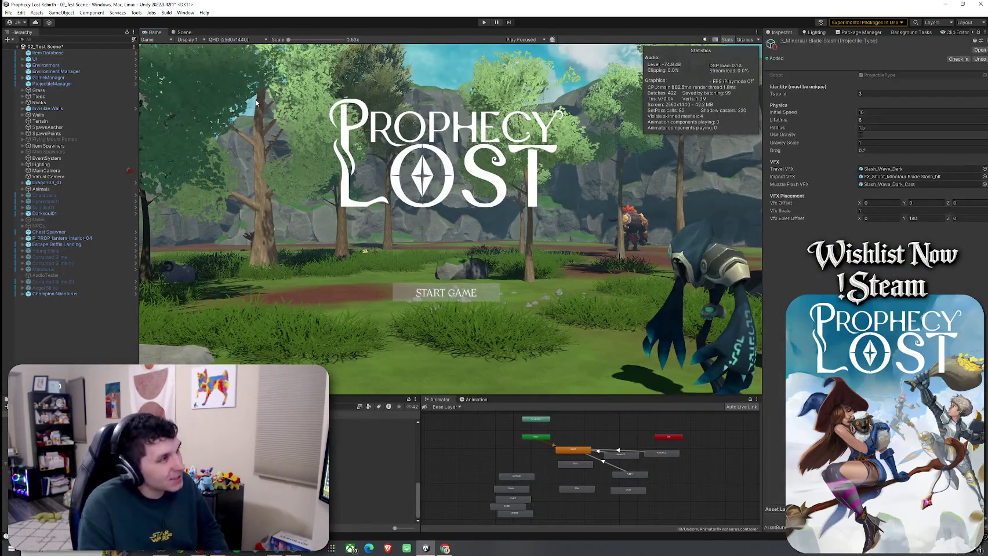
# Step: Save the scene via File > Save, then bring The Plan Google Doc over the editor
pyautogui.click(8, 12)
pyautogui.click(25, 52)
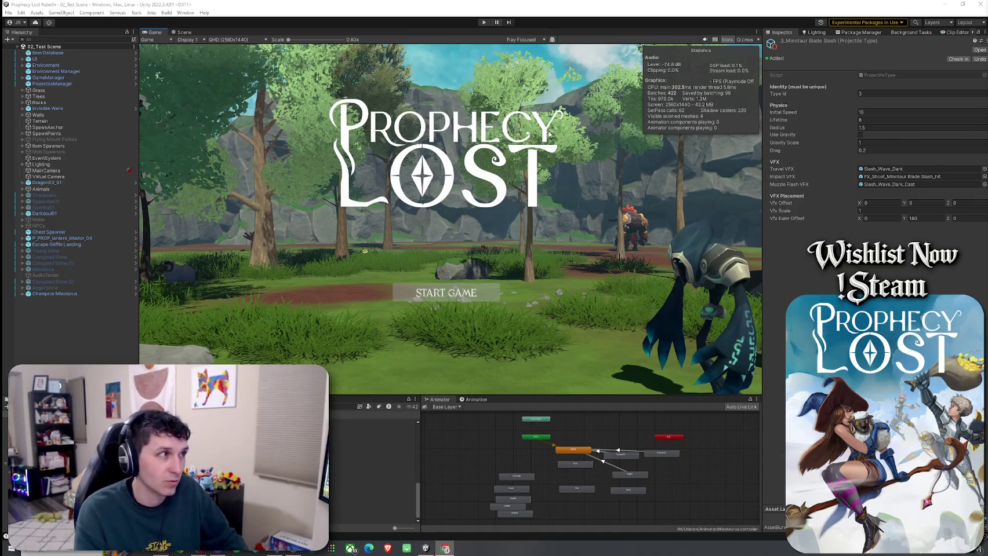
pyautogui.click(8, 12)
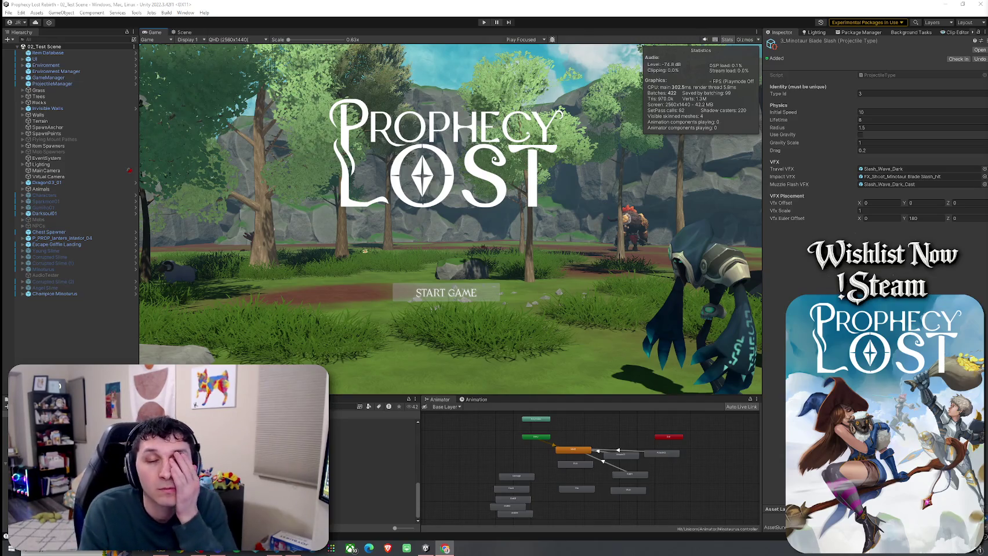
pyautogui.moveTo(987, 38); pyautogui.dragTo(578, 40)
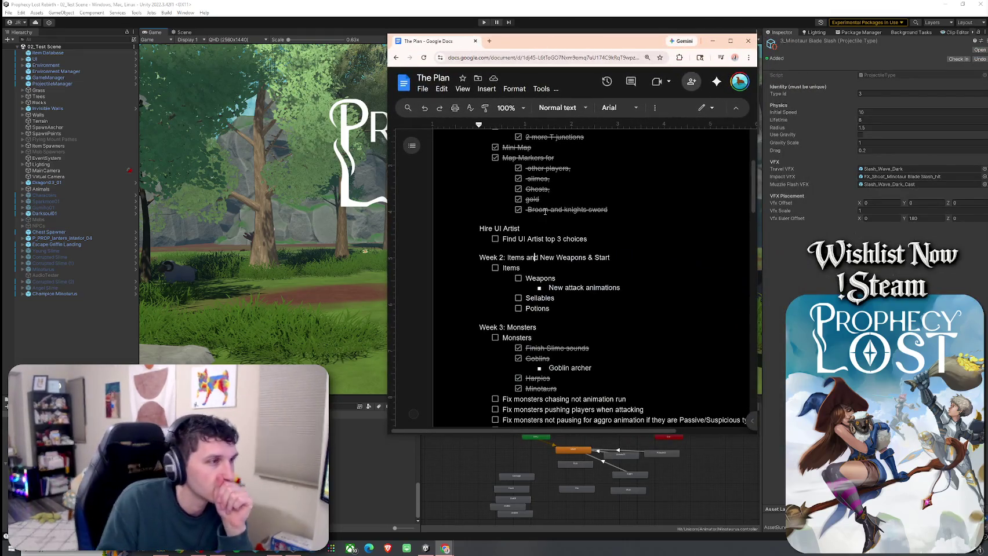
pyautogui.moveTo(479, 229); pyautogui.dragTo(531, 230)
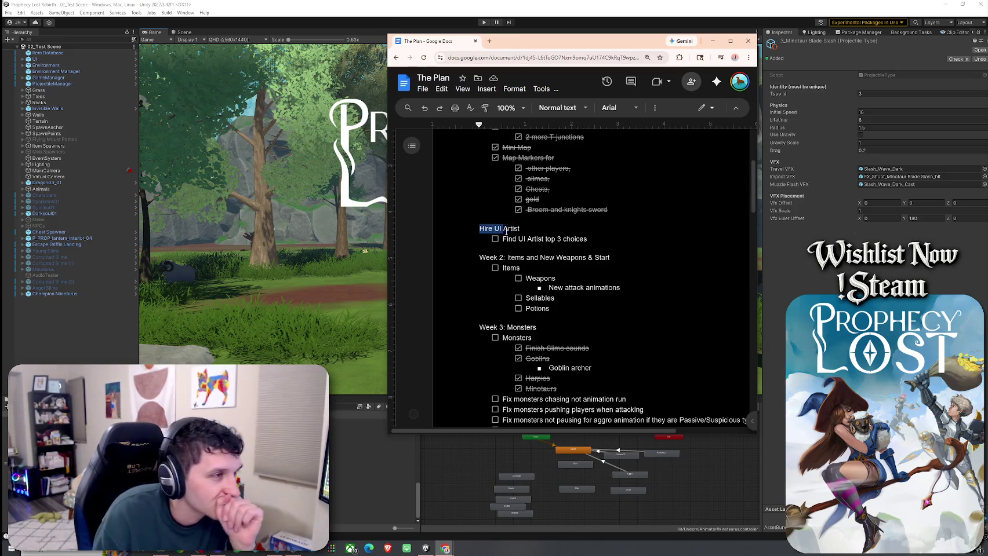
pyautogui.click(523, 238)
pyautogui.moveTo(479, 229); pyautogui.dragTo(524, 229)
pyautogui.click(523, 228)
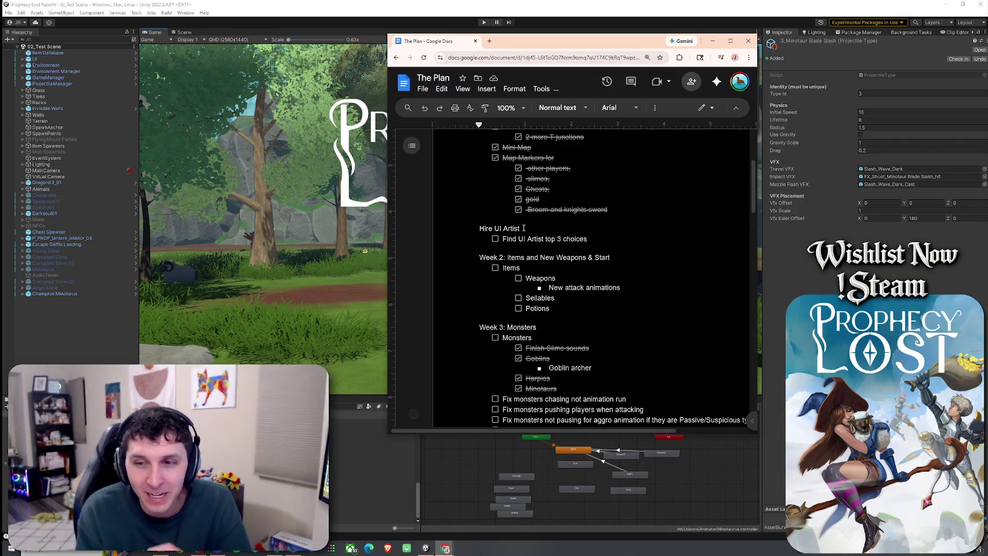
pyautogui.click(139, 102)
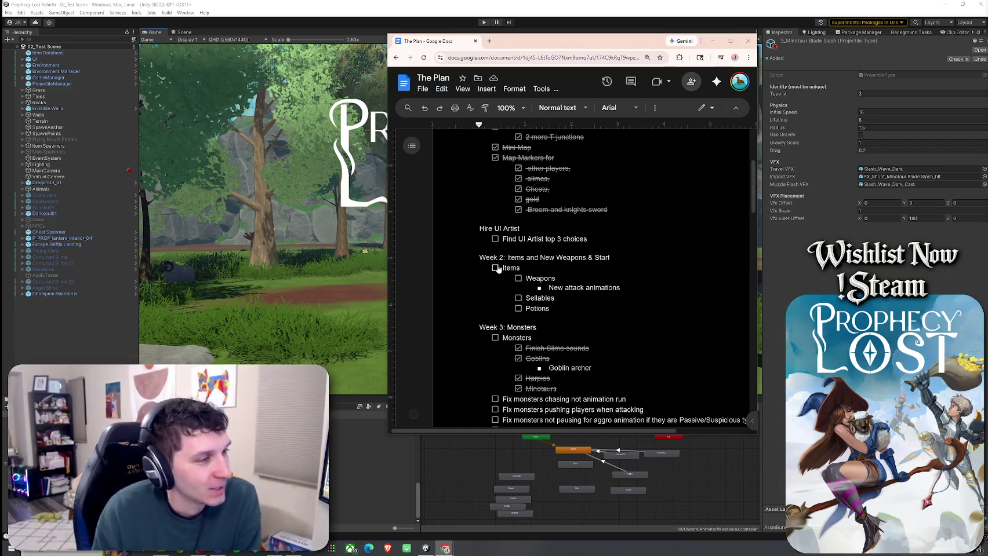
pyautogui.click(569, 282)
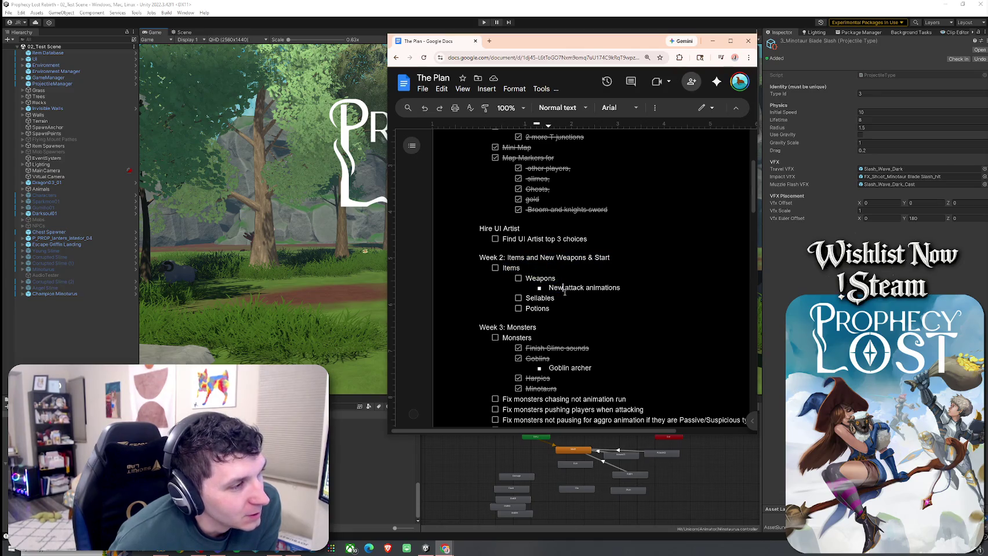
pyautogui.press('Down')
pyautogui.press('Down')
pyautogui.press('Down')
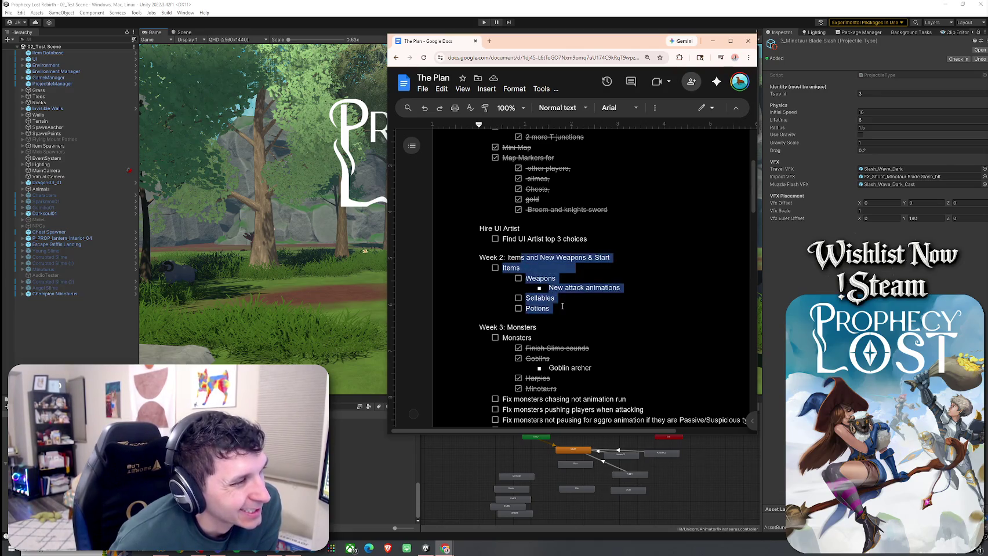
pyautogui.scroll(-3, 517, 262)
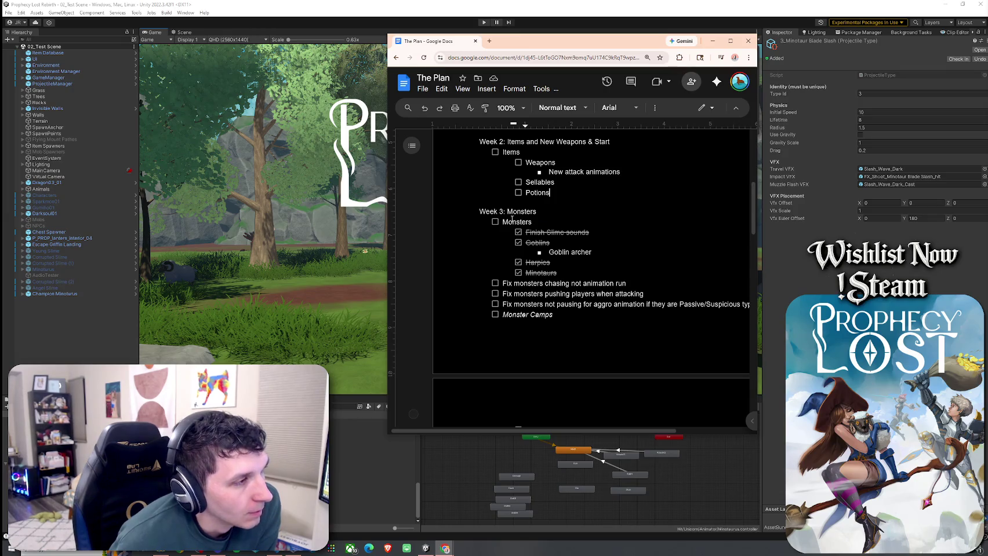
# Step: Cut the Week 3: Monsters block through its Monster Camps tasks
pyautogui.moveTo(565, 324)
pyautogui.mouseDown()
pyautogui.moveTo(460, 230)
pyautogui.moveTo(459, 212)
pyautogui.mouseUp()
pyautogui.hotkey('ctrl', 'c')
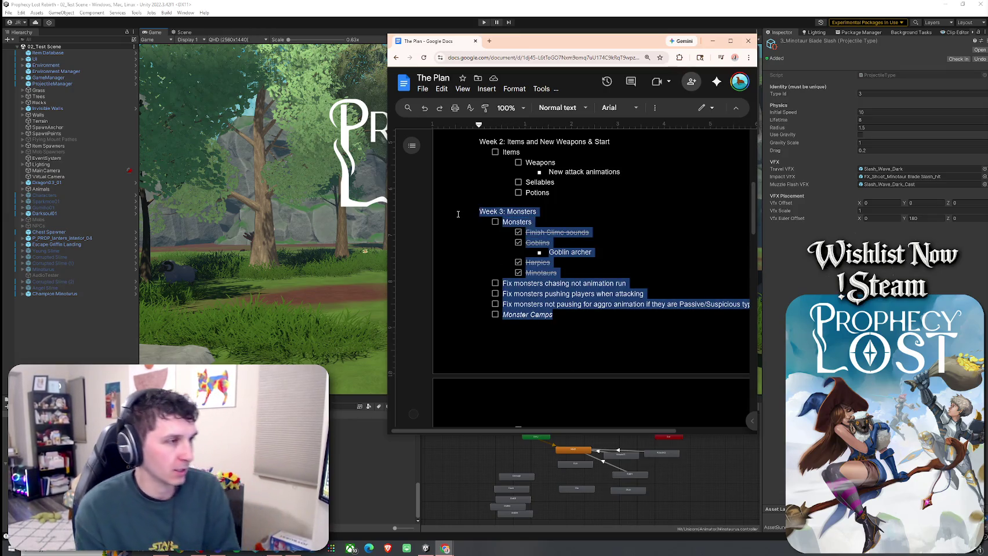
pyautogui.press('BackSpace')
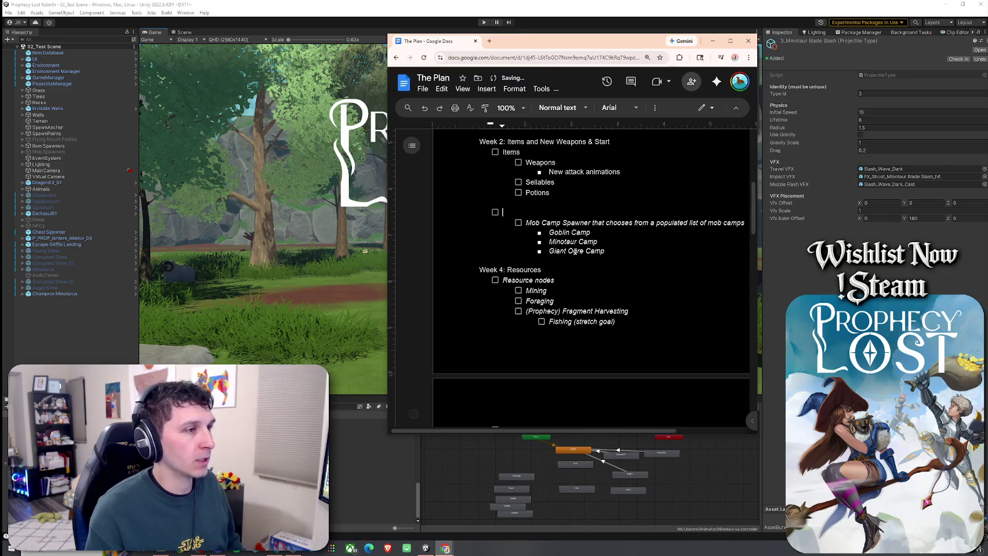
pyautogui.hotkey('ctrl', 'z')
pyautogui.press('BackSpace')
pyautogui.hotkey('ctrl', 'z')
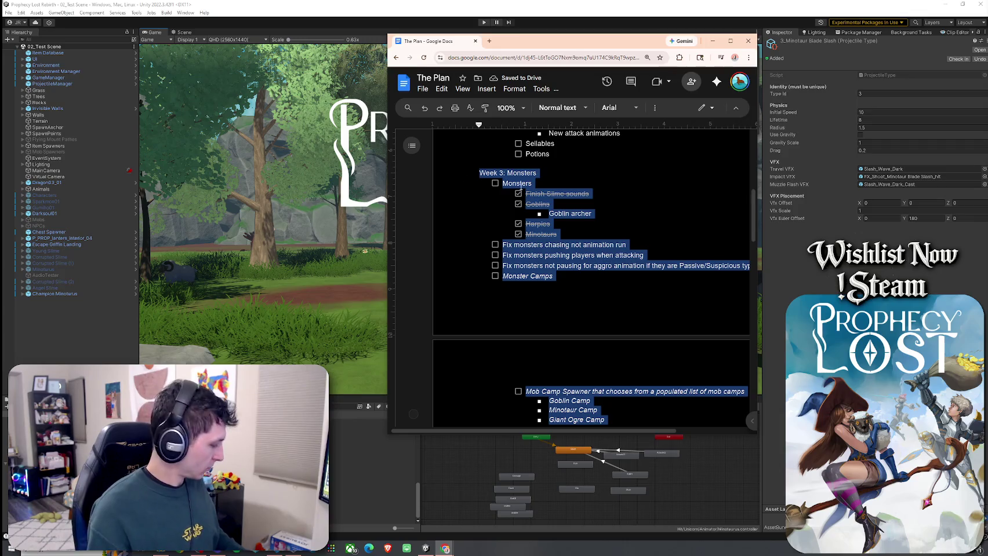
pyautogui.press('BackSpace')
pyautogui.scroll(-10, 588, 251)
pyautogui.scroll(2, 587, 251)
pyautogui.scroll(-4, 580, 290)
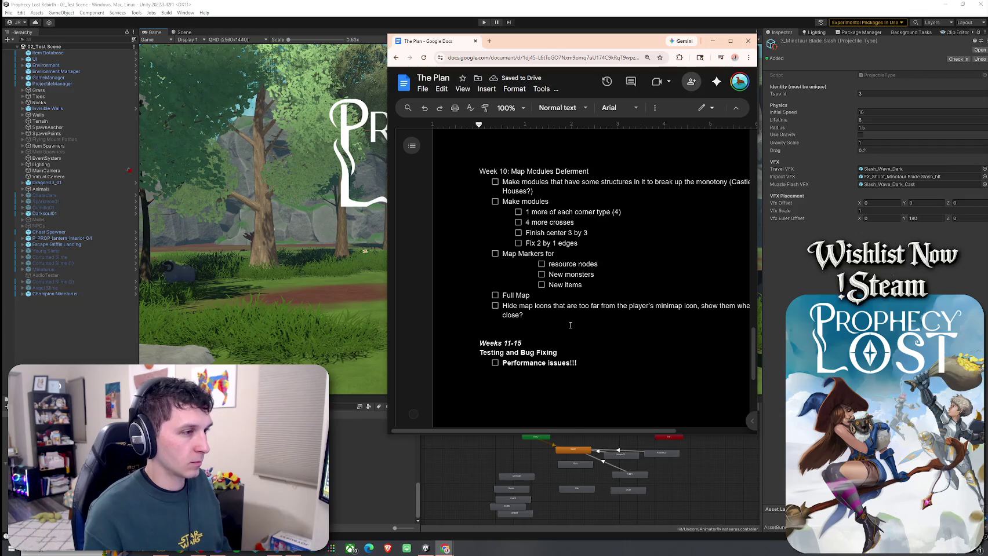
# Step: Paste the Week 3: Monsters block on an empty line after Week 10's tasks, removing the leftover checkbox
pyautogui.press('Return')
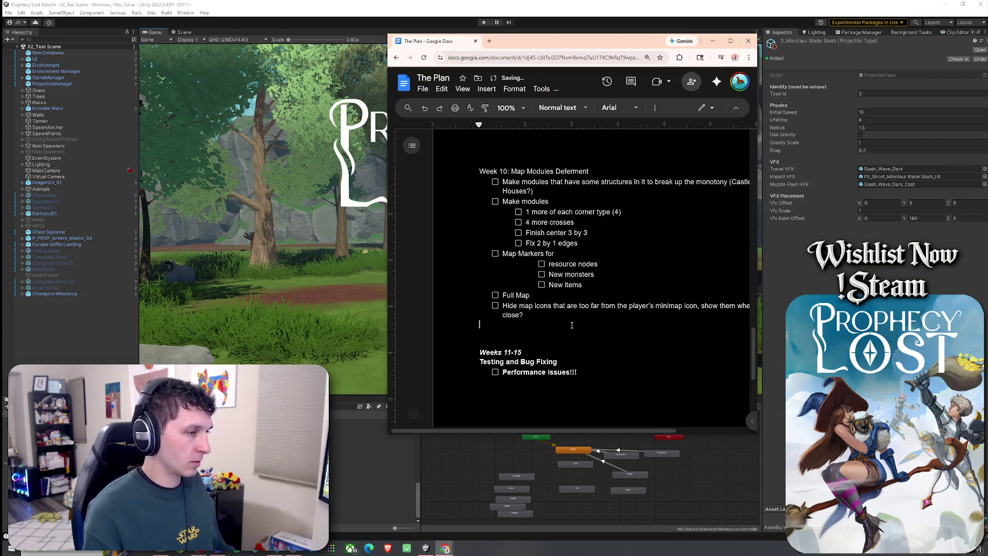
pyautogui.click(604, 376)
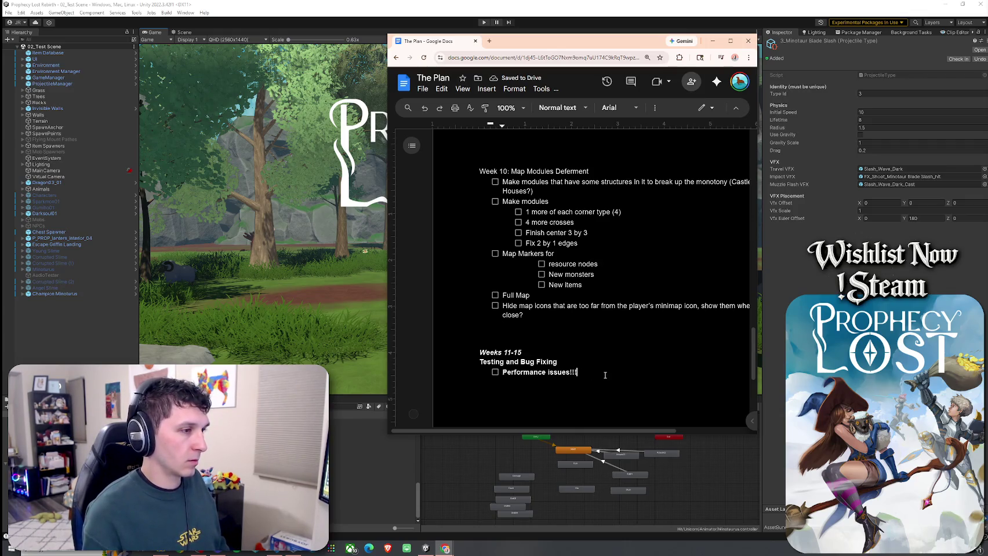
pyautogui.press('Return')
pyautogui.press('Return')
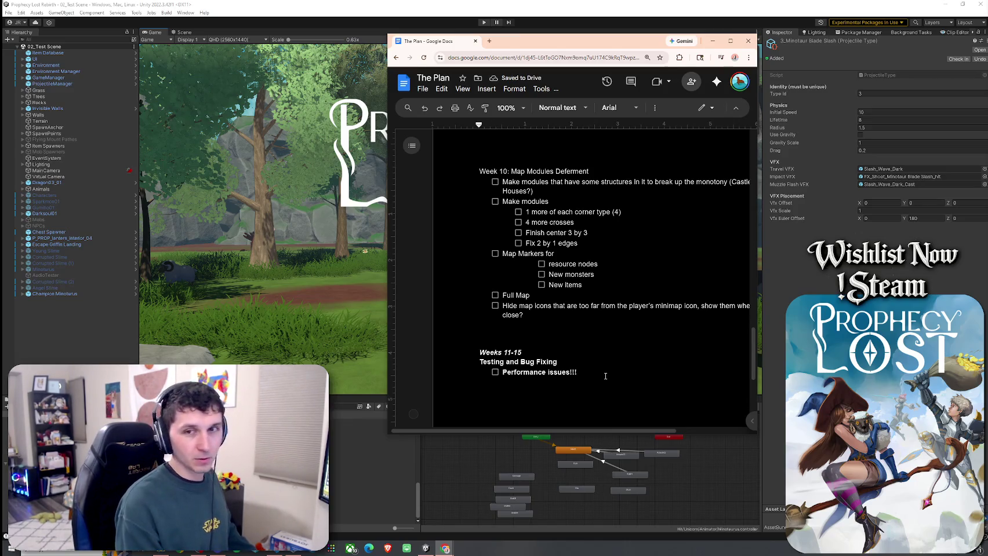
pyautogui.write('Stretch ')
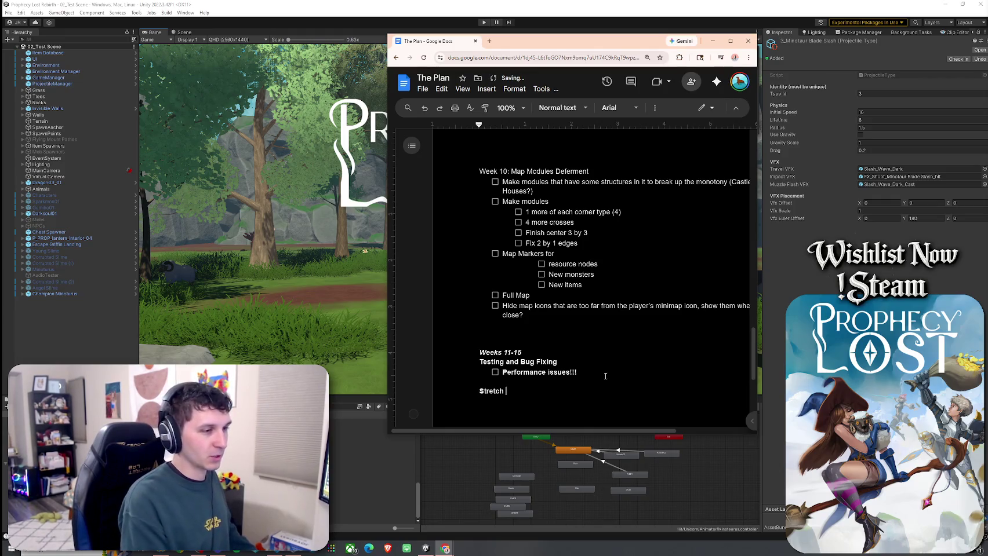
pyautogui.write('Goals')
pyautogui.press('Return')
pyautogui.hotkey('ctrl', 'v')
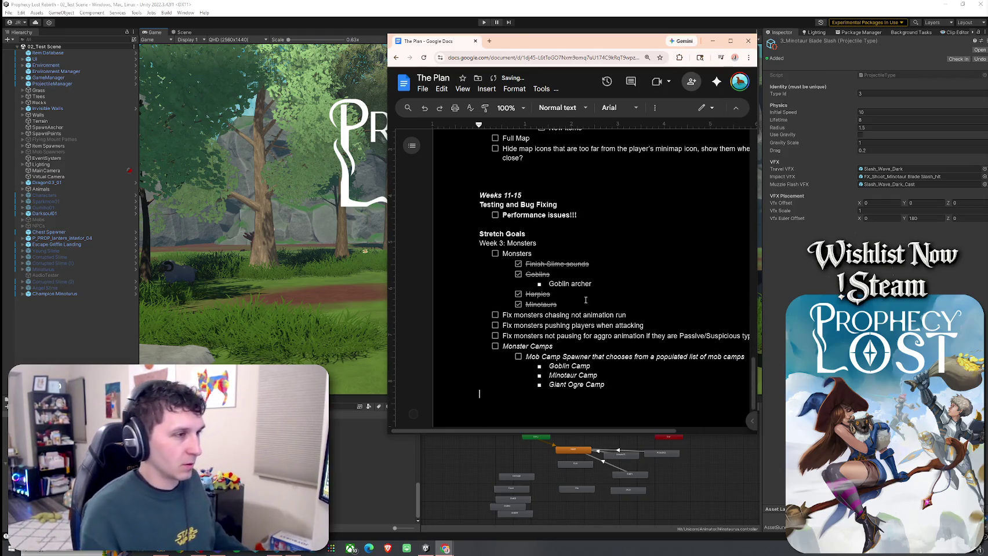
pyautogui.hotkey('ctrl', 'z')
pyautogui.hotkey('ctrl', 'z')
pyautogui.hotkey('ctrl', 'z')
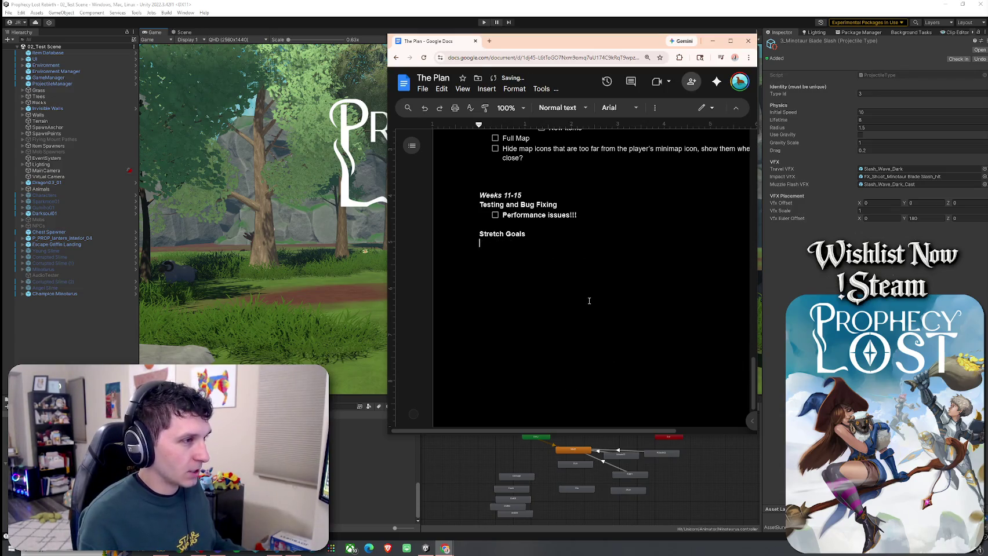
pyautogui.click(546, 362)
pyautogui.hotkey('ctrl', 'v')
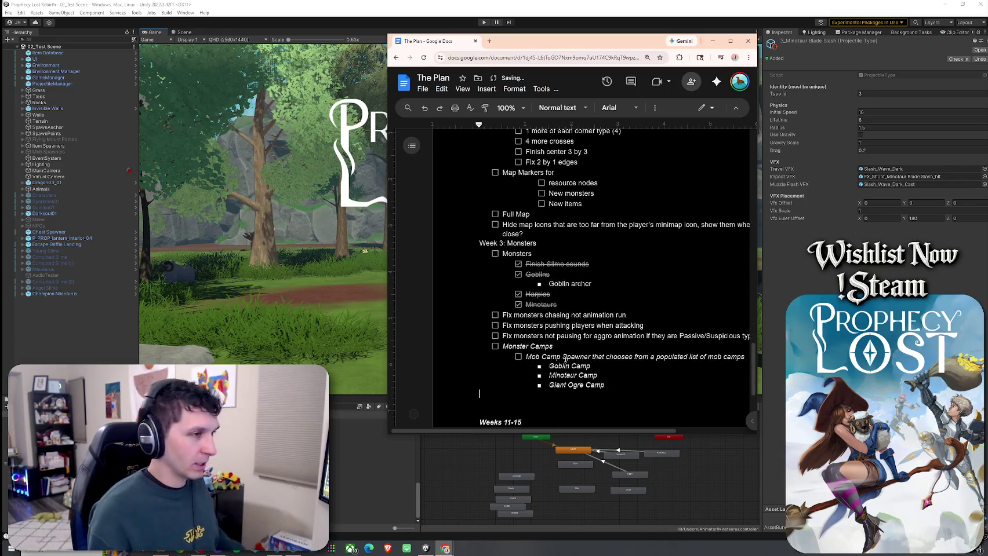
pyautogui.press('Delete')
# Step: Fix the moved block's number and renumber later weeks: Improve Combat to Week 8, Sound Design to Week 7
pyautogui.press('BackSpace')
pyautogui.write('1')
pyautogui.scroll(4, 559, 275)
pyautogui.doubleClick(503, 322)
pyautogui.write('2')
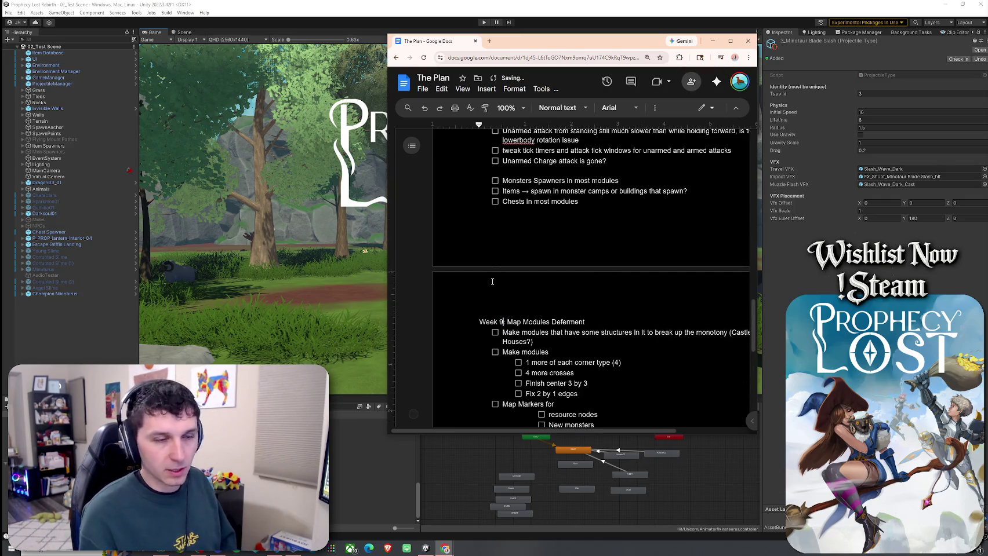
pyautogui.scroll(3, 498, 307)
pyautogui.scroll(1, 494, 291)
pyautogui.doubleClick(502, 260)
pyautogui.write('8')
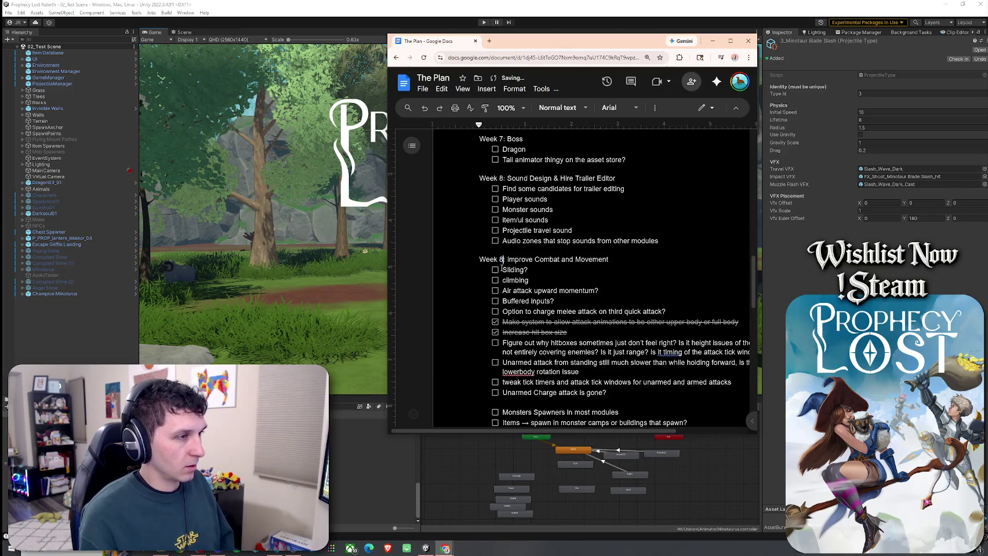
pyautogui.scroll(3, 502, 261)
pyautogui.doubleClick(502, 333)
pyautogui.write('7')
# Step: Renumber Boss to Week 6, Prophecy Phase to Week 5, Witch Character to Week 4, and Resources to Week 3
pyautogui.doubleClick(502, 294)
pyautogui.write('6')
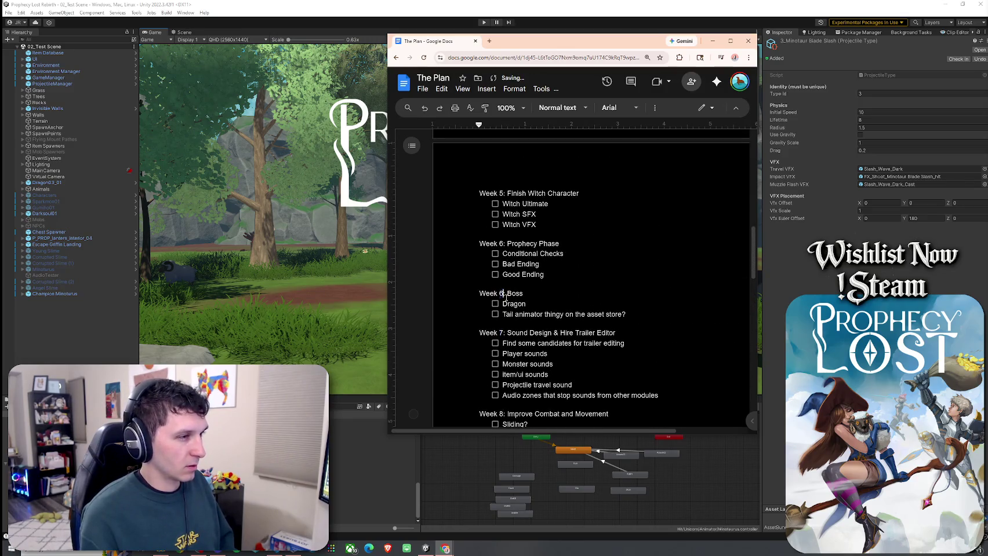
pyautogui.doubleClick(502, 244)
pyautogui.write('5')
pyautogui.scroll(2, 501, 244)
pyautogui.doubleClick(502, 309)
pyautogui.write('4')
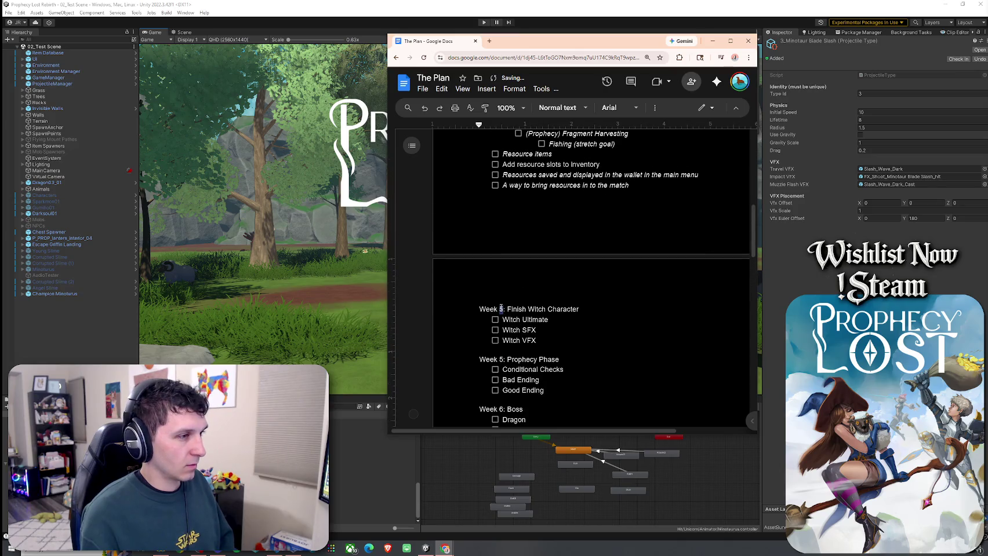
pyautogui.scroll(3, 564, 329)
pyautogui.doubleClick(502, 244)
pyautogui.write('3')
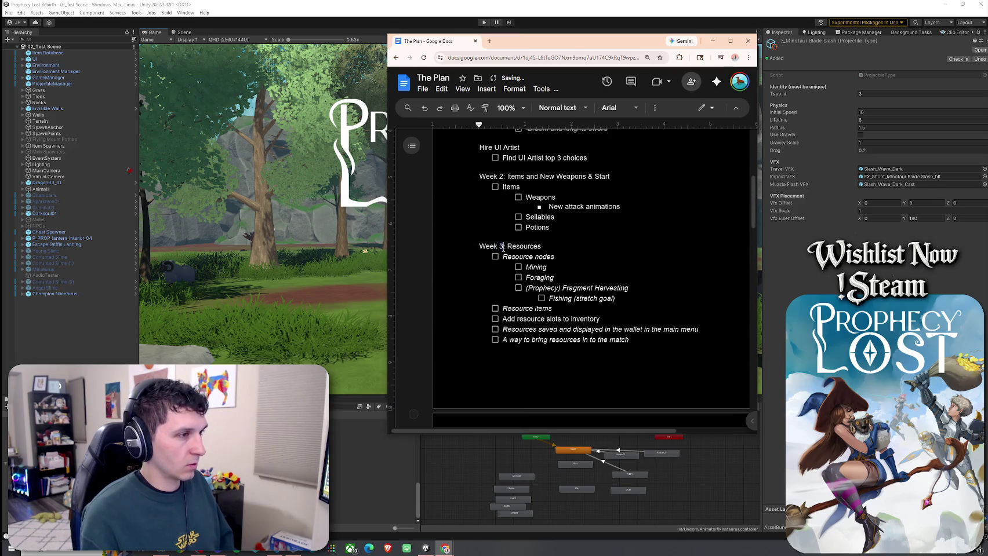
pyautogui.scroll(1, 517, 264)
pyautogui.scroll(2, 517, 264)
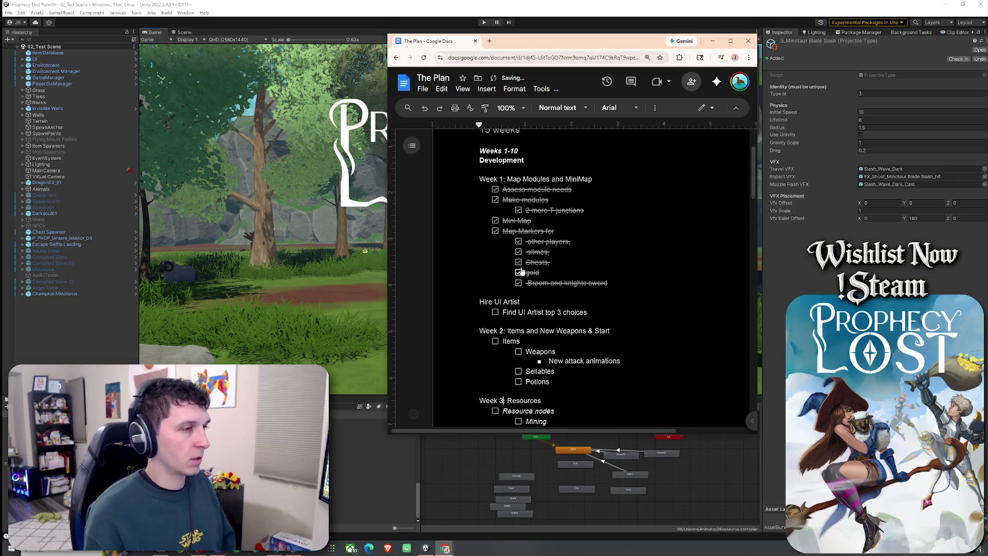
pyautogui.scroll(-2, 549, 253)
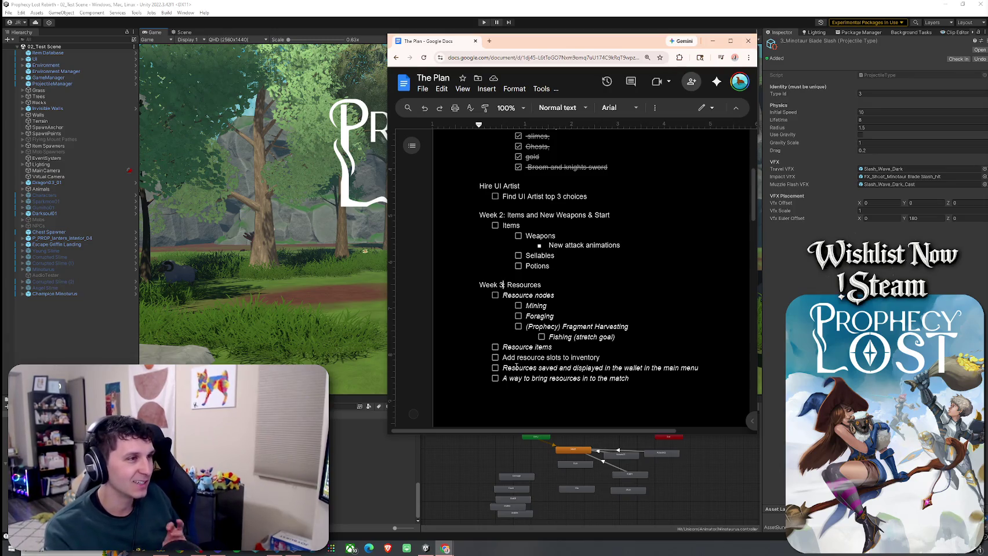
pyautogui.moveTo(551, 266)
pyautogui.mouseDown()
pyautogui.moveTo(470, 216)
pyautogui.moveTo(551, 246)
pyautogui.moveTo(480, 215)
pyautogui.moveTo(629, 299)
pyautogui.mouseUp()
pyautogui.hotkey('ctrl', 'c')
pyautogui.click(570, 263)
# Step: Cut the Week 3: Resources section and paste it on a new line after Good Ending
pyautogui.scroll(-2, 516, 287)
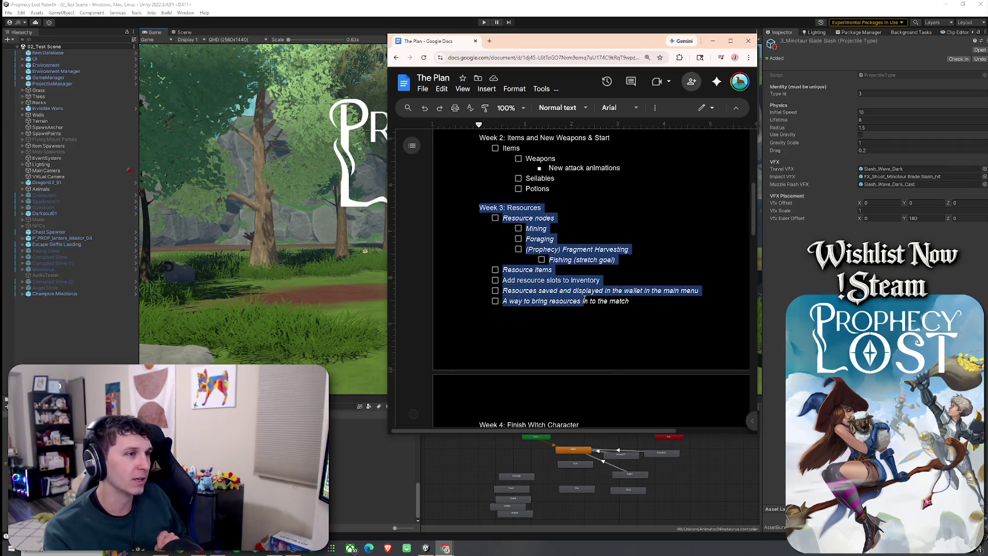
pyautogui.scroll(-1, 628, 299)
pyautogui.scroll(-1, 633, 267)
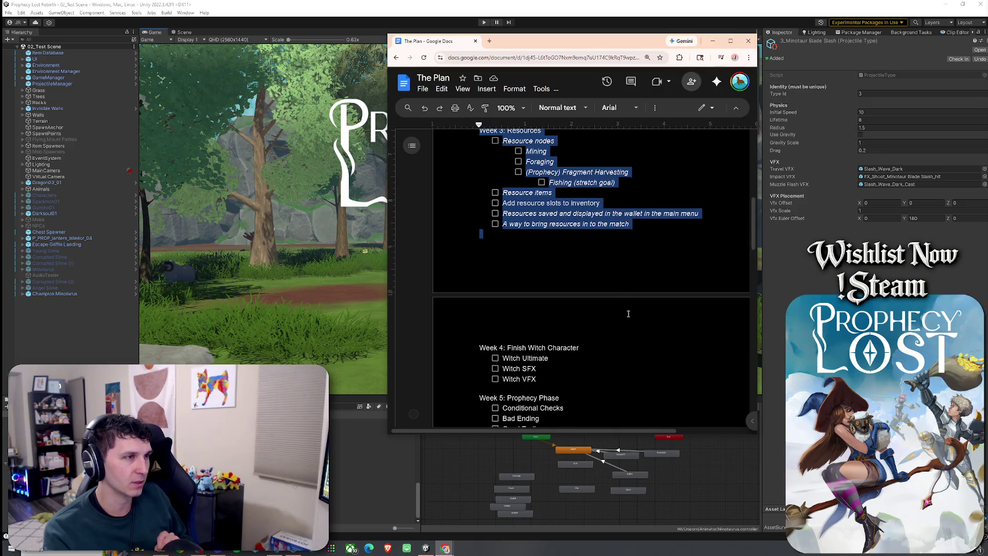
pyautogui.scroll(3, 628, 313)
pyautogui.press('BackSpace')
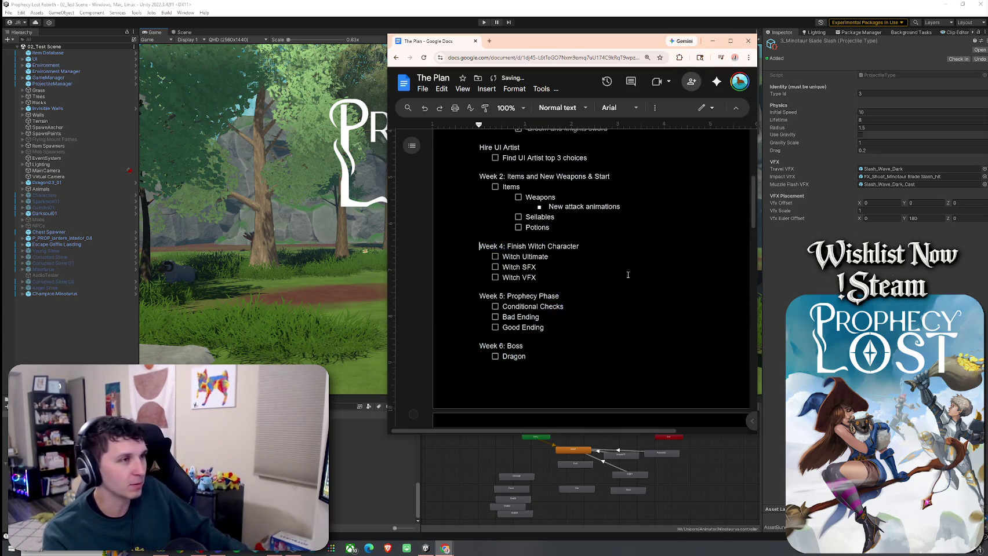
pyautogui.click(550, 275)
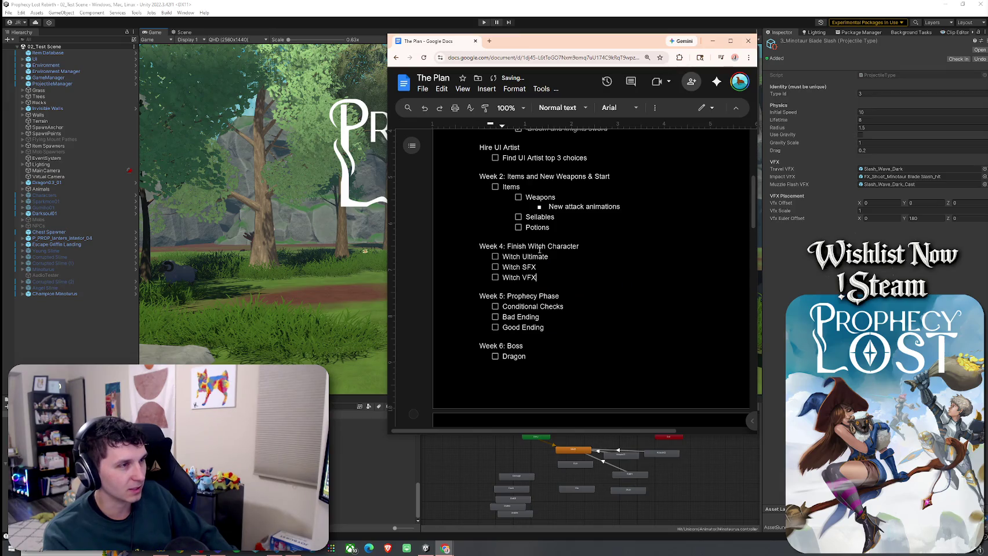
pyautogui.press('Down')
pyautogui.press('Down')
pyautogui.scroll(-1, 551, 313)
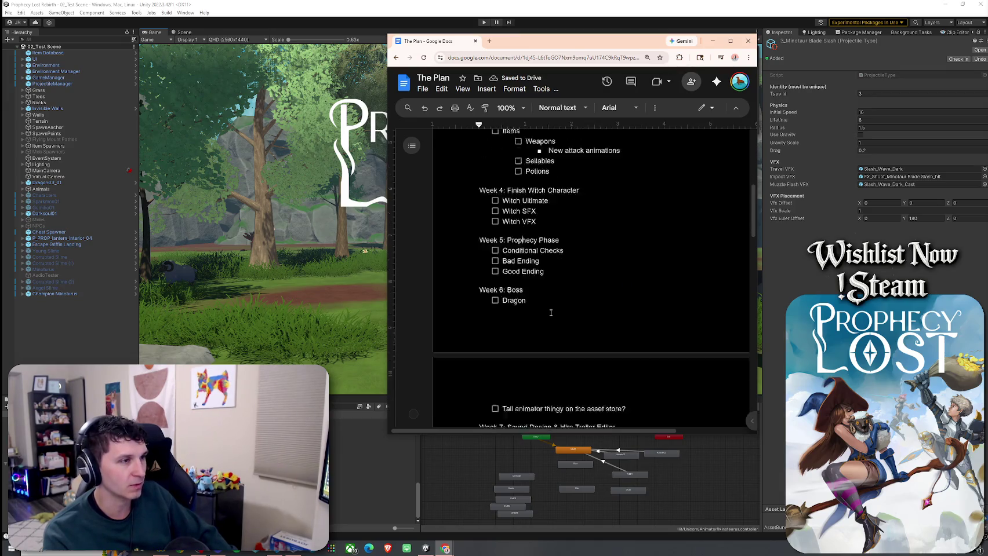
pyautogui.scroll(-1, 550, 313)
pyautogui.press('Down')
pyautogui.press('Down')
pyautogui.press('Down')
pyautogui.click(515, 230)
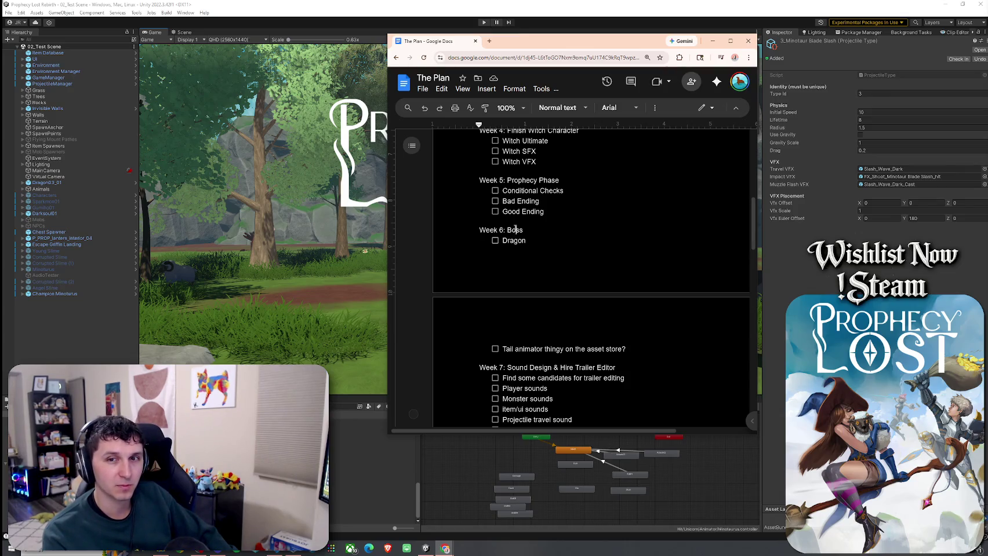
pyautogui.click(560, 211)
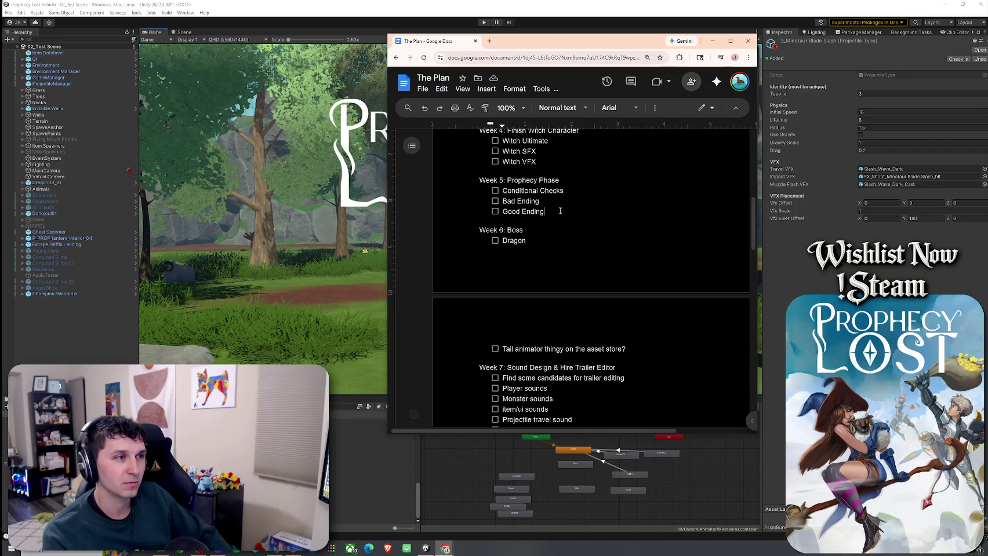
pyautogui.press('Return')
pyautogui.hotkey('ctrl', 'v')
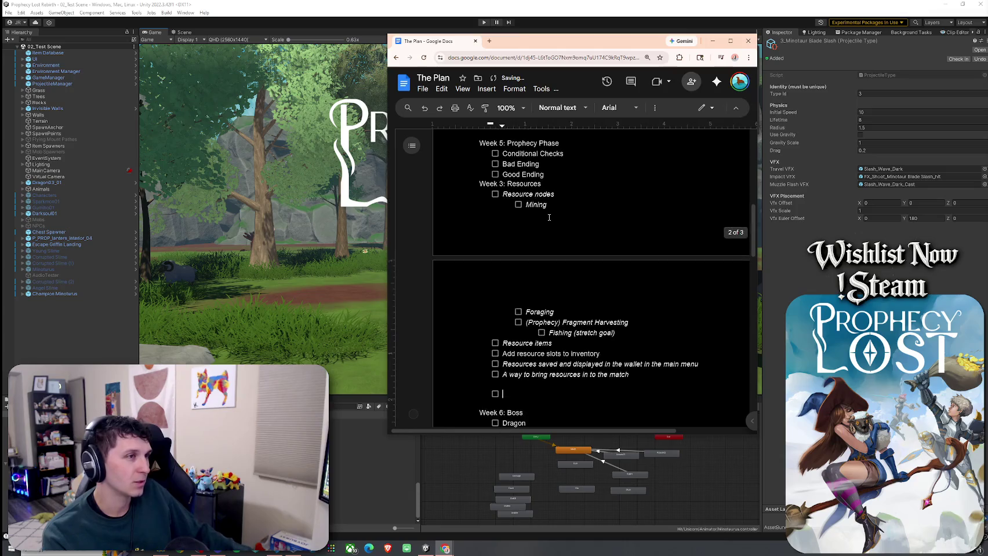
# Step: Add a blank line above the pasted Week 3 heading and remove the leftover empty checkbox line
pyautogui.click(553, 177)
pyautogui.press('Return')
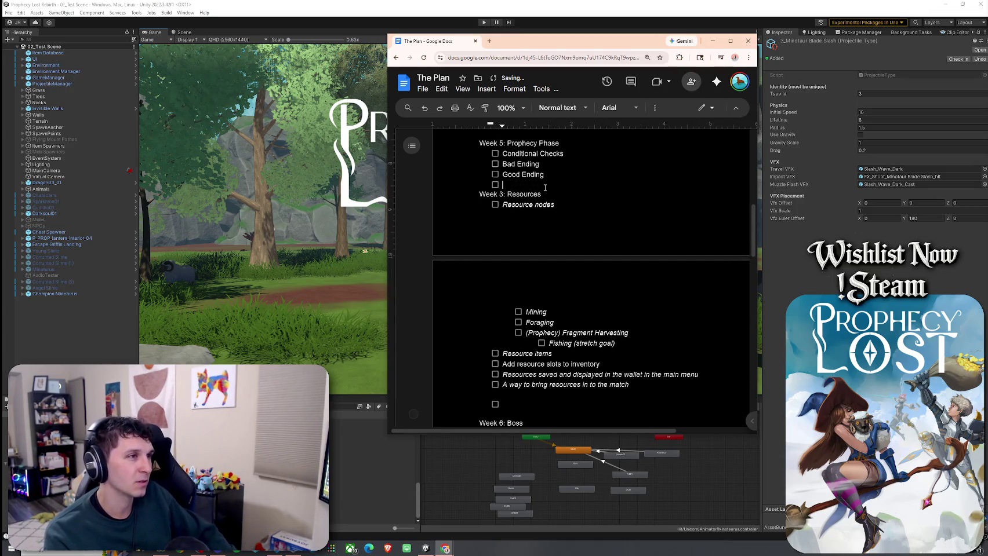
pyautogui.scroll(-3, 526, 257)
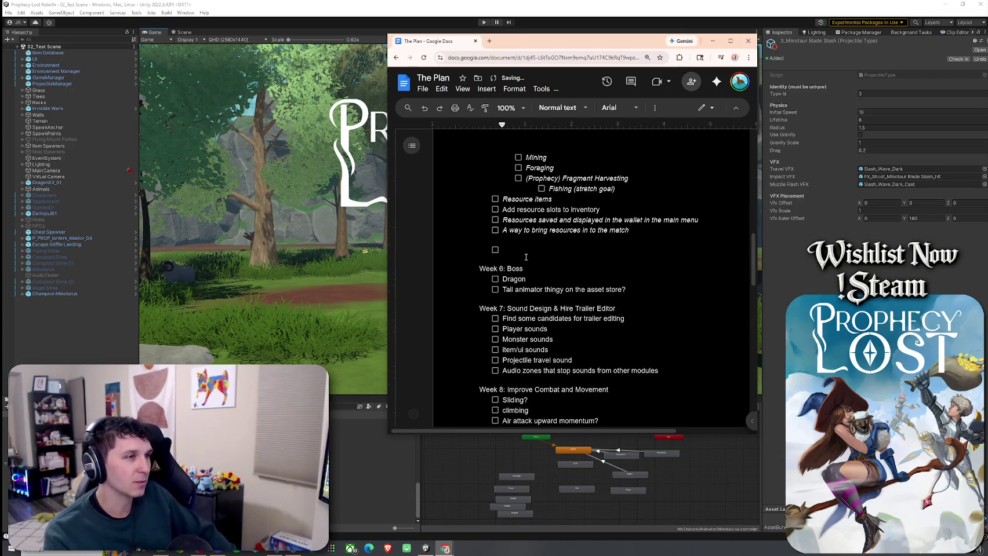
pyautogui.press('BackSpace')
pyautogui.press('BackSpace')
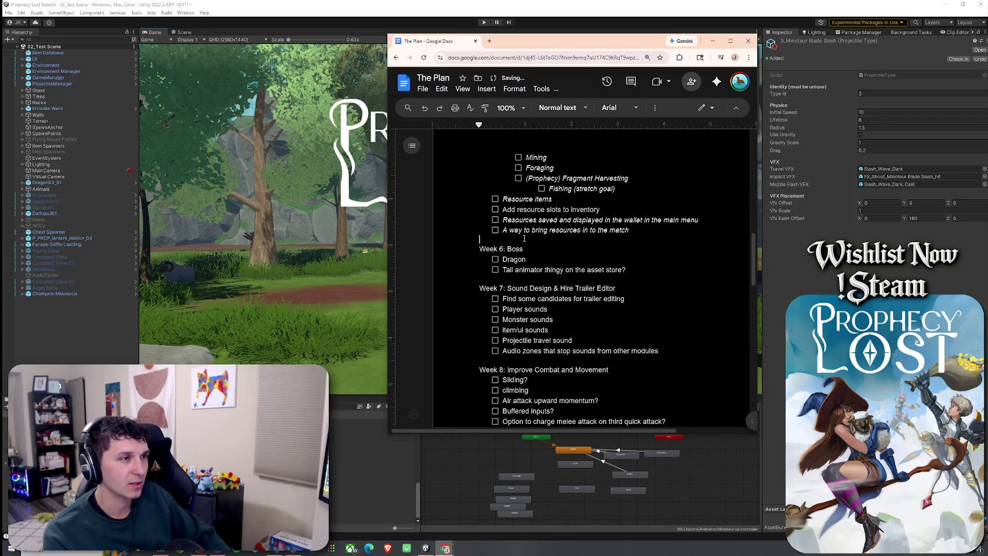
pyautogui.scroll(4, 526, 255)
pyautogui.scroll(3, 529, 279)
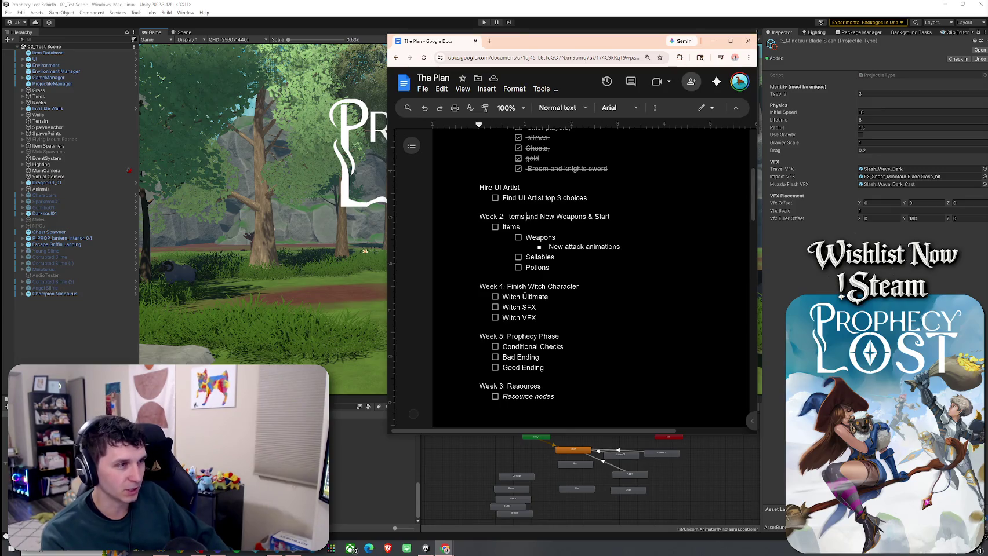
pyautogui.click(533, 218)
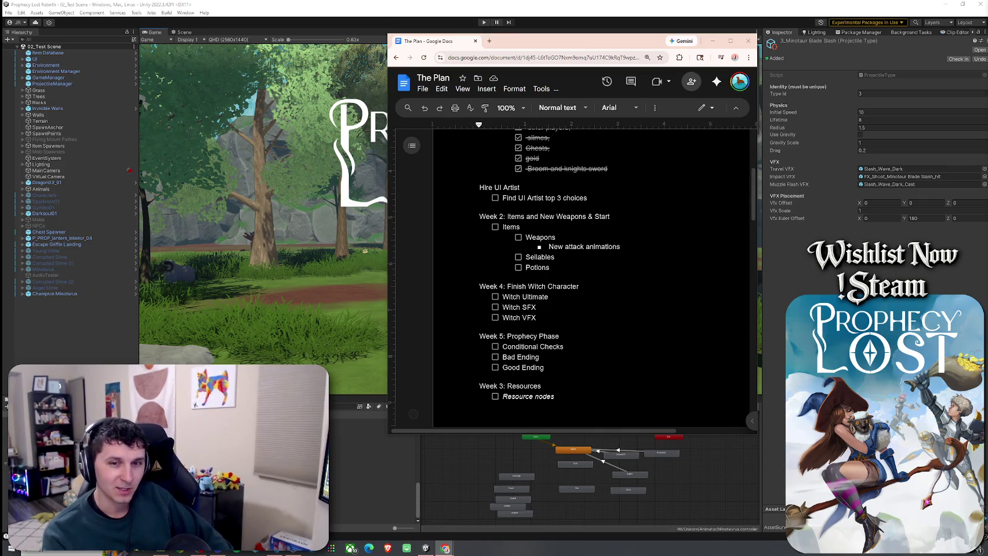
pyautogui.scroll(-3, 585, 318)
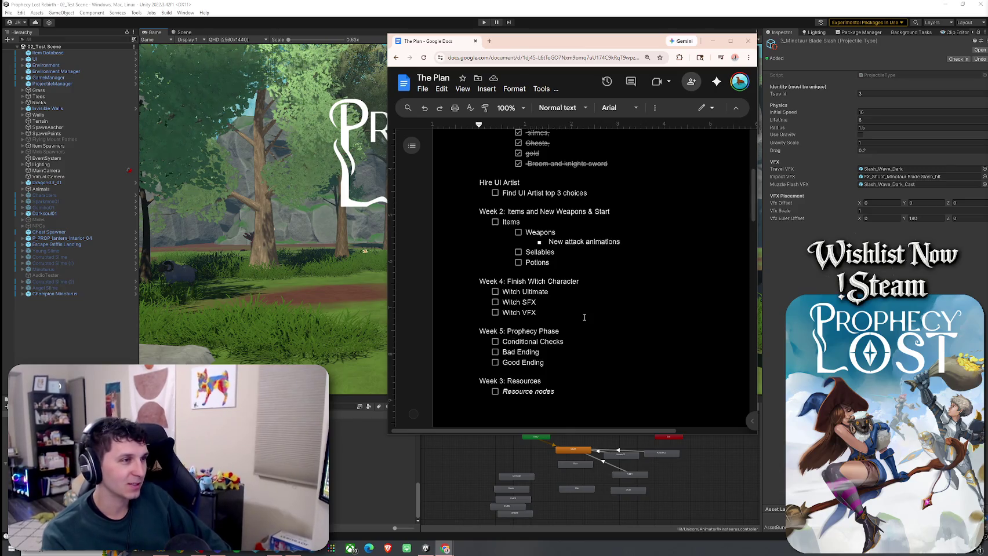
pyautogui.scroll(-3, 584, 318)
pyautogui.scroll(4, 578, 360)
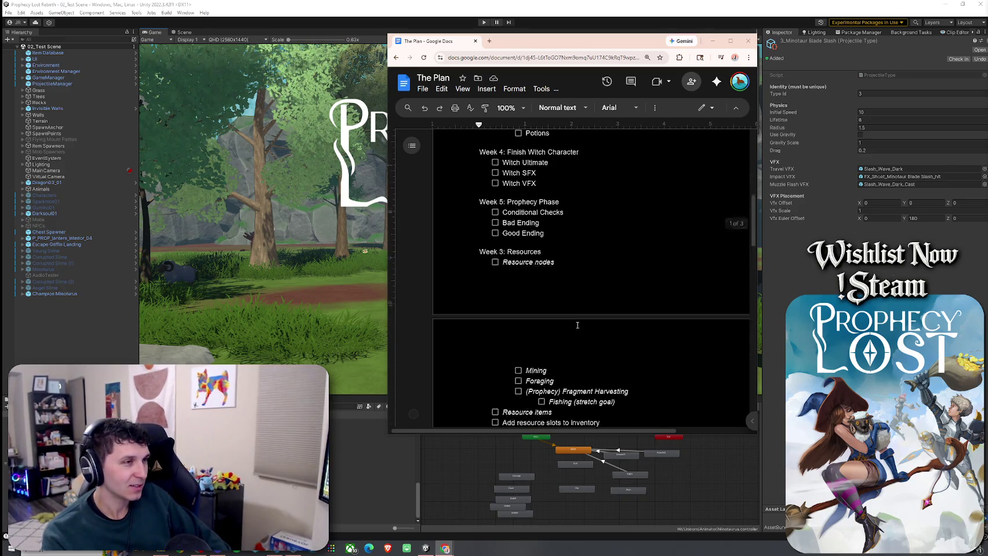
pyautogui.scroll(-3, 578, 360)
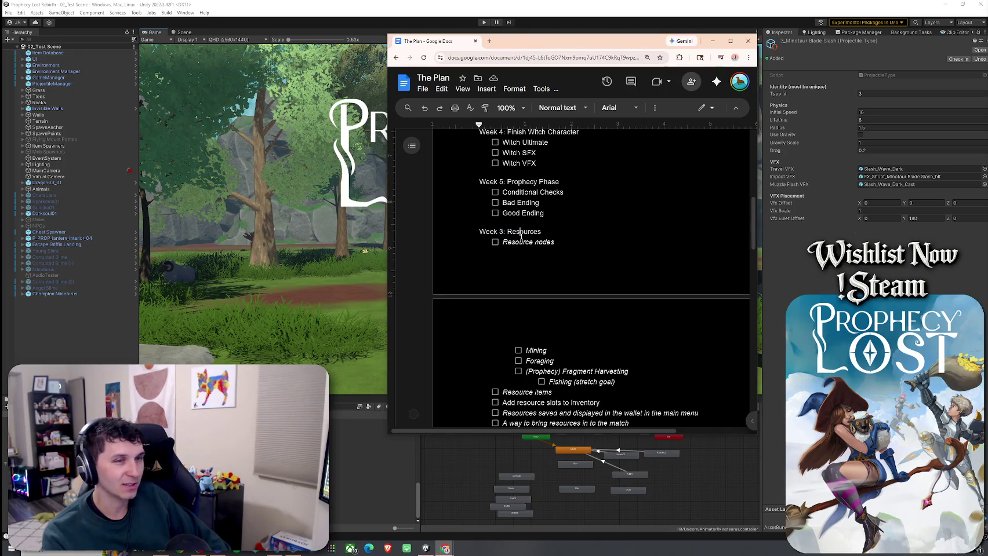
pyautogui.scroll(4, 539, 266)
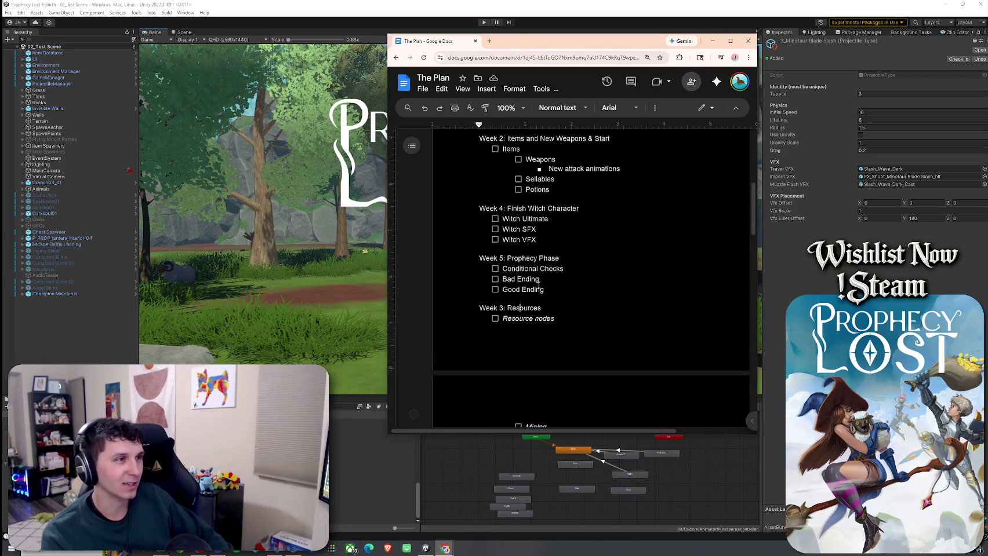
pyautogui.moveTo(507, 286)
pyautogui.mouseDown()
pyautogui.moveTo(559, 288)
pyautogui.moveTo(508, 216)
pyautogui.mouseUp()
pyautogui.click(508, 217)
pyautogui.click(528, 206)
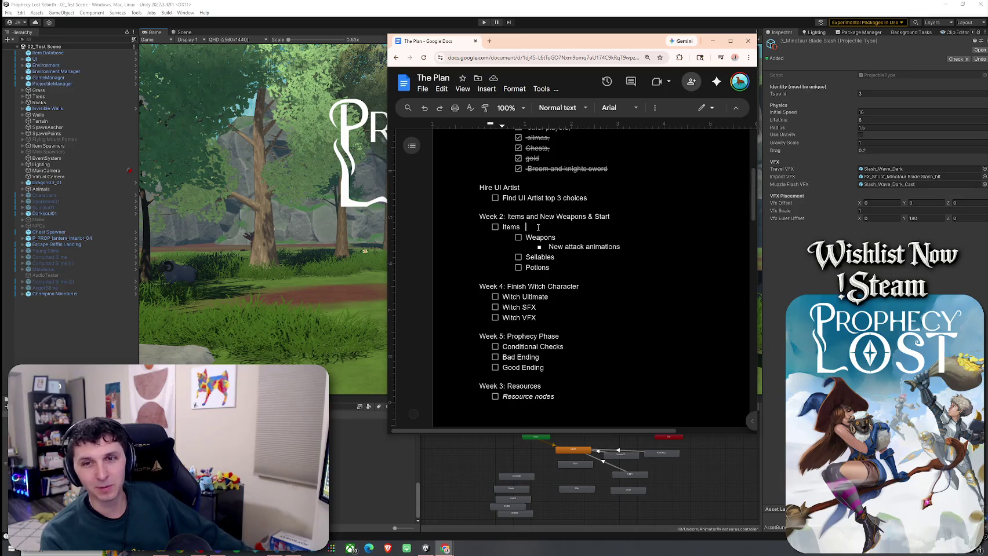
pyautogui.click(525, 218)
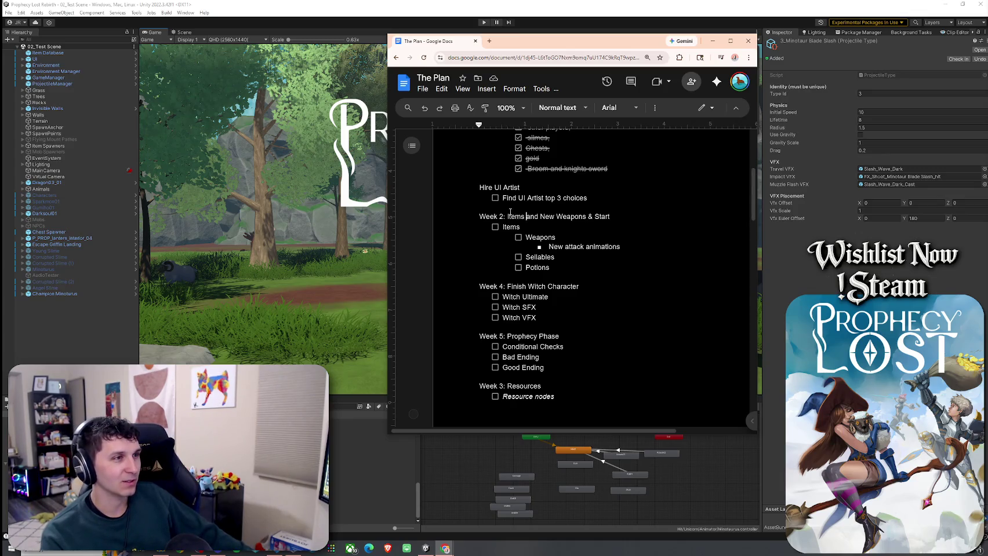
pyautogui.tripleClick(510, 212)
pyautogui.moveTo(510, 286); pyautogui.dragTo(586, 285)
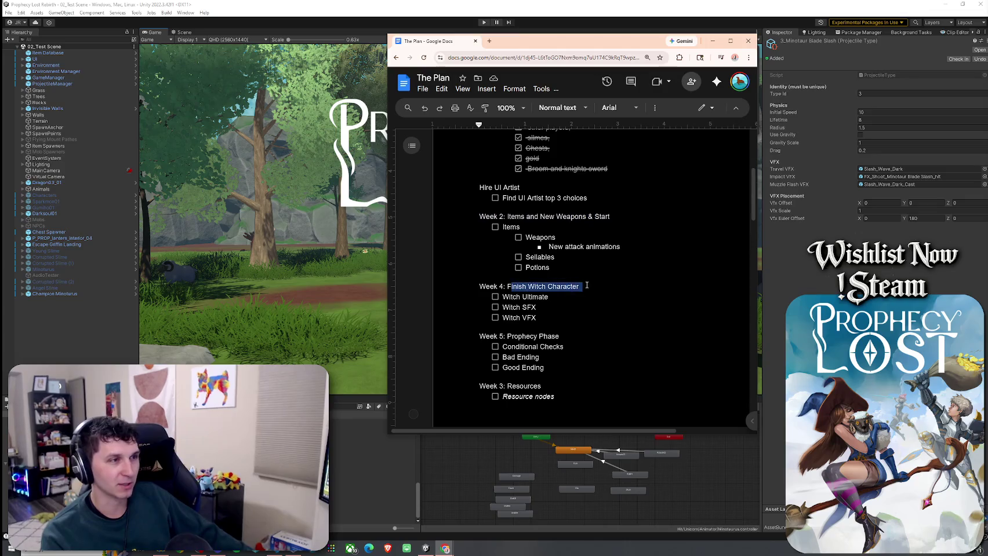
pyautogui.click(587, 217)
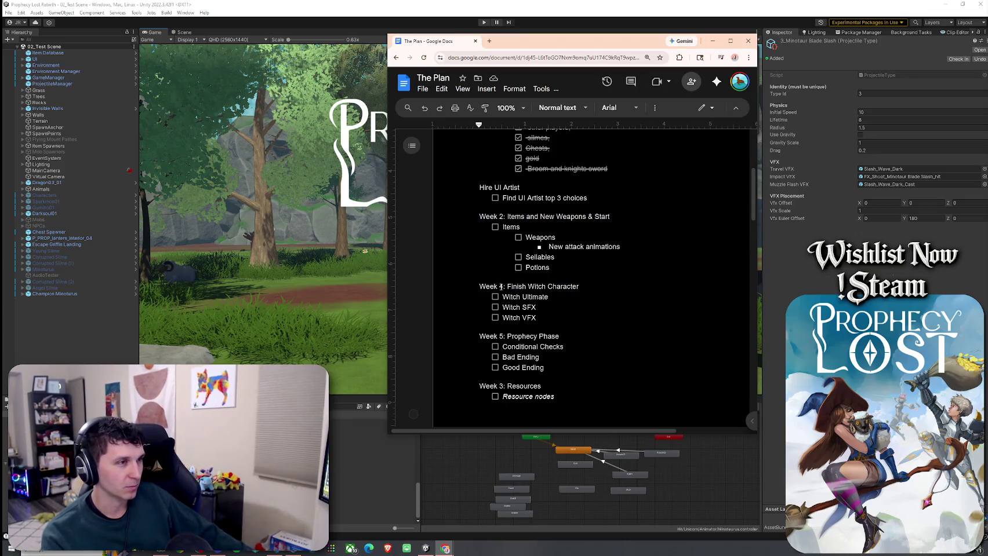
pyautogui.scroll(5, 512, 220)
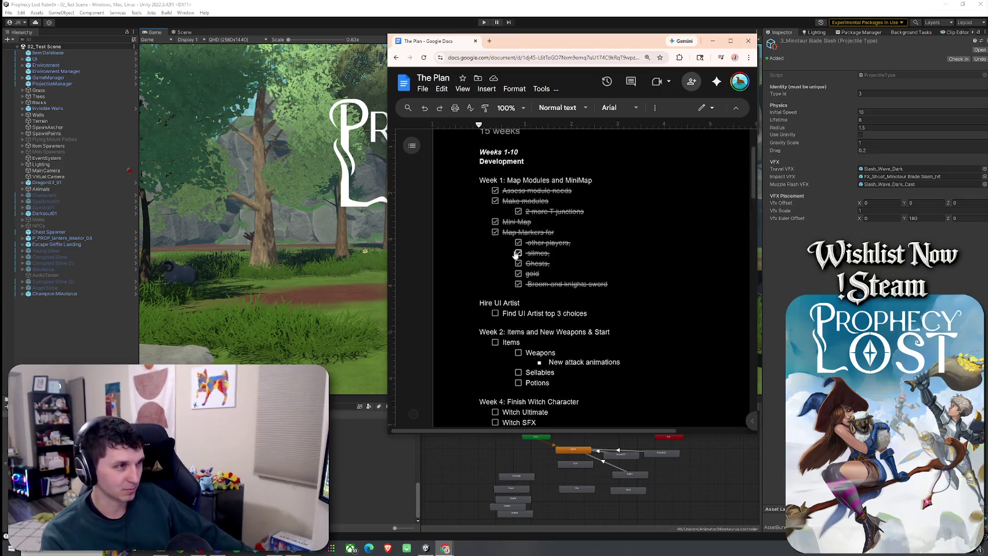
pyautogui.scroll(-2, 503, 299)
pyautogui.scroll(-3, 505, 249)
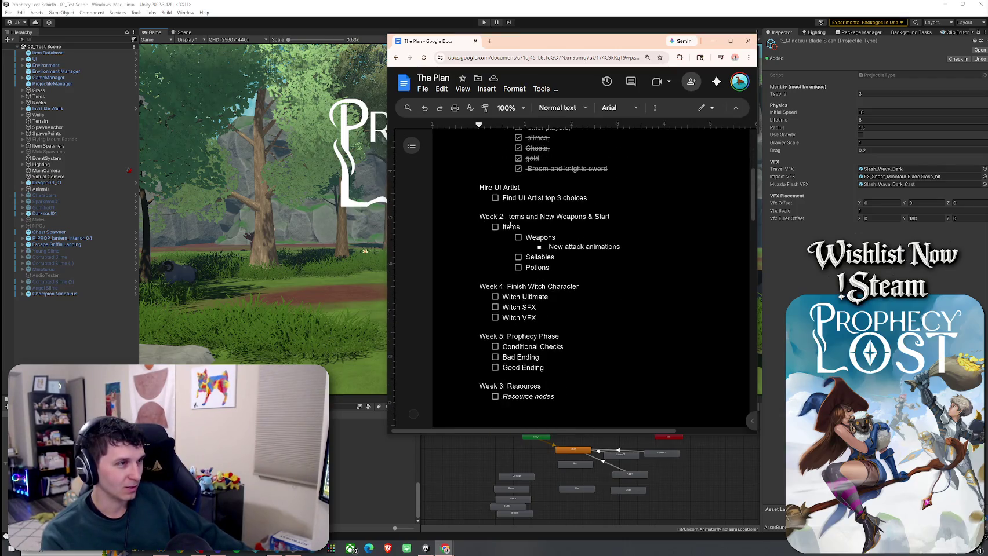
pyautogui.click(502, 286)
# Step: Renumber week headings: 4 becomes 3, Prophecy Phase becomes Week 4, Resources becomes Week 5
pyautogui.press('BackSpace')
pyautogui.write('3')
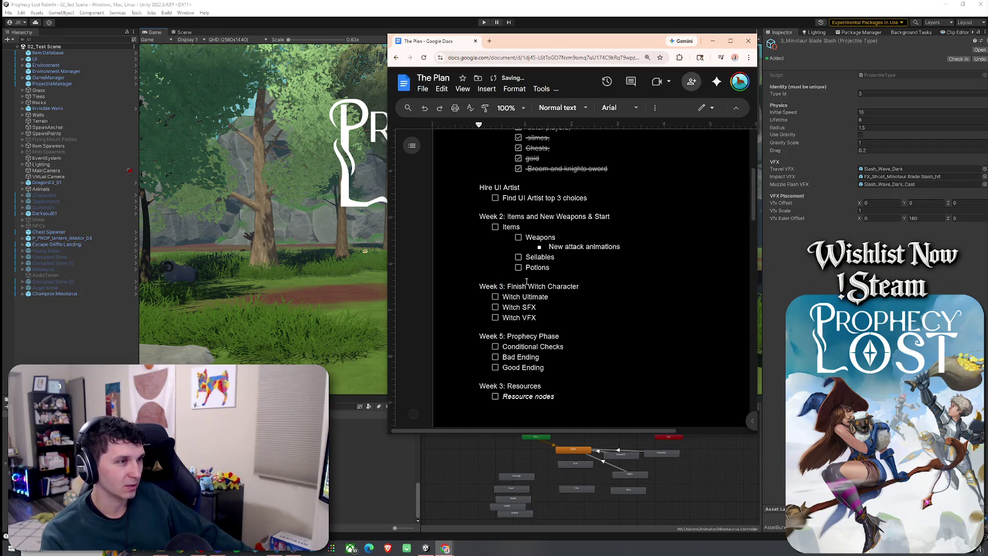
pyautogui.scroll(-3, 534, 278)
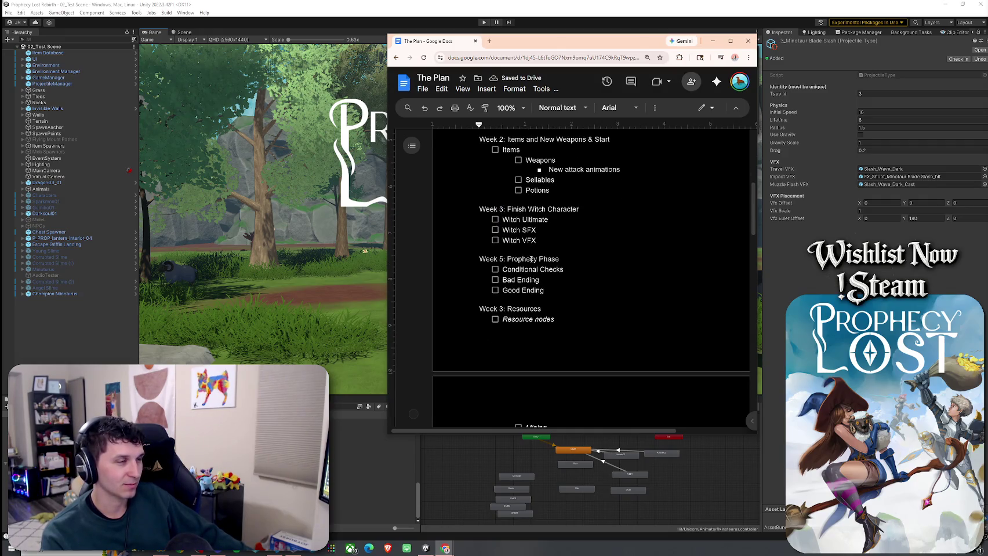
pyautogui.scroll(7, 534, 215)
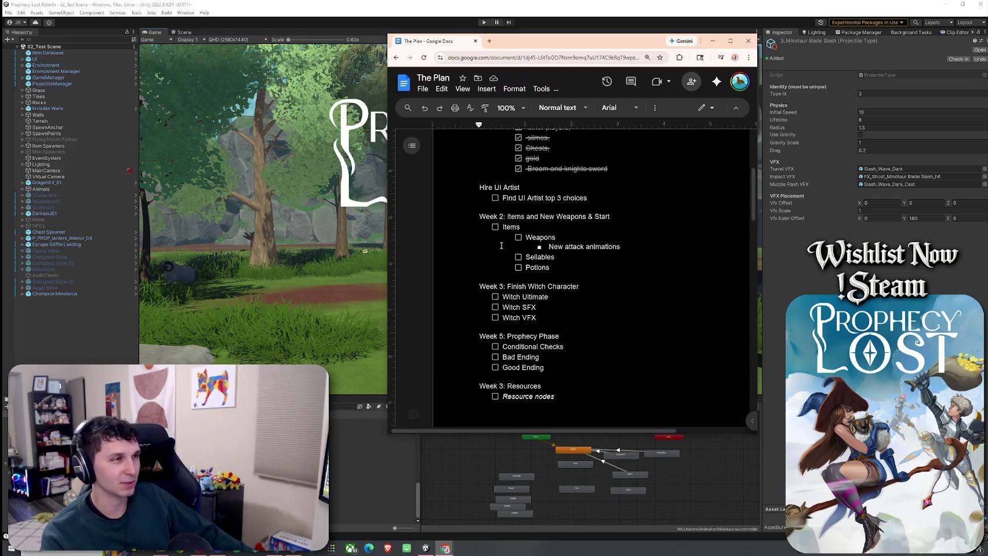
pyautogui.scroll(-7, 511, 301)
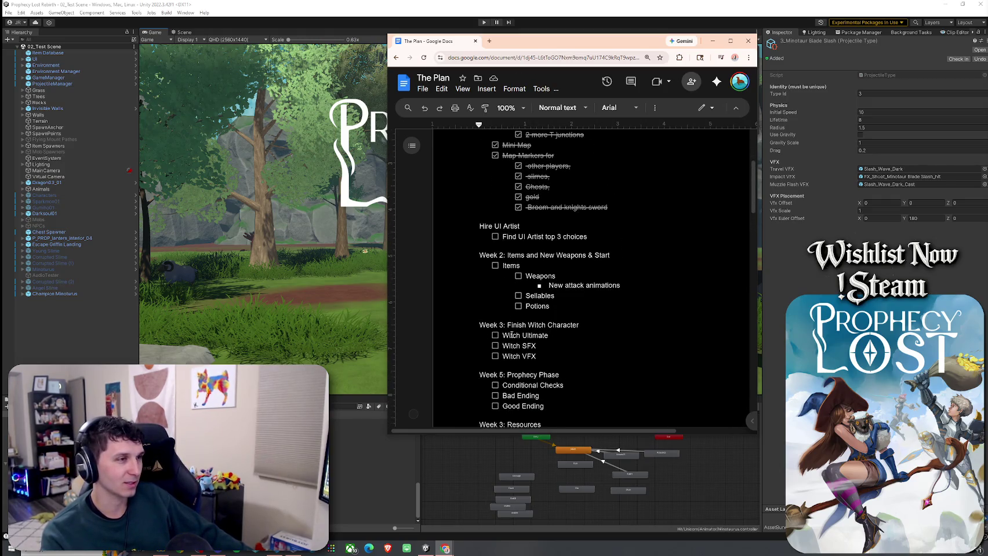
pyautogui.click(503, 259)
pyautogui.press('BackSpace')
pyautogui.write('4')
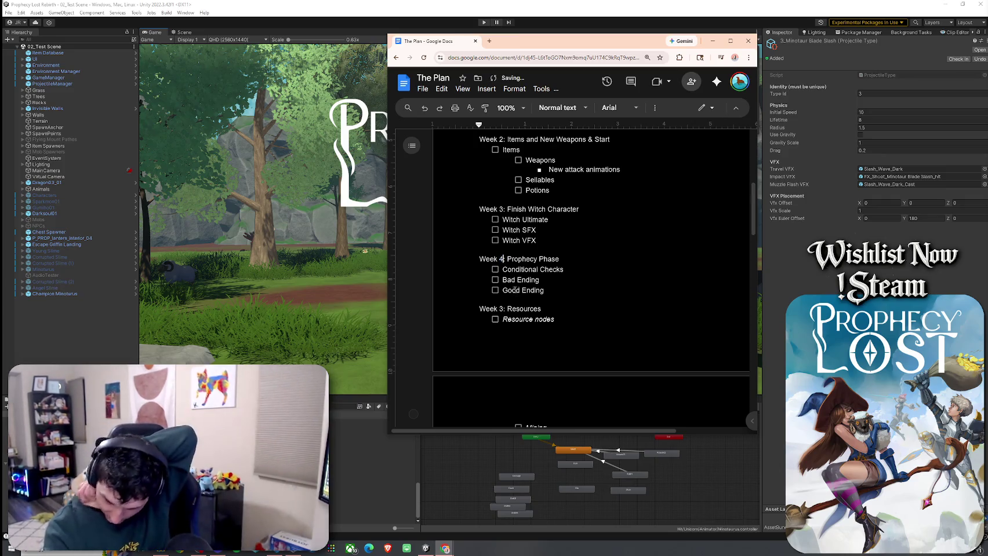
pyautogui.scroll(-3, 502, 236)
pyautogui.click(502, 232)
pyautogui.press('BackSpace')
pyautogui.write('5')
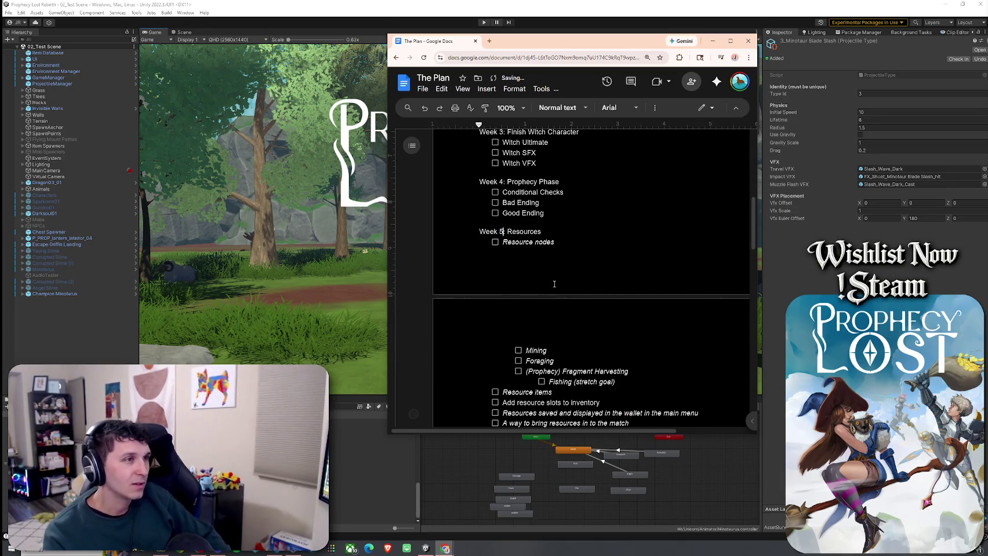
pyautogui.scroll(4, 554, 284)
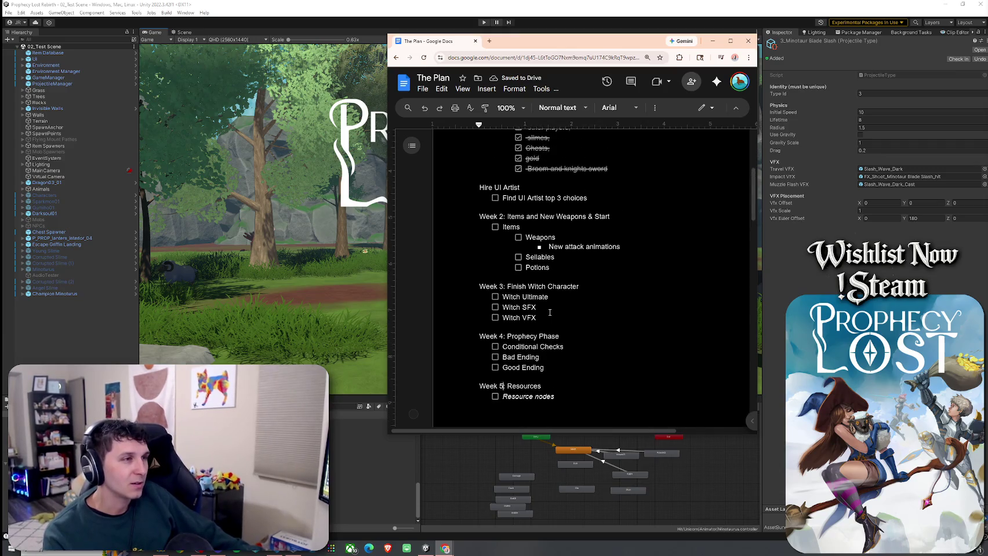
pyautogui.scroll(1, 550, 313)
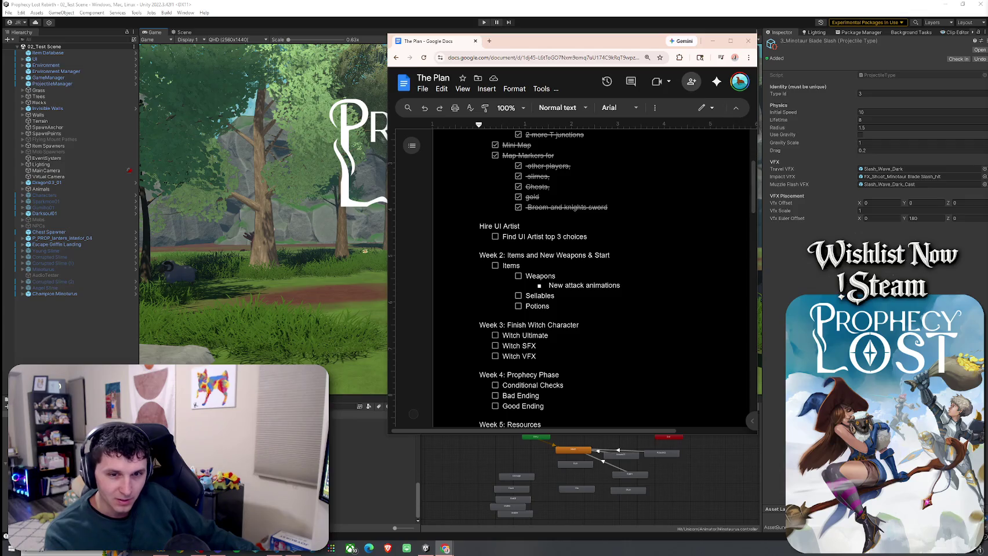
pyautogui.click(574, 305)
pyautogui.click(571, 297)
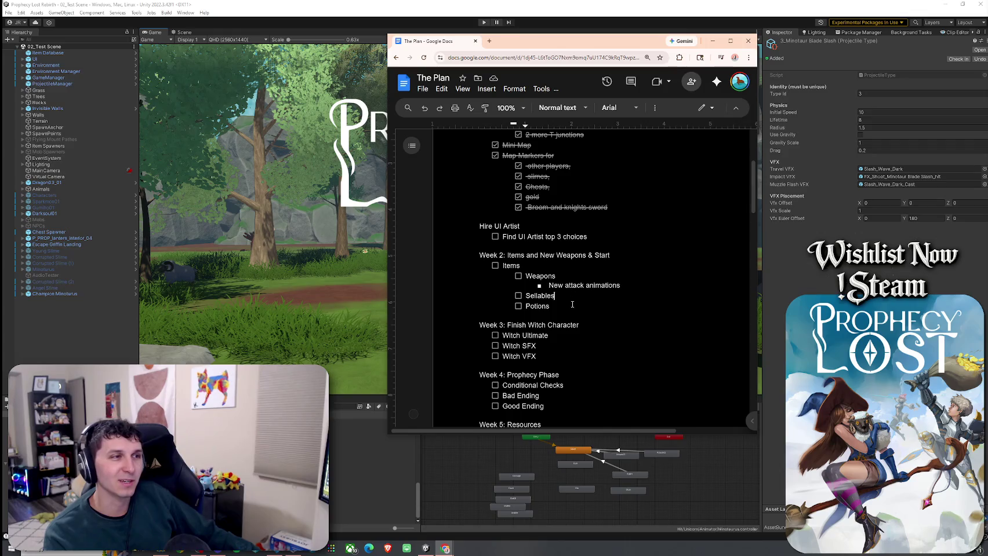
pyautogui.click(570, 280)
pyautogui.doubleClick(570, 294)
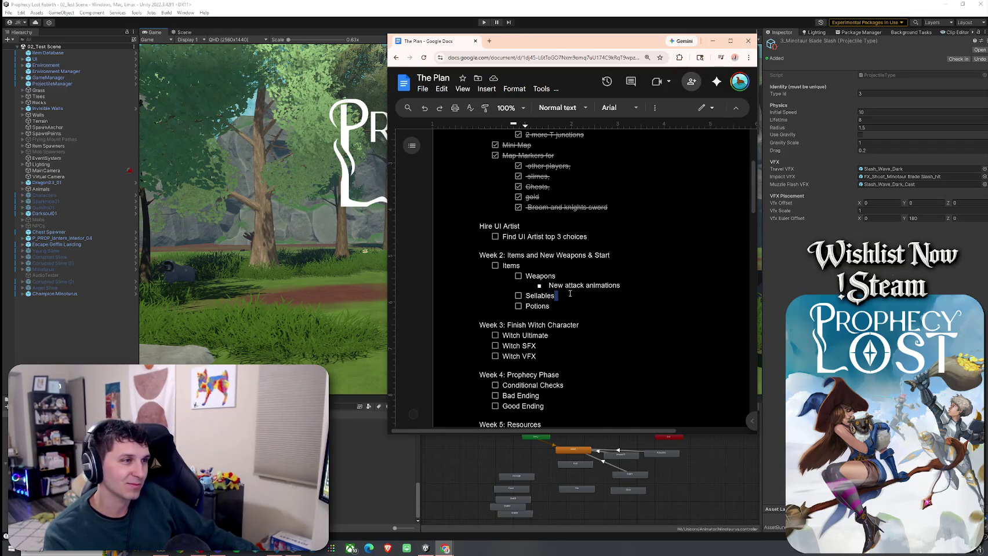
pyautogui.scroll(-2, 534, 275)
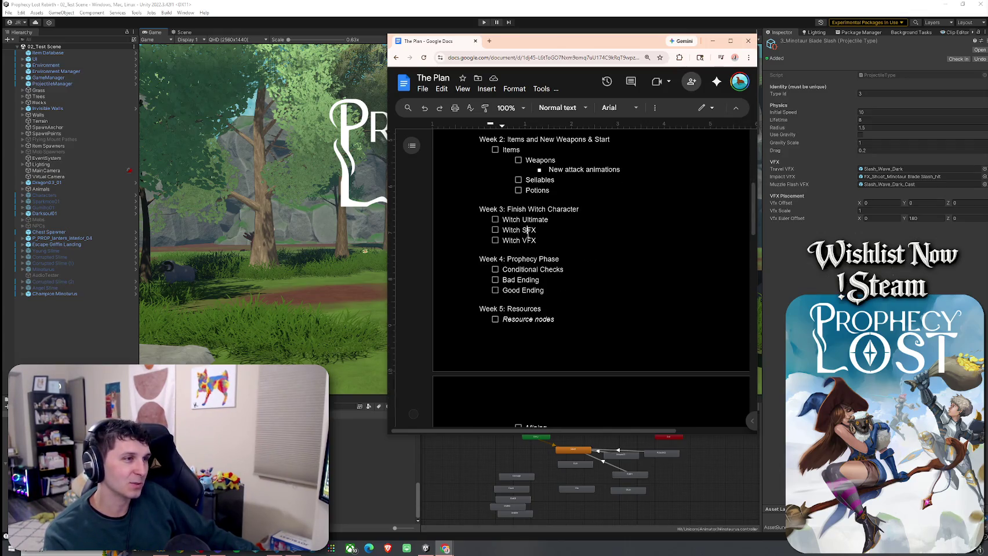
pyautogui.click(527, 309)
pyautogui.scroll(-2, 557, 301)
pyautogui.scroll(2, 562, 304)
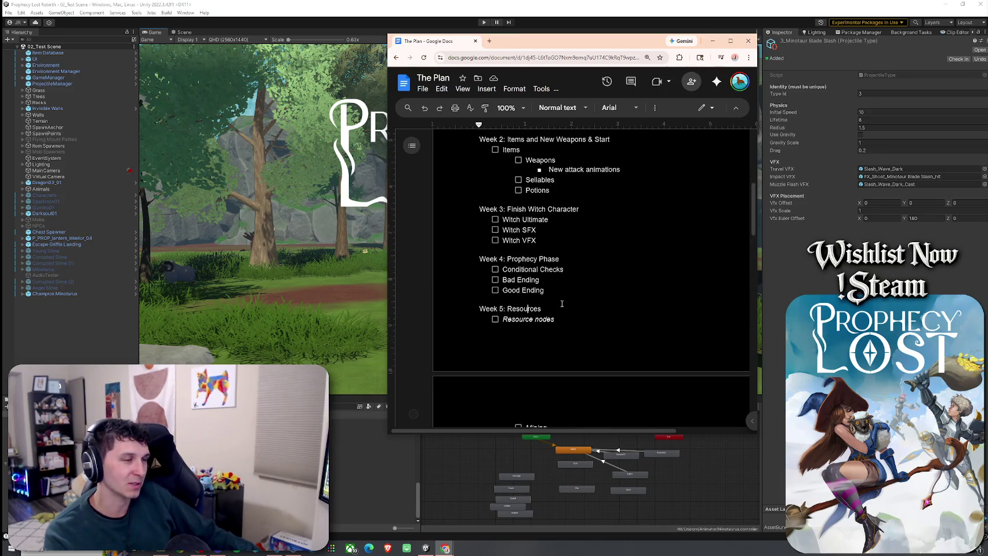
pyautogui.scroll(1, 562, 303)
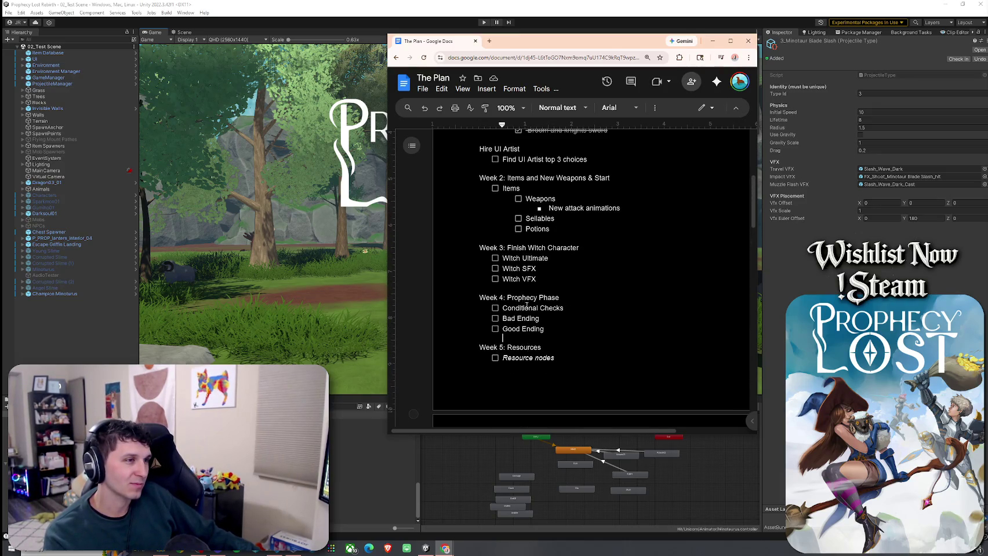
pyautogui.click(559, 298)
pyautogui.scroll(2, 533, 318)
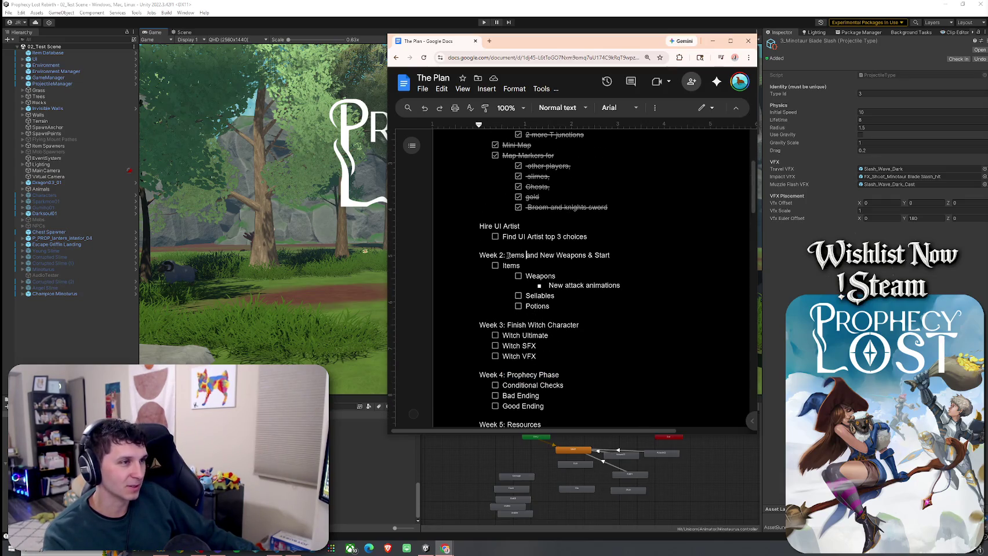
pyautogui.scroll(-1, 514, 288)
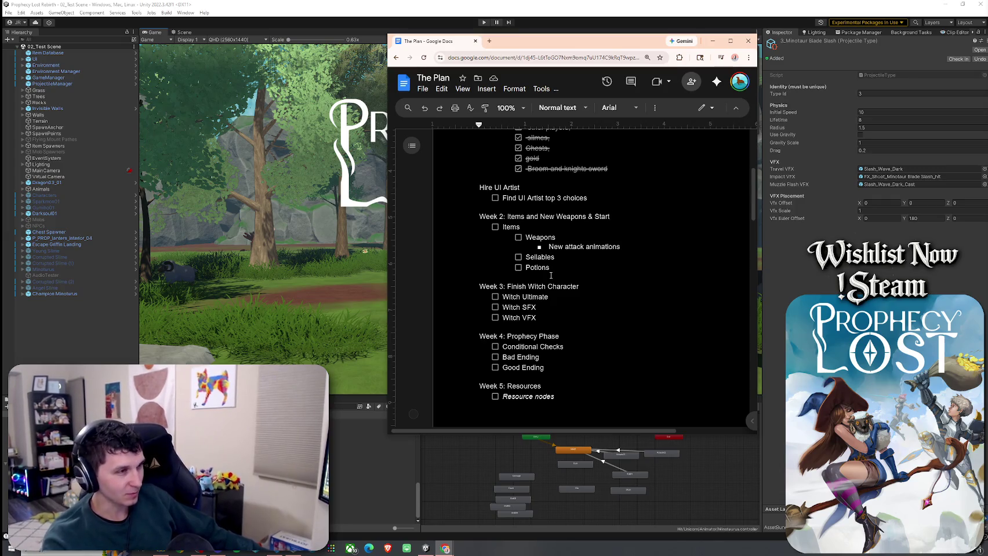
pyautogui.scroll(5, 503, 278)
pyautogui.scroll(-5, 503, 278)
pyautogui.moveTo(501, 256); pyautogui.dragTo(614, 266)
pyautogui.moveTo(507, 326); pyautogui.dragTo(570, 334)
pyautogui.scroll(-1, 569, 333)
pyautogui.scroll(-2, 570, 333)
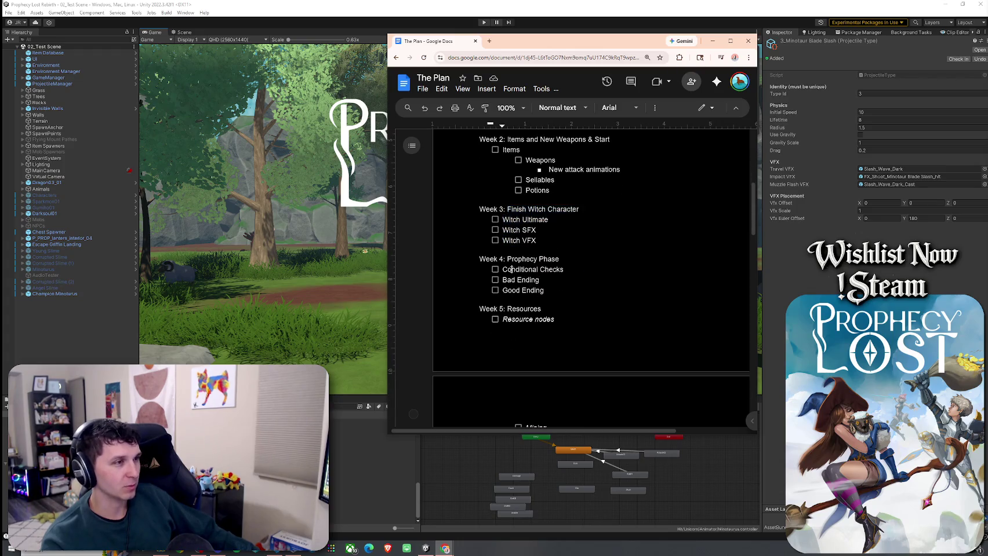
pyautogui.moveTo(506, 259); pyautogui.dragTo(578, 287)
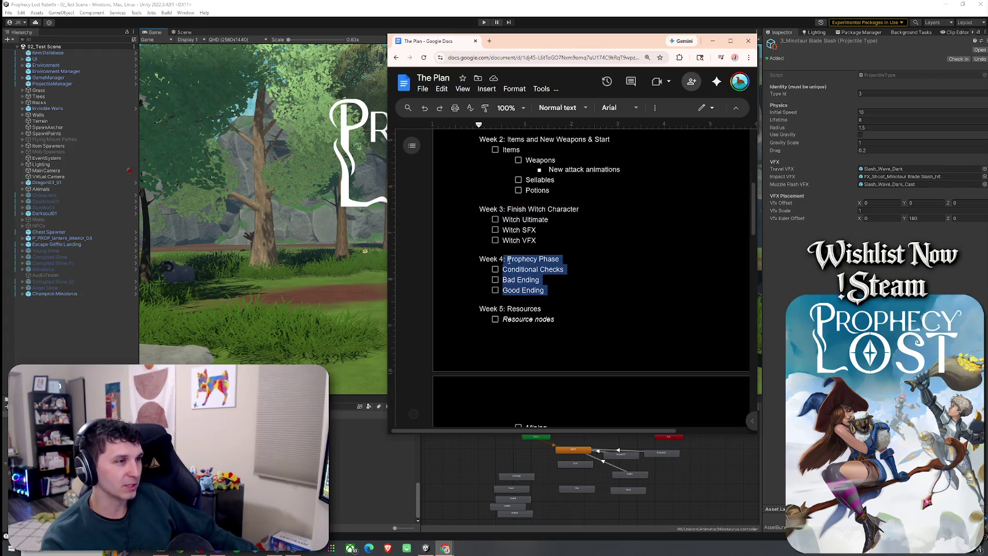
pyautogui.click(524, 304)
pyautogui.moveTo(507, 259)
pyautogui.mouseDown()
pyautogui.moveTo(575, 265)
pyautogui.moveTo(539, 263)
pyautogui.mouseUp()
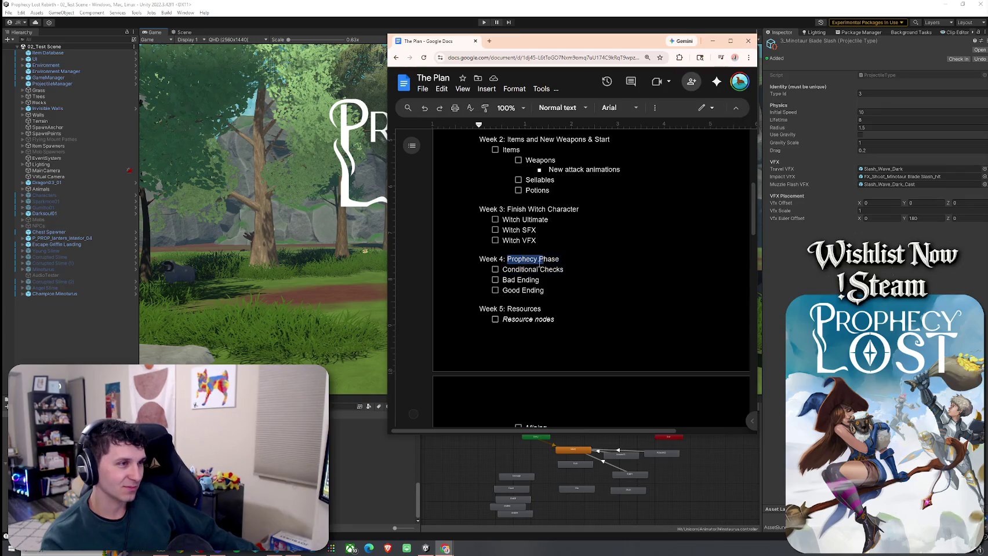
pyautogui.click(577, 262)
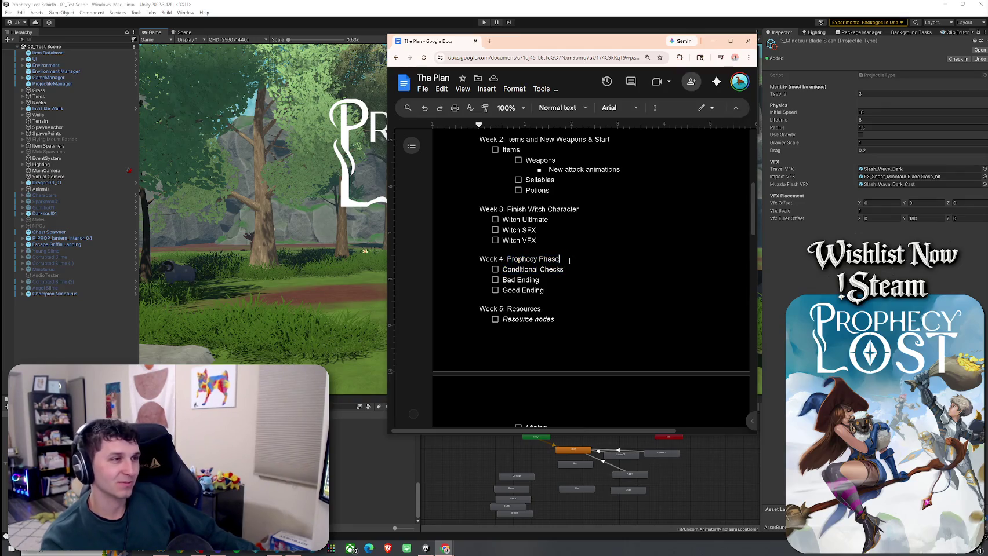
pyautogui.tripleClick(525, 261)
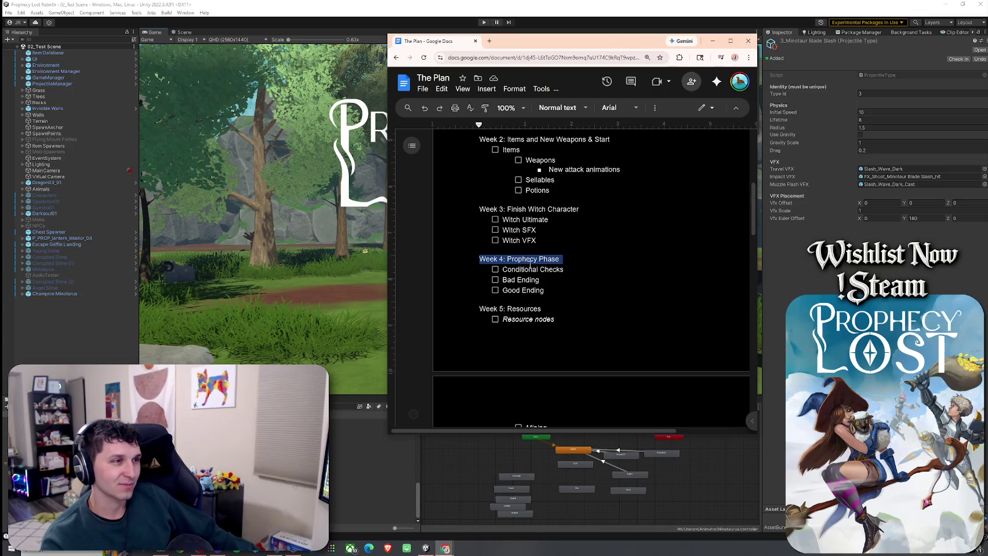
pyautogui.click(521, 299)
pyautogui.scroll(-2, 513, 273)
# Step: Select the Week 7: Sound Design & Hire Trailer Editor heading and its six tasks, then delete them
pyautogui.scroll(-3, 513, 273)
pyautogui.click(530, 288)
pyautogui.click(599, 288)
pyautogui.moveTo(519, 295); pyautogui.dragTo(597, 288)
pyautogui.click(531, 352)
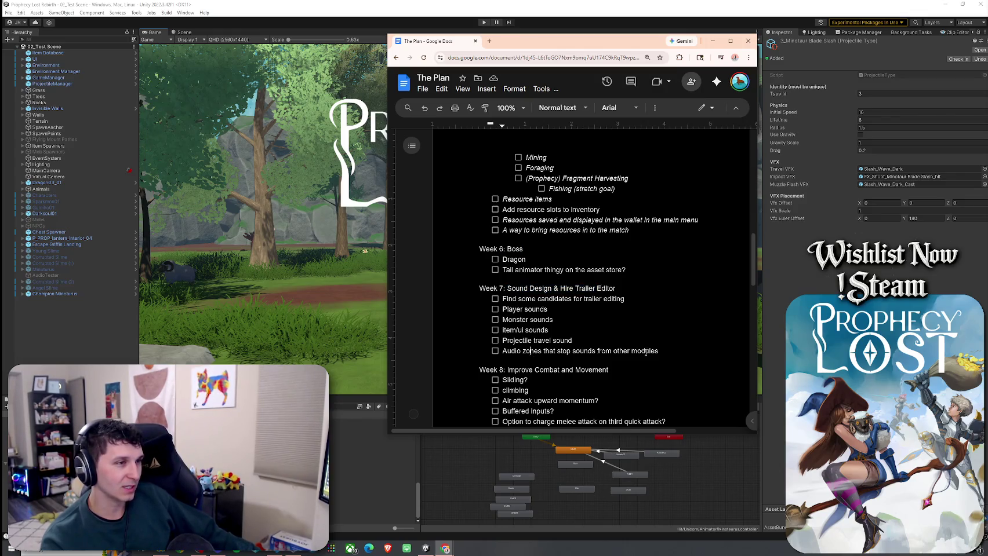
pyautogui.moveTo(658, 352); pyautogui.dragTo(455, 297)
pyautogui.press('BackSpace')
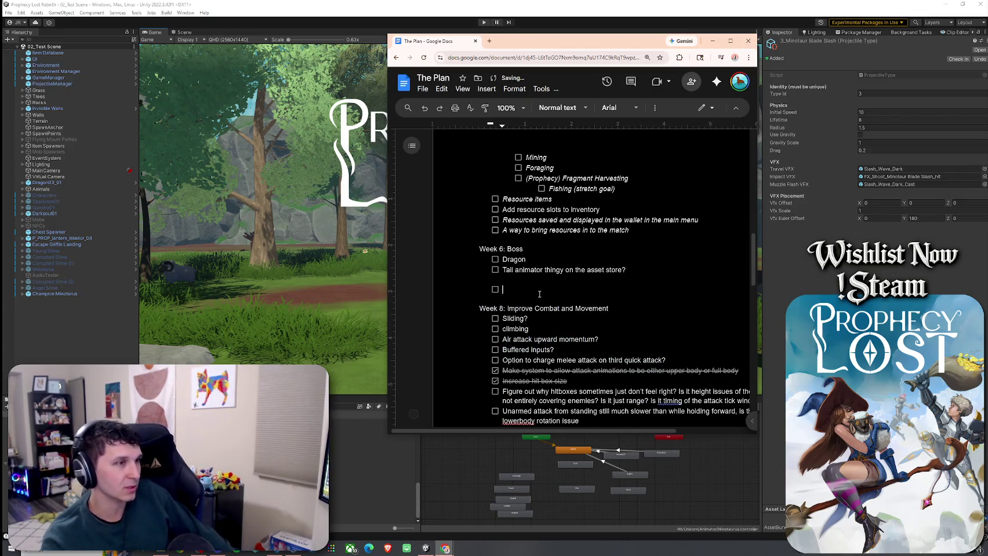
pyautogui.scroll(3, 523, 271)
pyautogui.scroll(5, 523, 271)
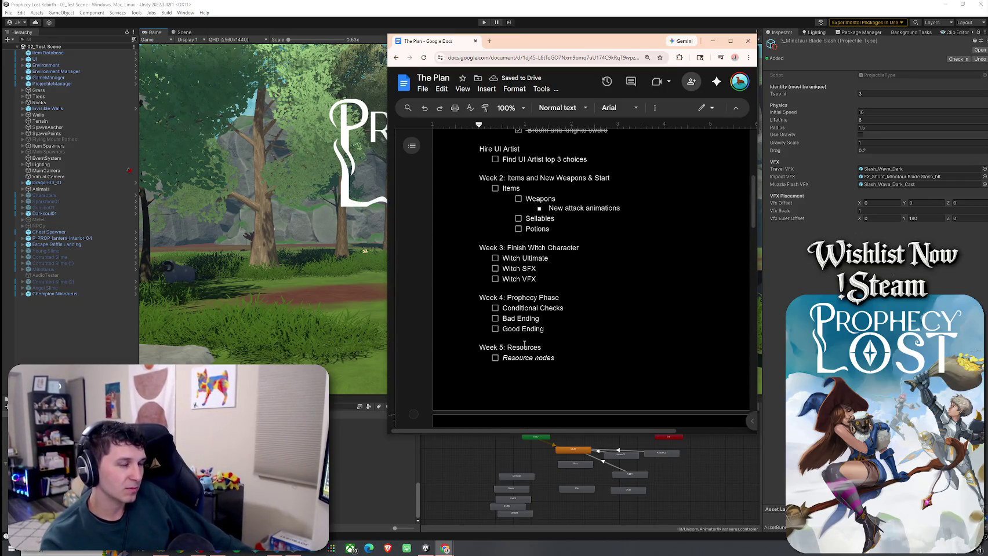
pyautogui.scroll(-3, 524, 345)
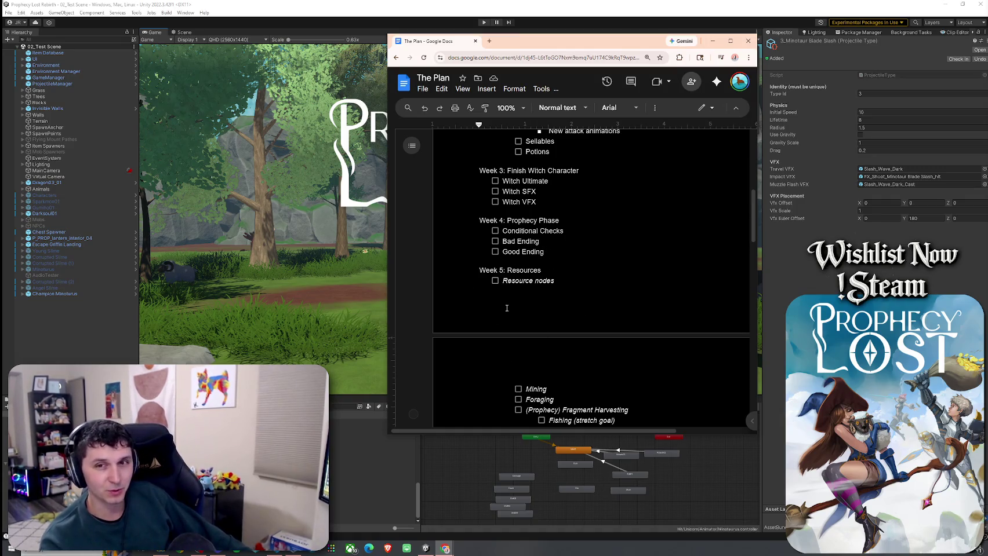
# Step: Add an Items-level 'Sound design' task below Potions and paste a copy into Week 3
pyautogui.scroll(3, 549, 277)
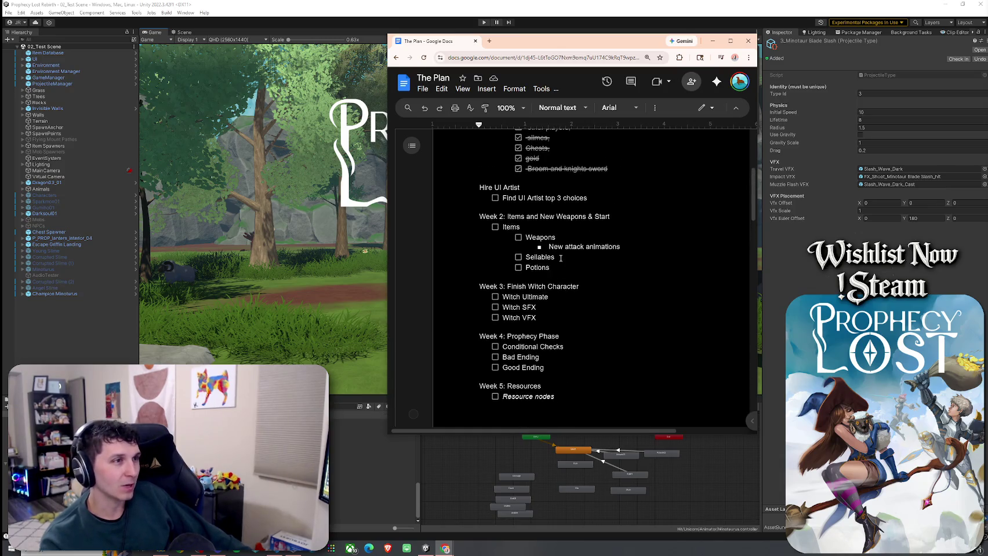
pyautogui.click(564, 269)
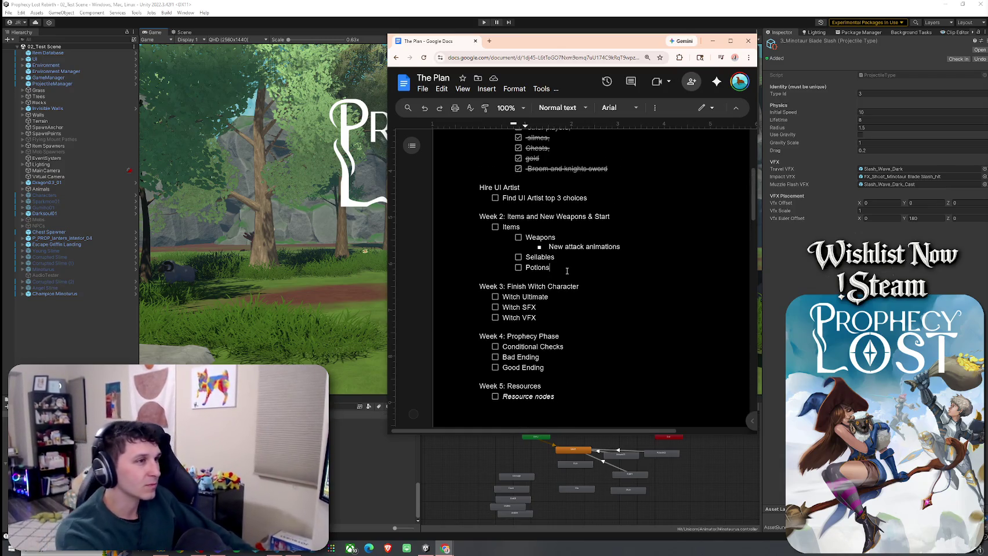
pyautogui.press('Return')
pyautogui.hotkey('shift', 'Tab')
pyautogui.write('Sound design')
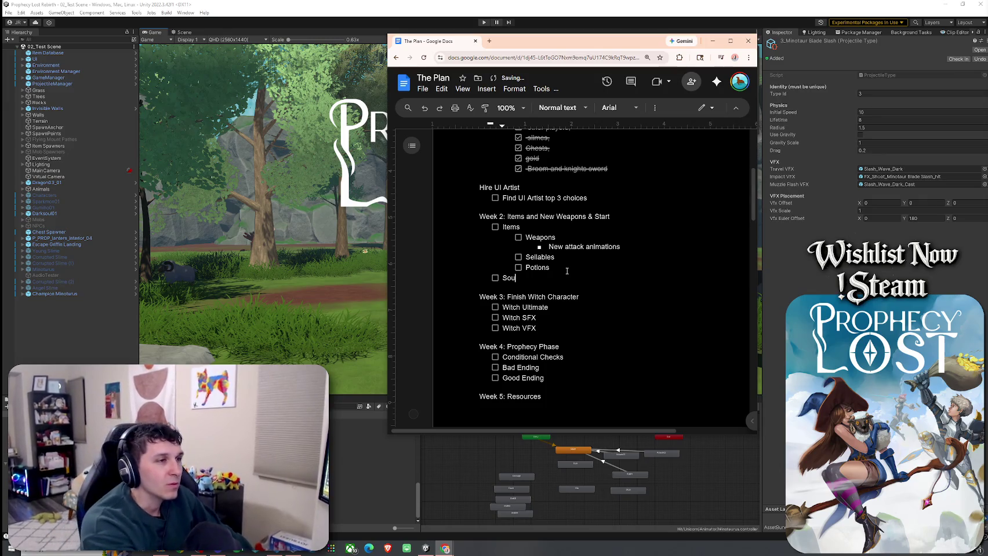
pyautogui.moveTo(547, 278); pyautogui.dragTo(458, 278)
pyautogui.hotkey('ctrl', 'c')
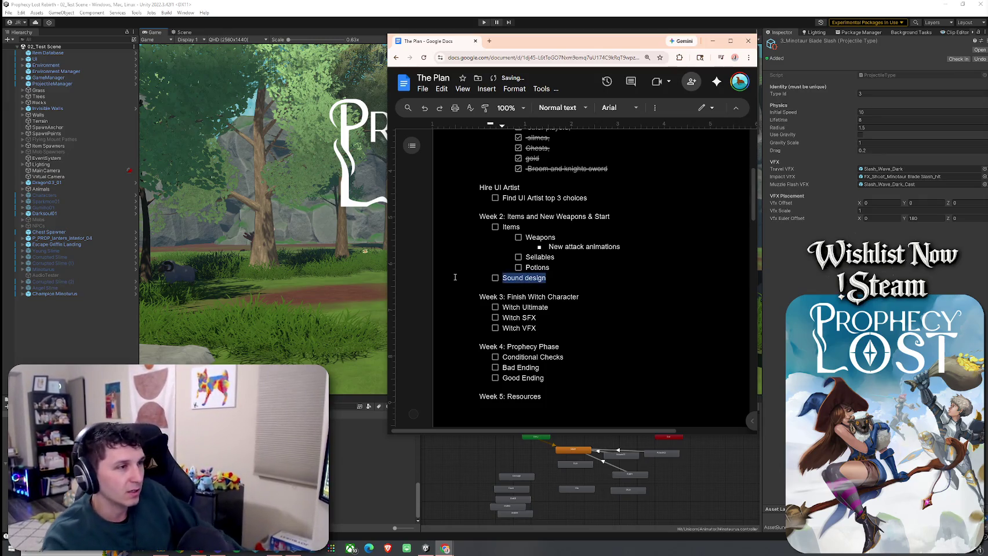
pyautogui.click(590, 334)
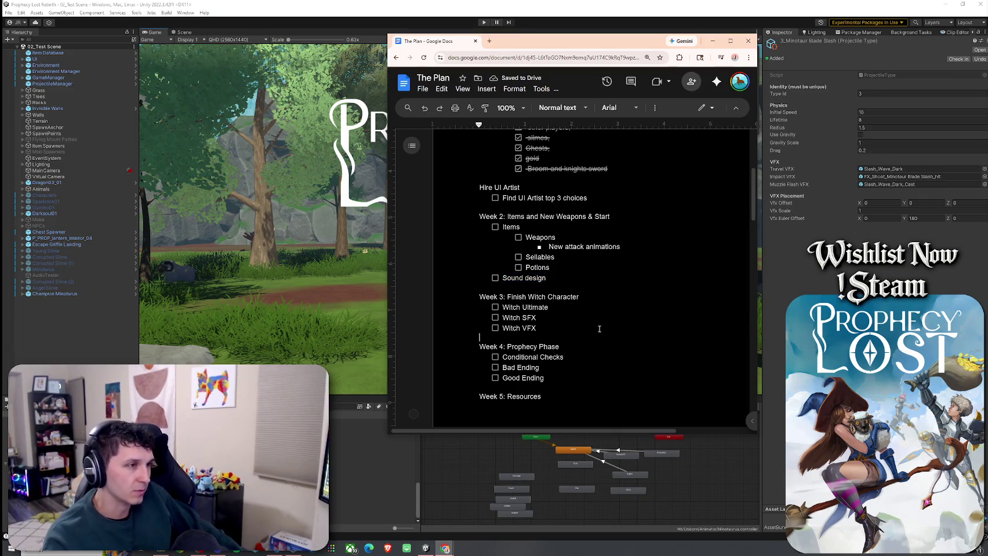
pyautogui.hotkey('ctrl', 'v')
# Step: Paste 'Sound design' tasks into the Week 4, Week 5 and Week 6 checklists
pyautogui.scroll(-2, 600, 331)
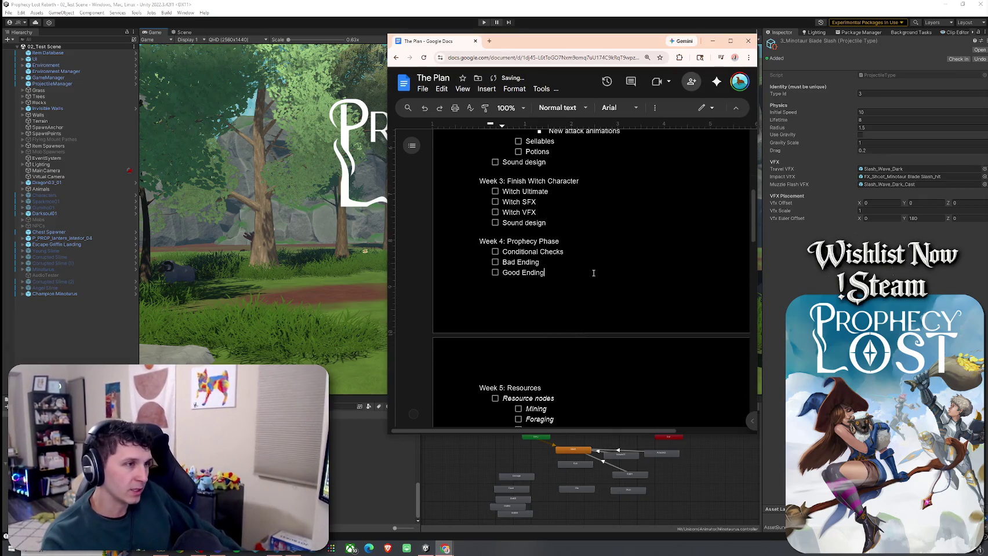
pyautogui.scroll(-2, 593, 273)
pyautogui.click(533, 313)
pyautogui.hotkey('ctrl', 'v')
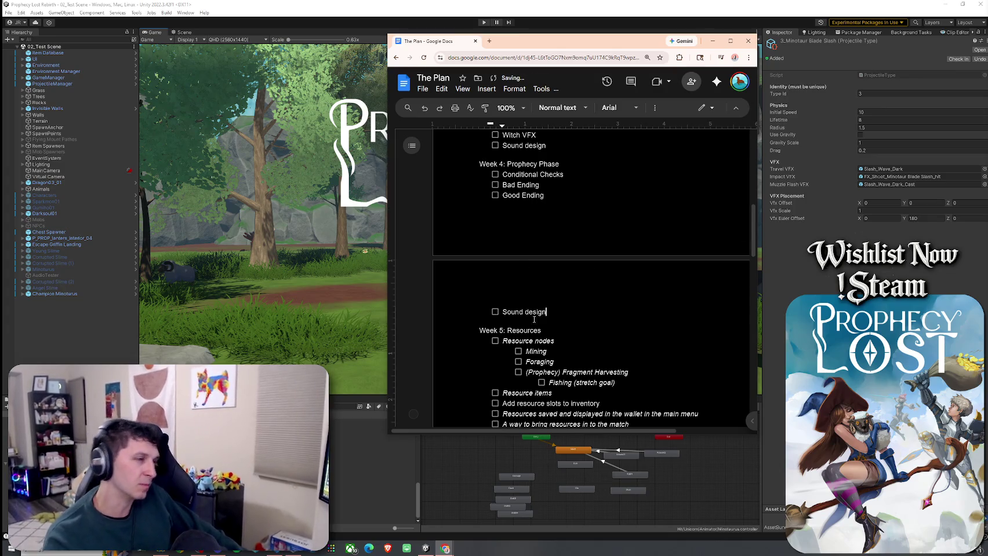
pyautogui.scroll(-2, 615, 348)
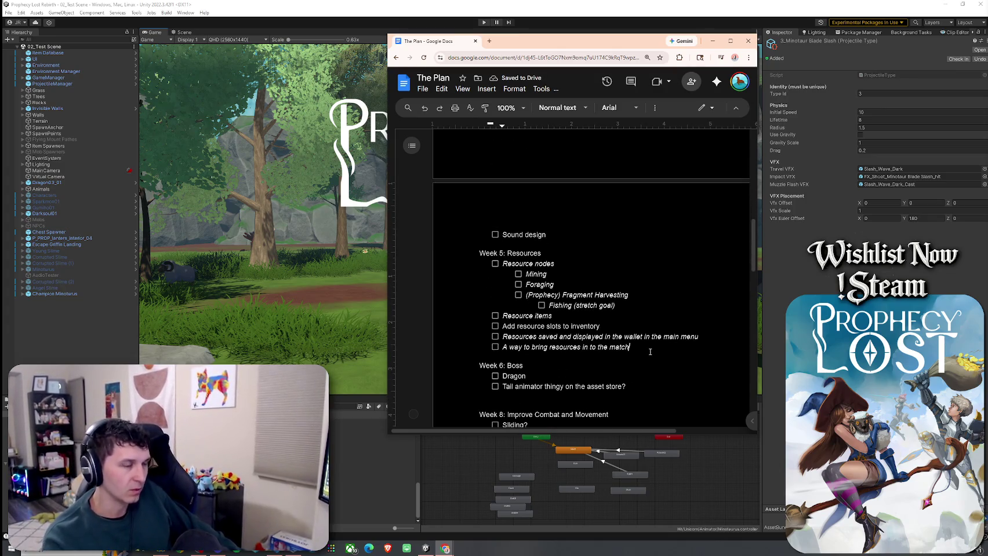
pyautogui.press('Return')
pyautogui.hotkey('ctrl', 'v')
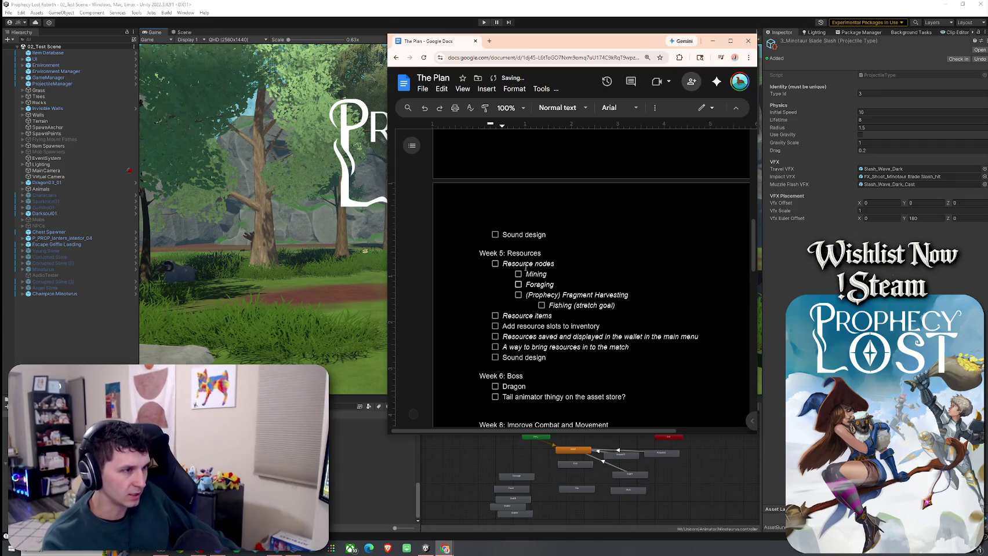
pyautogui.scroll(-3, 651, 275)
pyautogui.press('Return')
pyautogui.hotkey('ctrl', 'v')
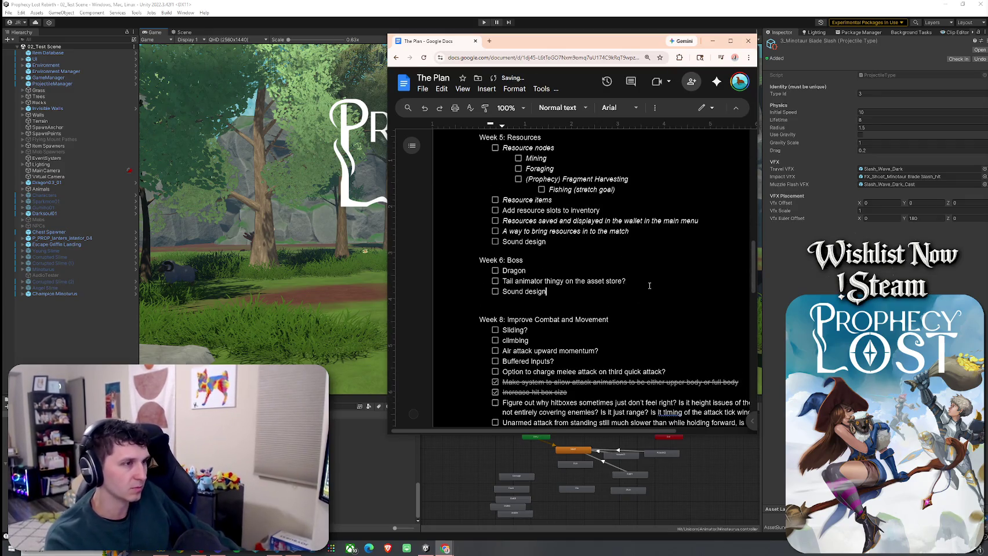
# Step: Add 'Sound design' to Weeks 8, 9 and 10, making the Week 10 item top-level
pyautogui.scroll(-3, 532, 189)
pyautogui.click(628, 378)
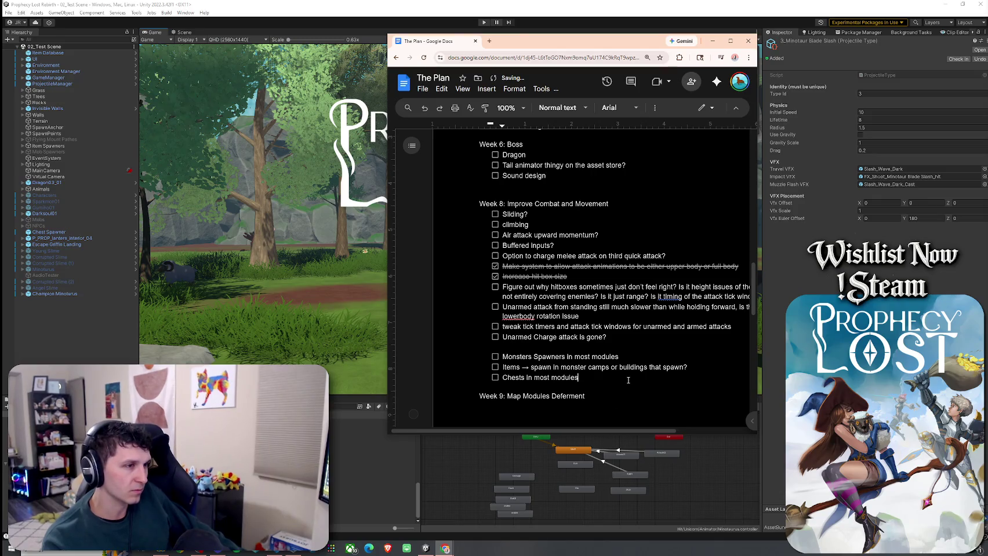
pyautogui.press('Return')
pyautogui.hotkey('ctrl', 'v')
pyautogui.scroll(-3, 604, 364)
pyautogui.scroll(-6, 605, 365)
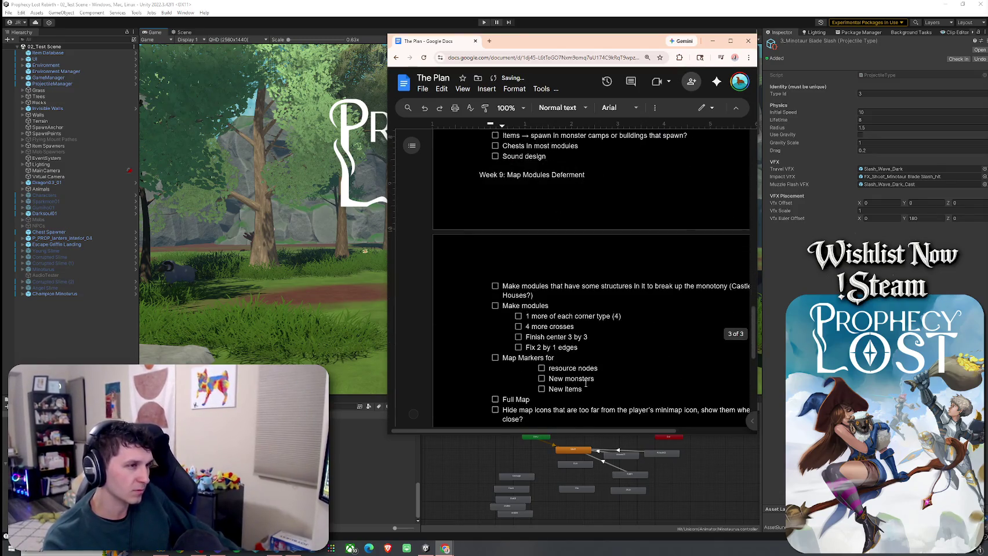
pyautogui.scroll(1, 536, 296)
pyautogui.click(526, 303)
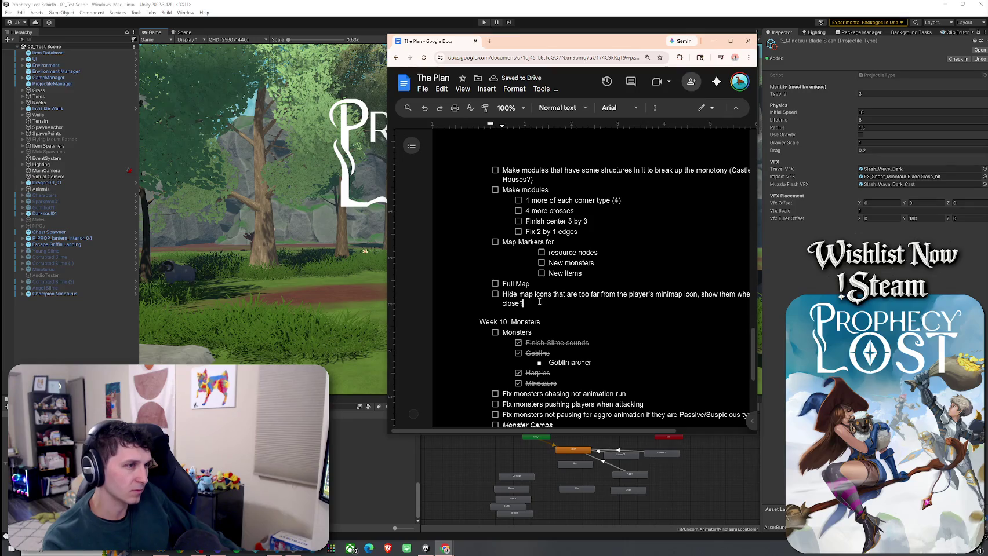
pyautogui.press('Return')
pyautogui.hotkey('ctrl', 'v')
pyautogui.scroll(-4, 610, 301)
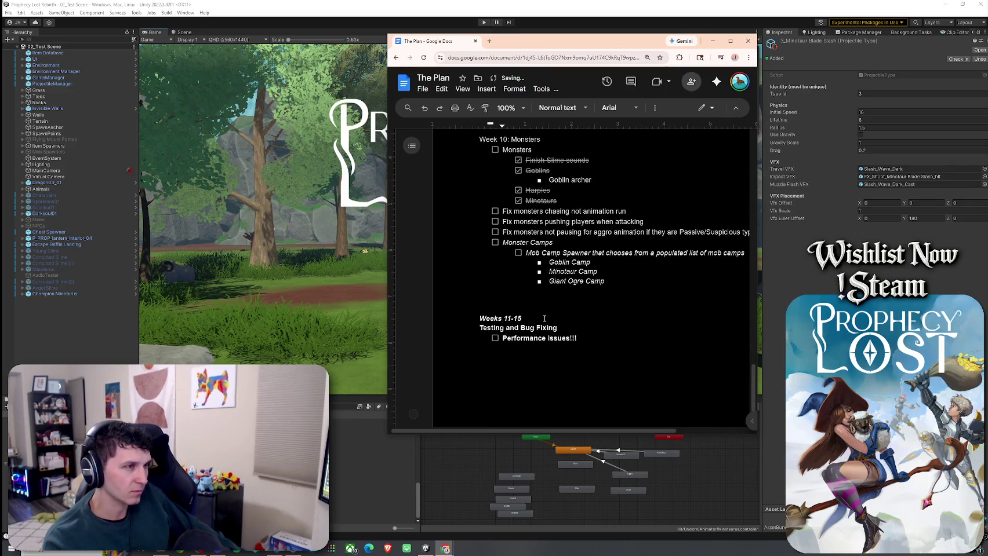
pyautogui.click(623, 278)
pyautogui.press('Return')
pyautogui.hotkey('ctrl', 'v')
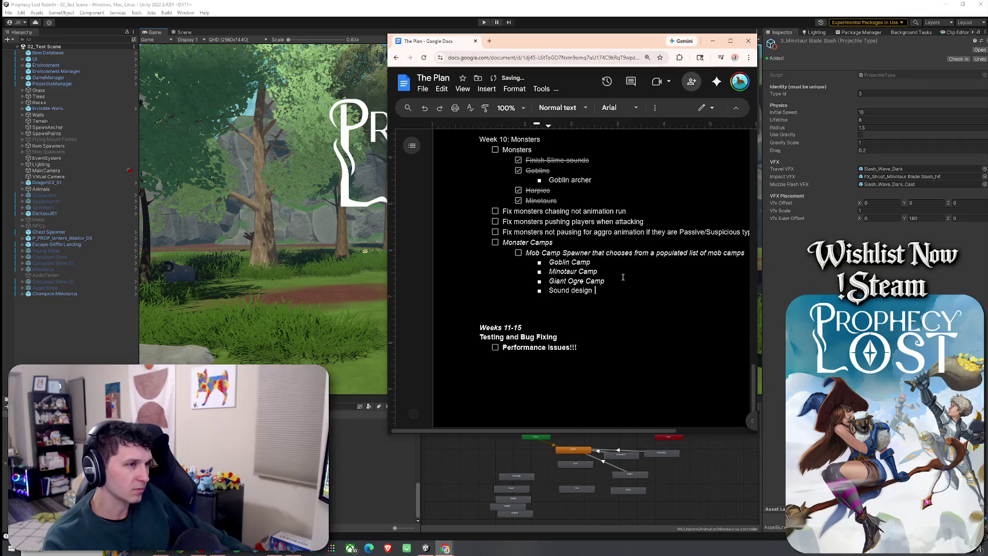
pyautogui.hotkey('shift', 'Tab')
pyautogui.hotkey('shift', 'Tab')
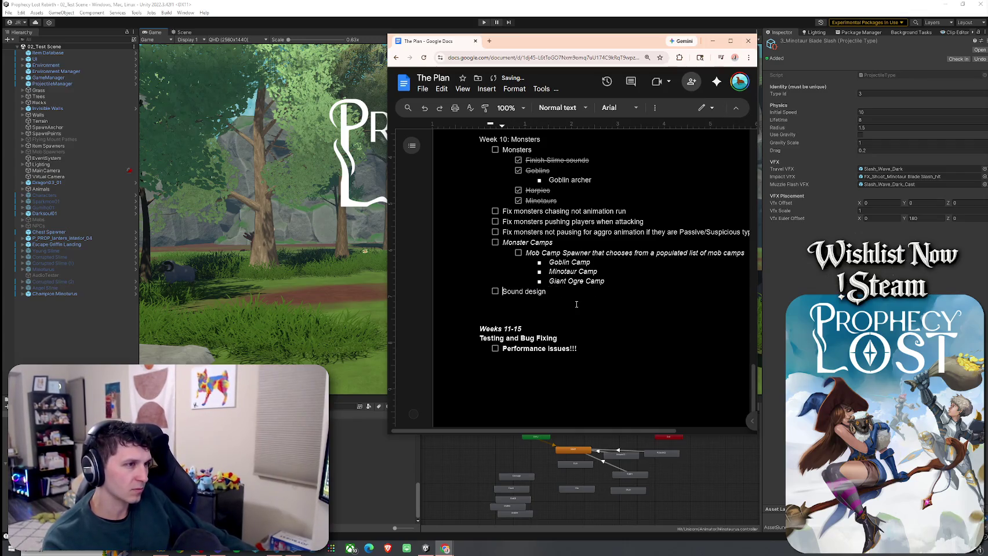
pyautogui.scroll(9, 535, 301)
pyautogui.scroll(20, 535, 301)
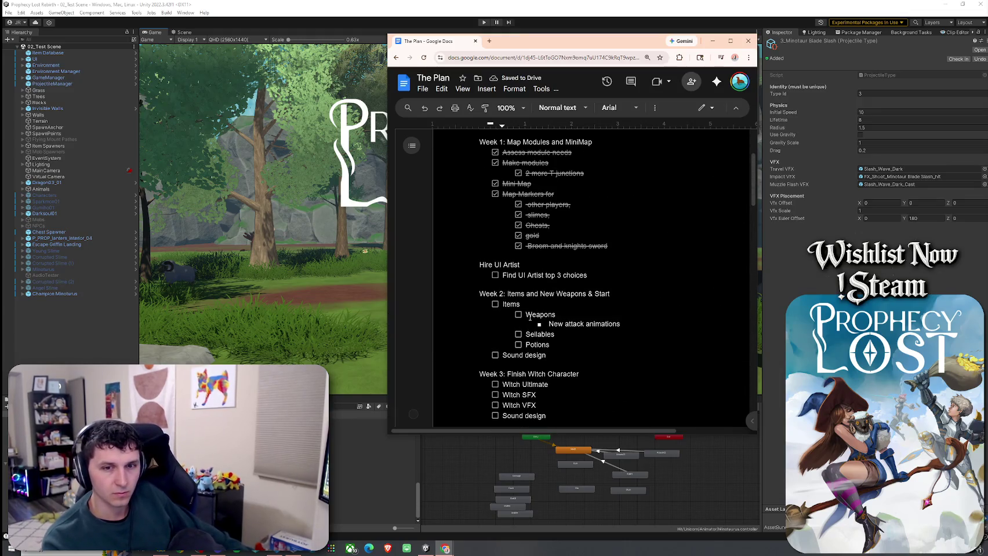
# Step: Remove the blank line above Week 8 and select its week number for renumbering
pyautogui.scroll(3, 528, 318)
pyautogui.scroll(-3, 506, 269)
pyautogui.scroll(-5, 506, 269)
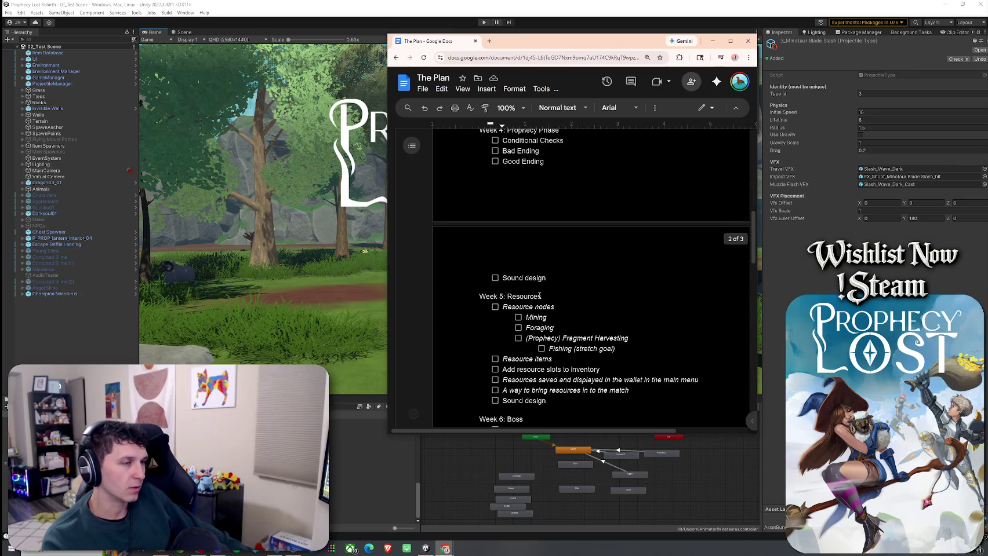
pyautogui.scroll(-3, 494, 305)
pyautogui.scroll(-1, 493, 303)
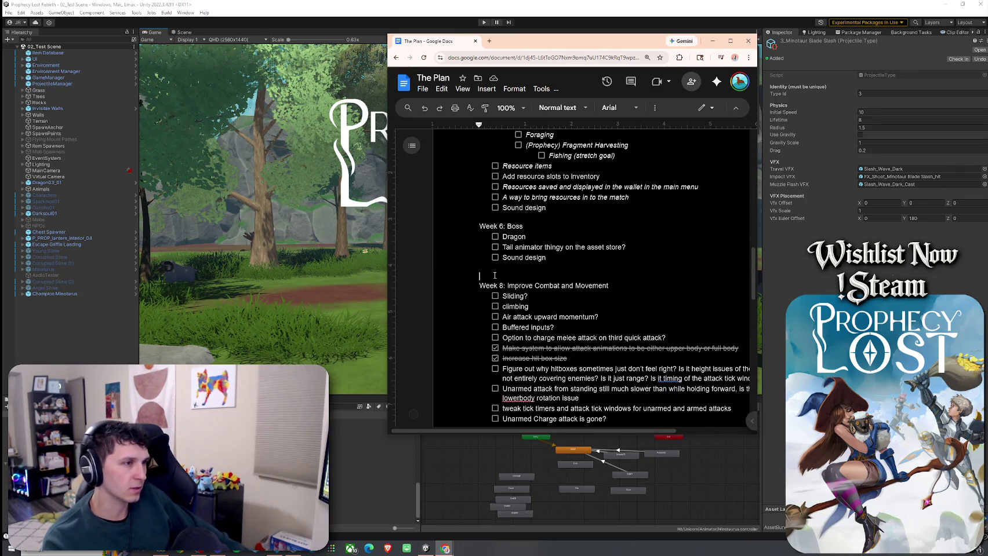
pyautogui.click(494, 274)
pyautogui.press('BackSpace')
pyautogui.doubleClick(501, 276)
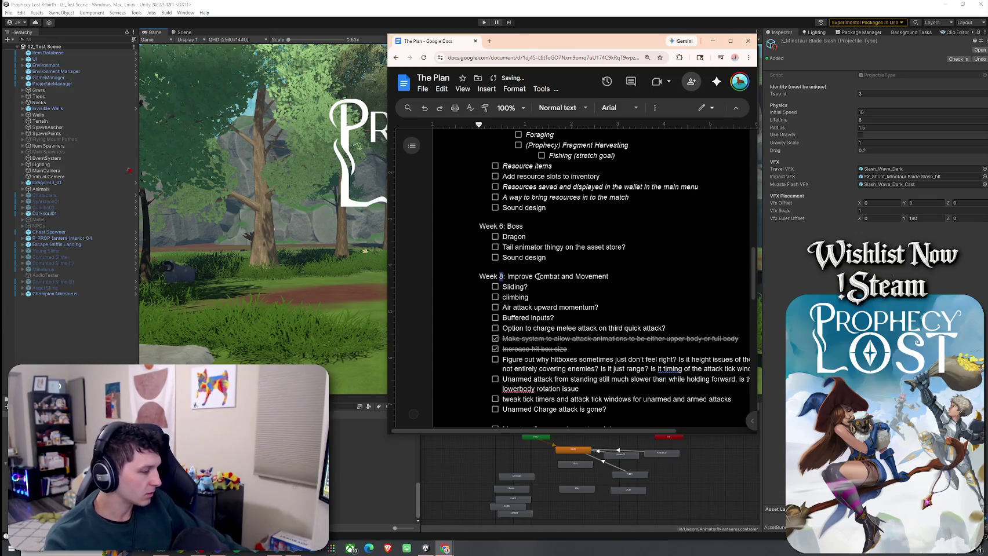
pyautogui.scroll(-4, 505, 290)
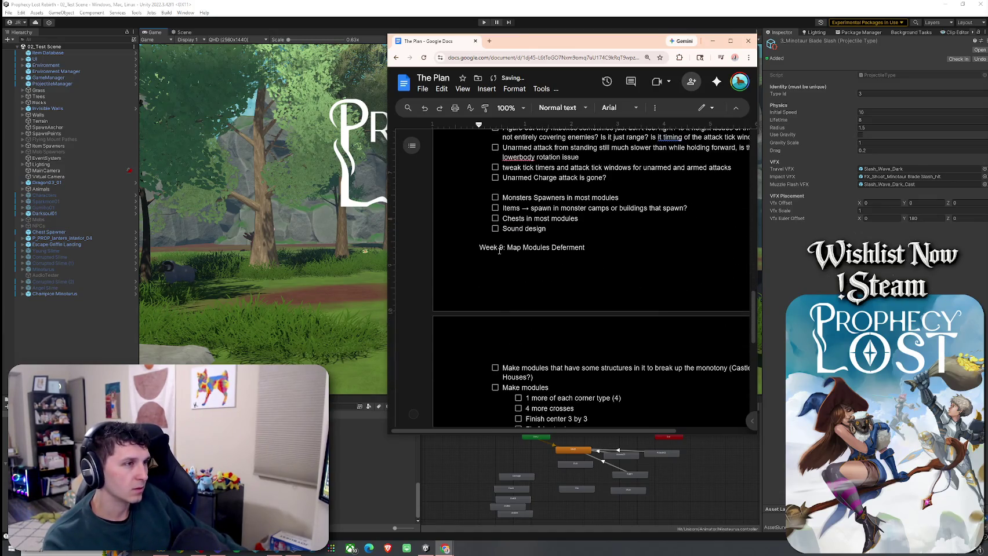
pyautogui.scroll(-4, 517, 308)
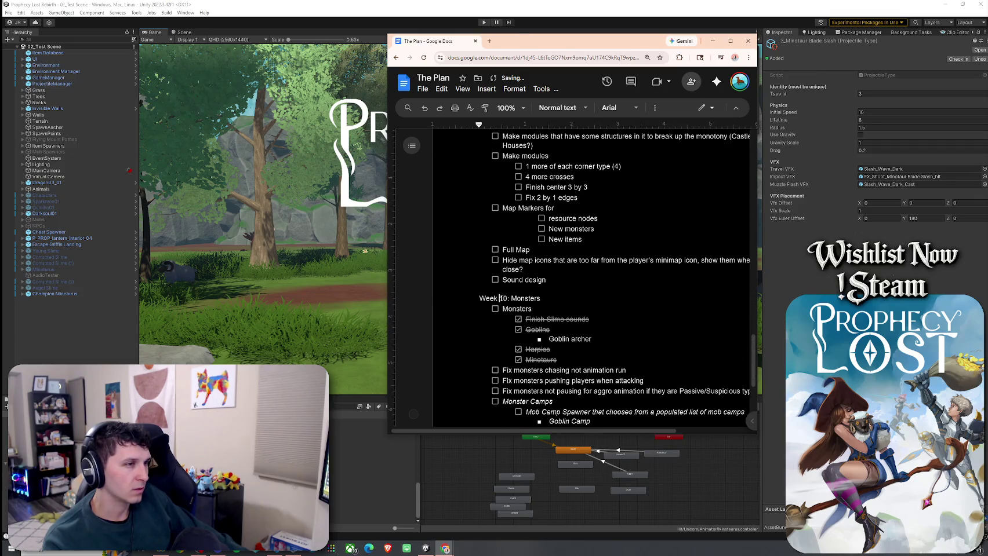
pyautogui.scroll(-3, 506, 300)
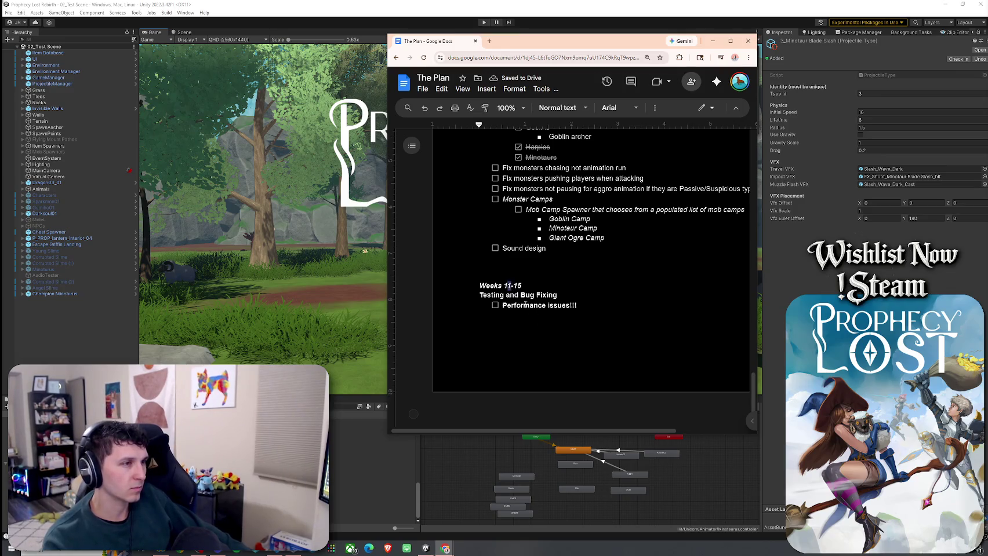
pyautogui.scroll(3, 539, 295)
pyautogui.scroll(5, 543, 293)
pyautogui.scroll(10, 523, 314)
pyautogui.scroll(2, 522, 316)
pyautogui.scroll(-3, 510, 296)
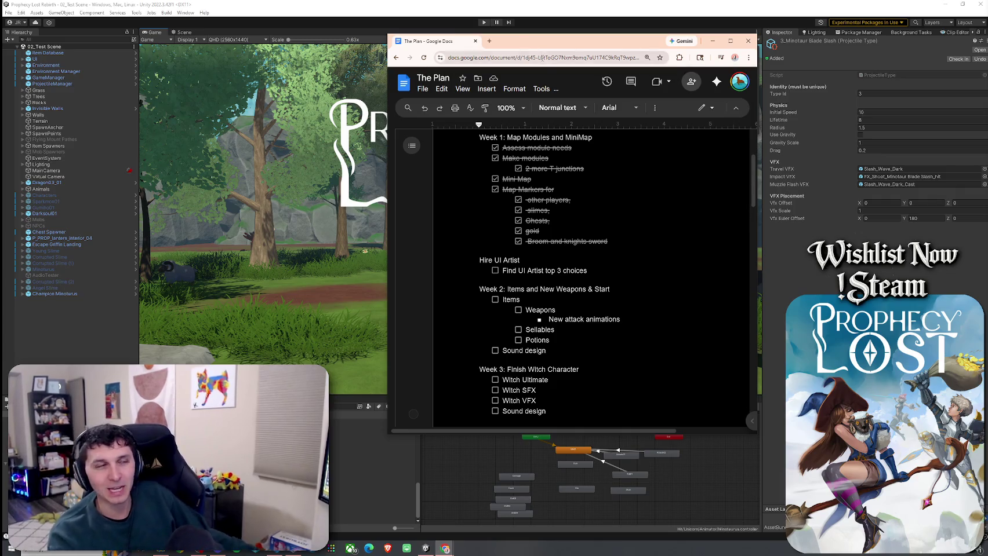
# Step: Set the plan document aside and bring the Unity Editor window back to the front
pyautogui.moveTo(515, 46); pyautogui.dragTo(511, 48)
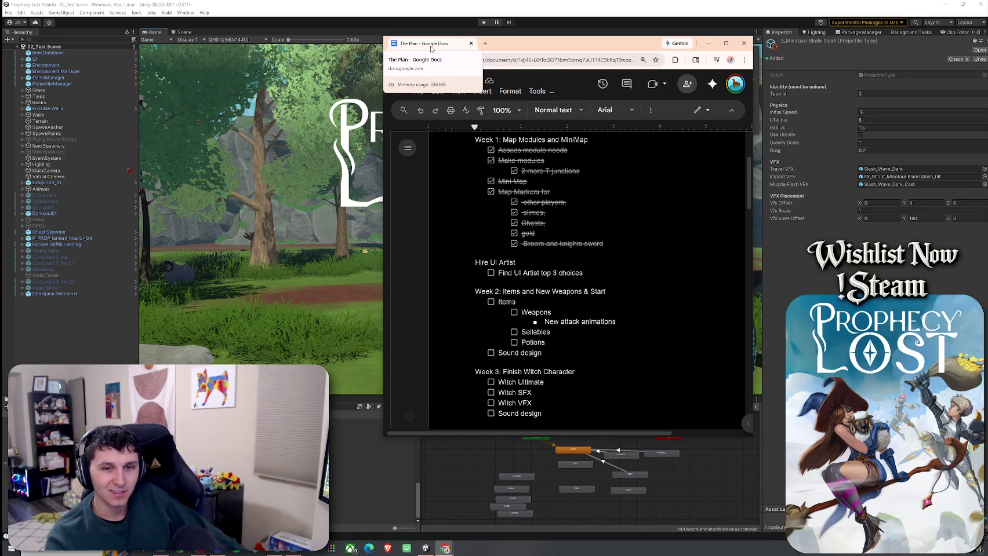
pyautogui.hotkey('alt', 'Tab')
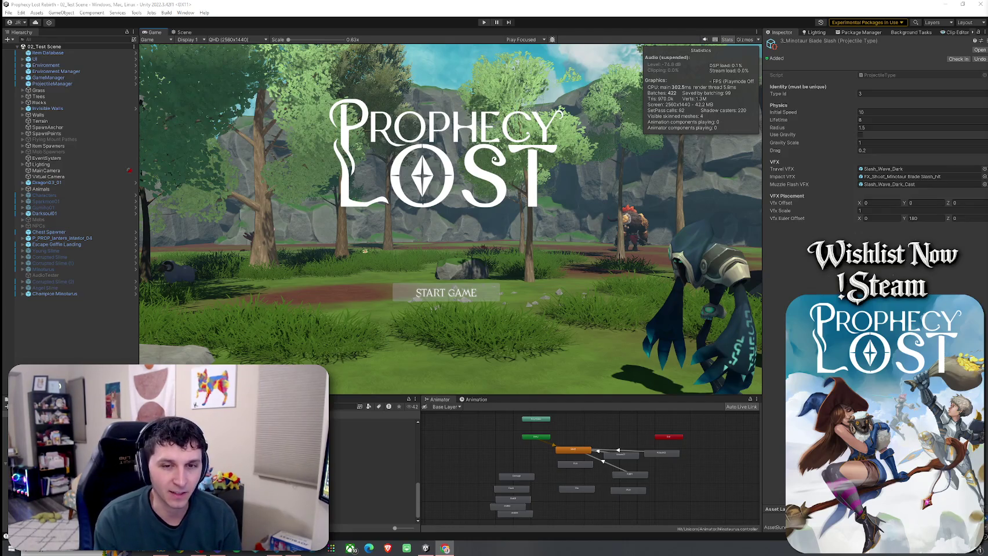
pyautogui.moveTo(431, 4); pyautogui.dragTo(431, 13)
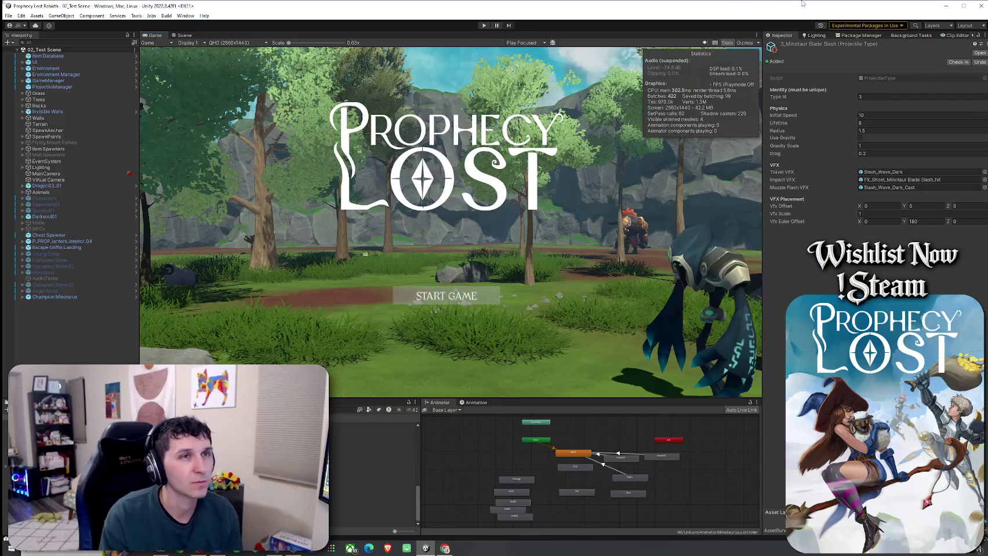
# Step: Maximize the Unity Editor window and save the current scene from the File menu
pyautogui.click(963, 6)
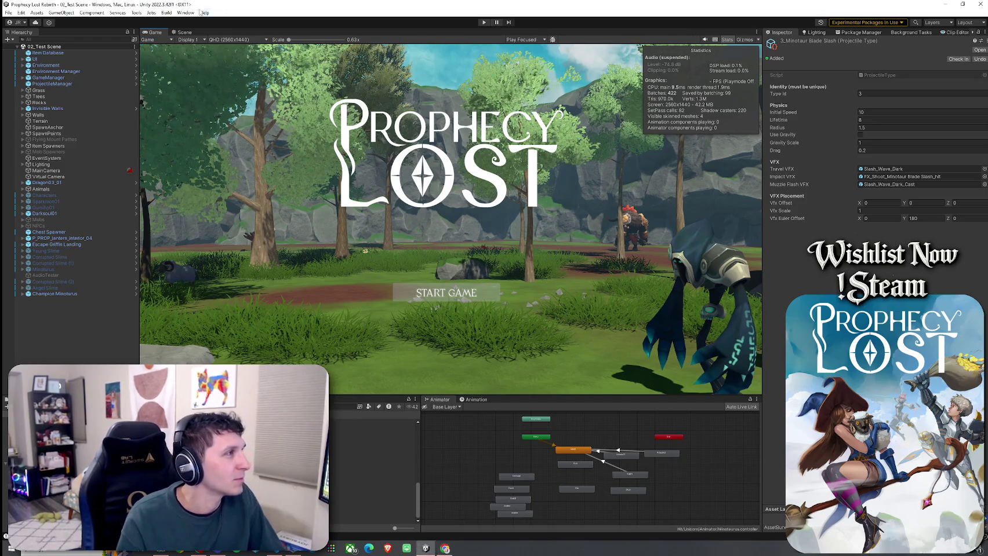
pyautogui.click(9, 12)
pyautogui.click(23, 50)
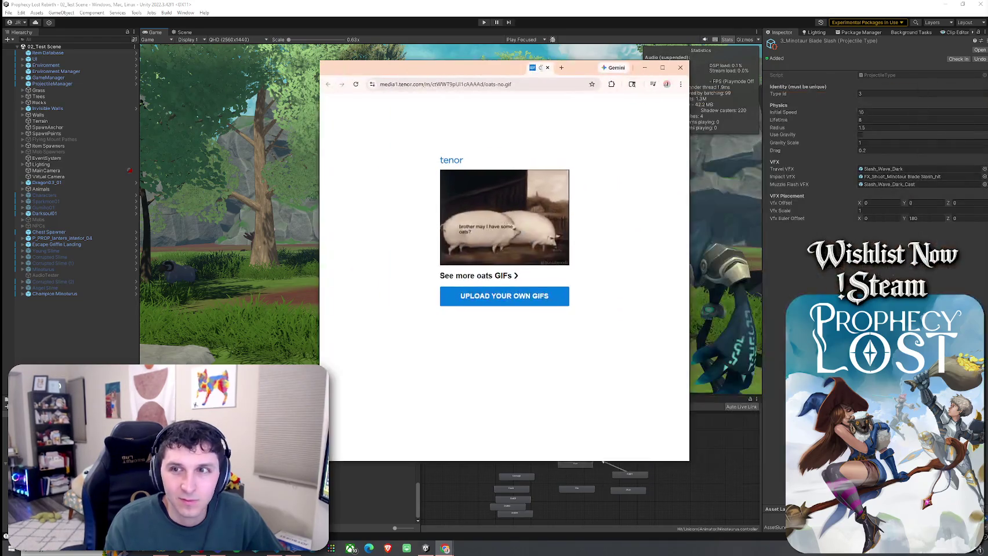
# Step: Zoom the Tenor oats GIF to 125%, return to Unity, then bring the Upwork profile window into view
pyautogui.hotkey('ctrl', '+')
pyautogui.hotkey('ctrl', '+')
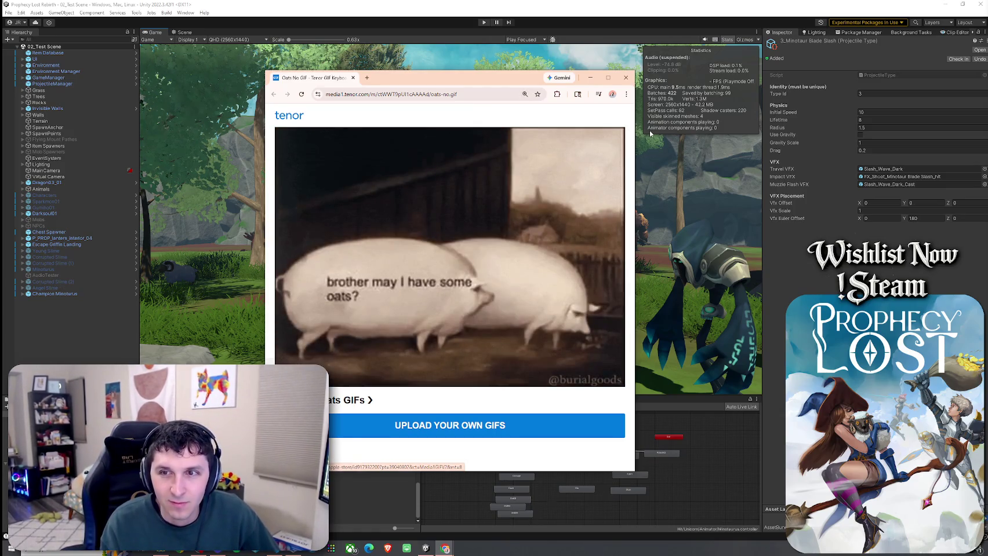
pyautogui.click(650, 134)
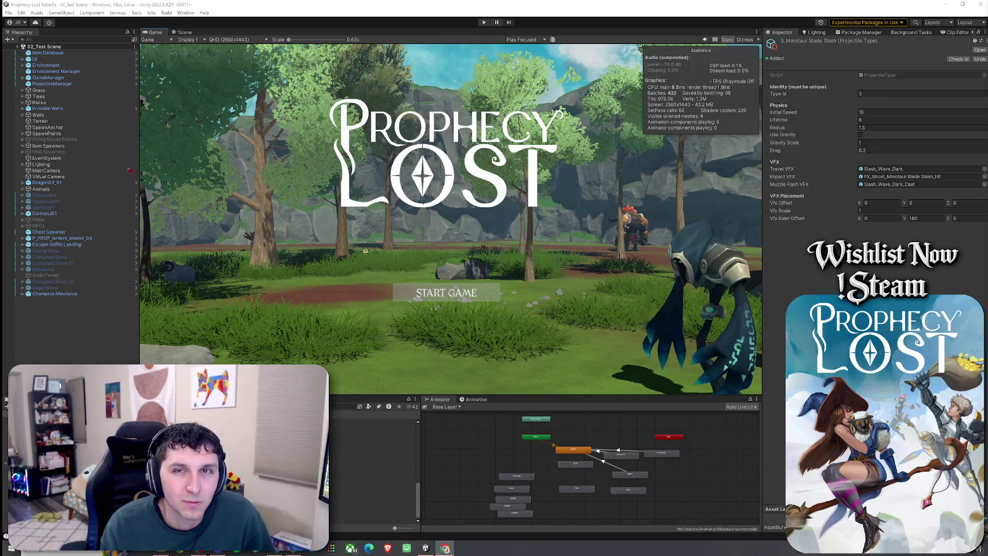
pyautogui.moveTo(987, 39); pyautogui.dragTo(498, 39)
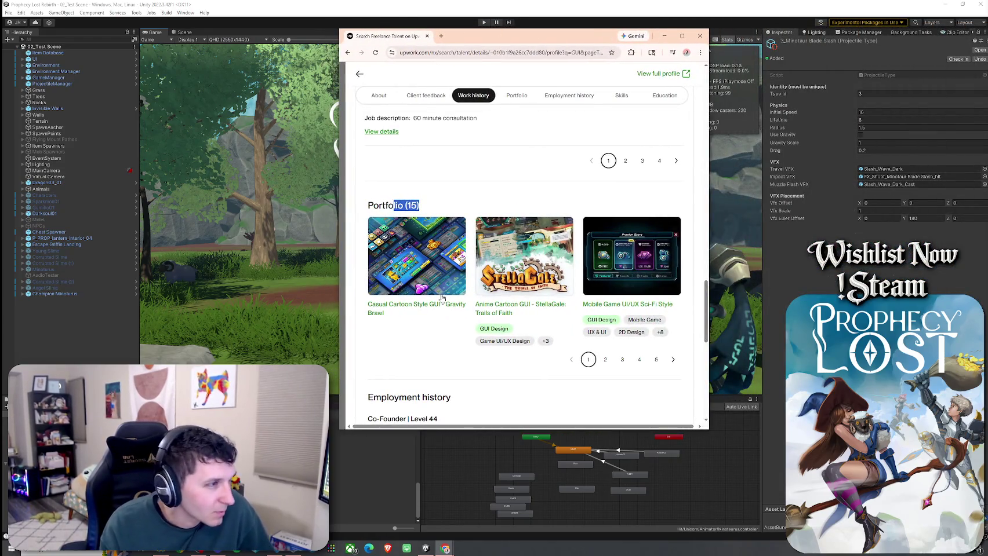